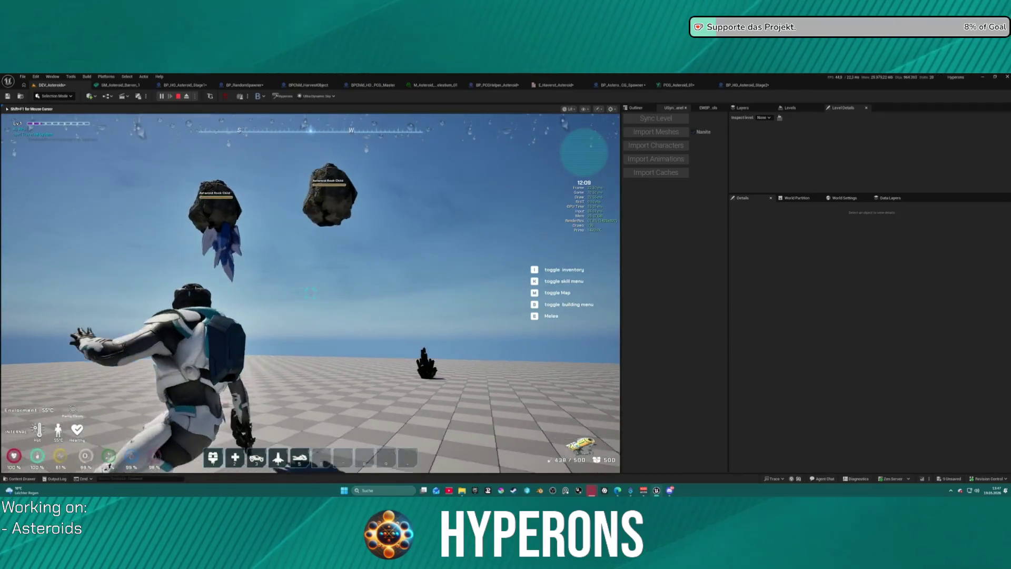
key("w")
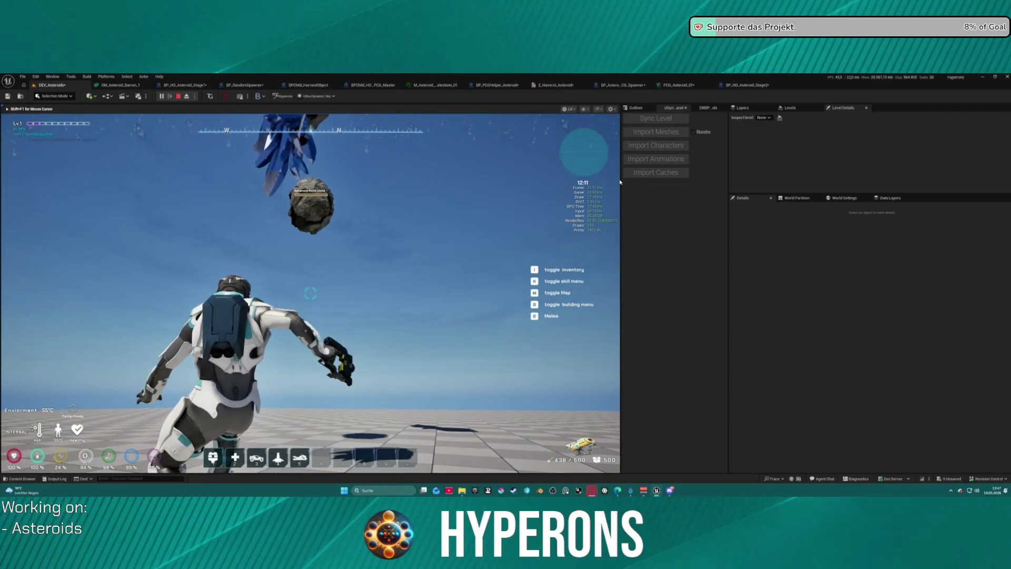
- End the play-test and bring up the BPChild_HarvestObject event graph
key("Escape")
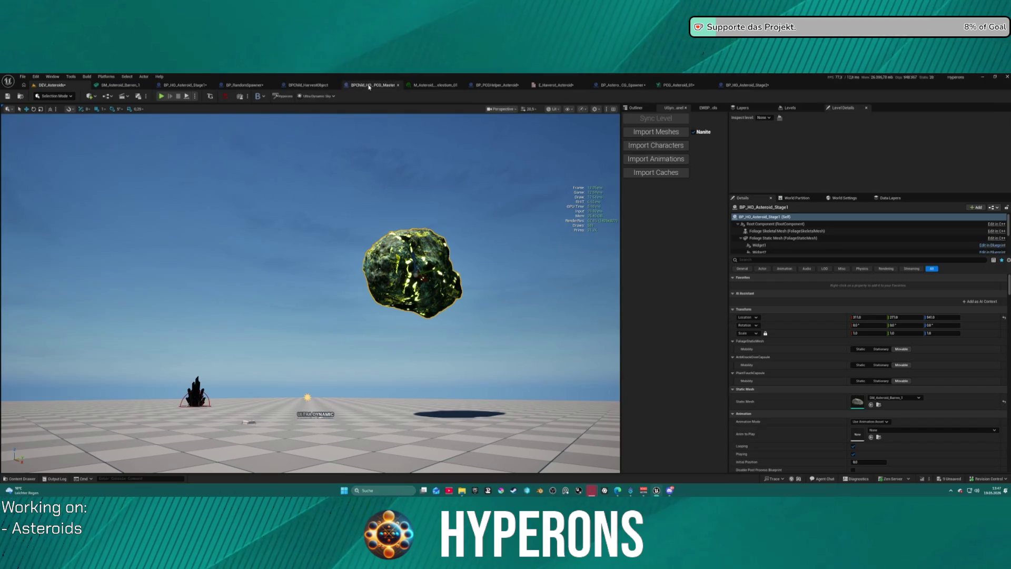
left_click(309, 85)
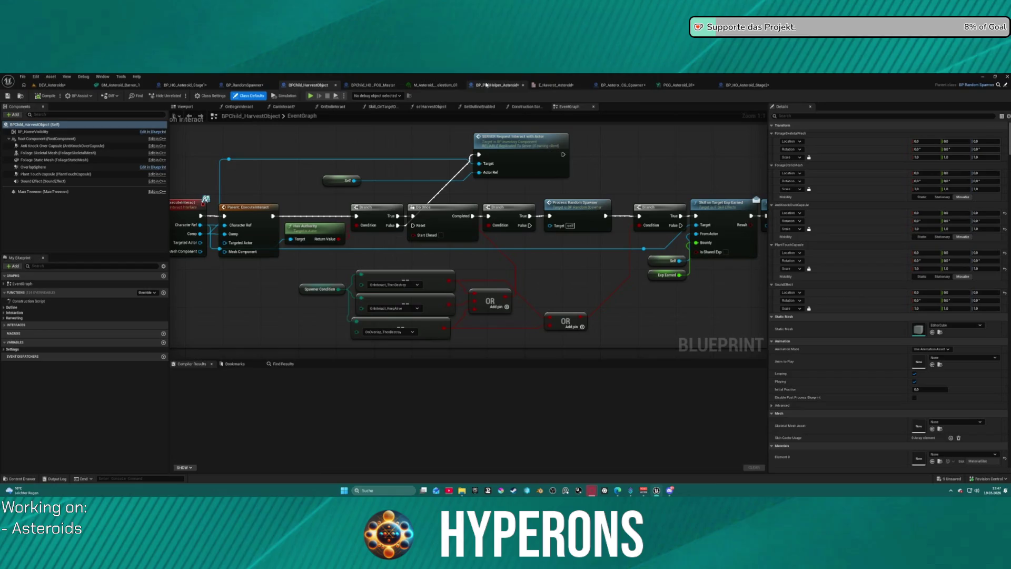
- In BP_RandomSpawner, jump to the Set Actor Static Mesh result and pan through the following cast nodes
left_click(263, 85)
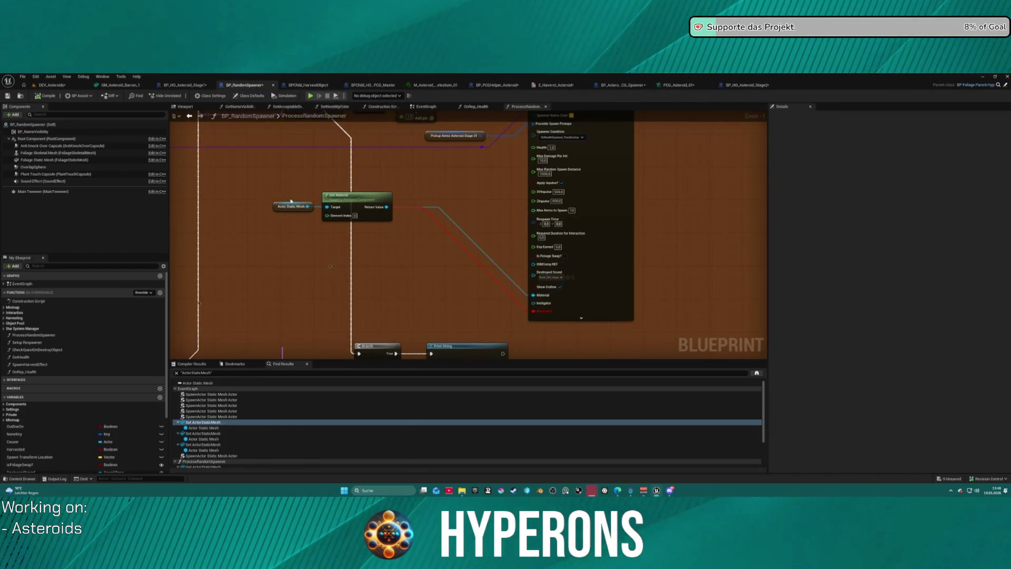
scroll(268, 192, "down", 6)
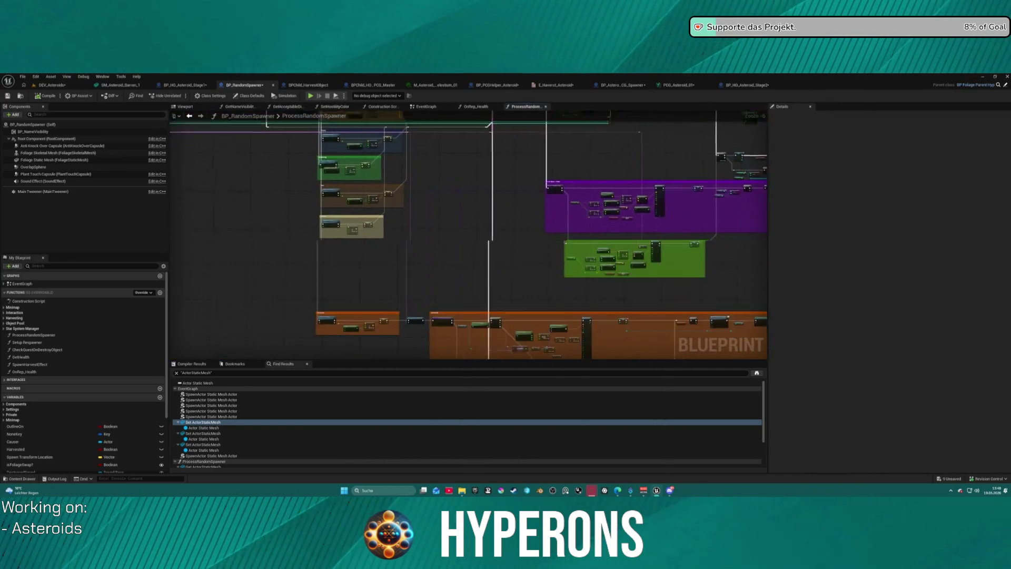
double_click(198, 421)
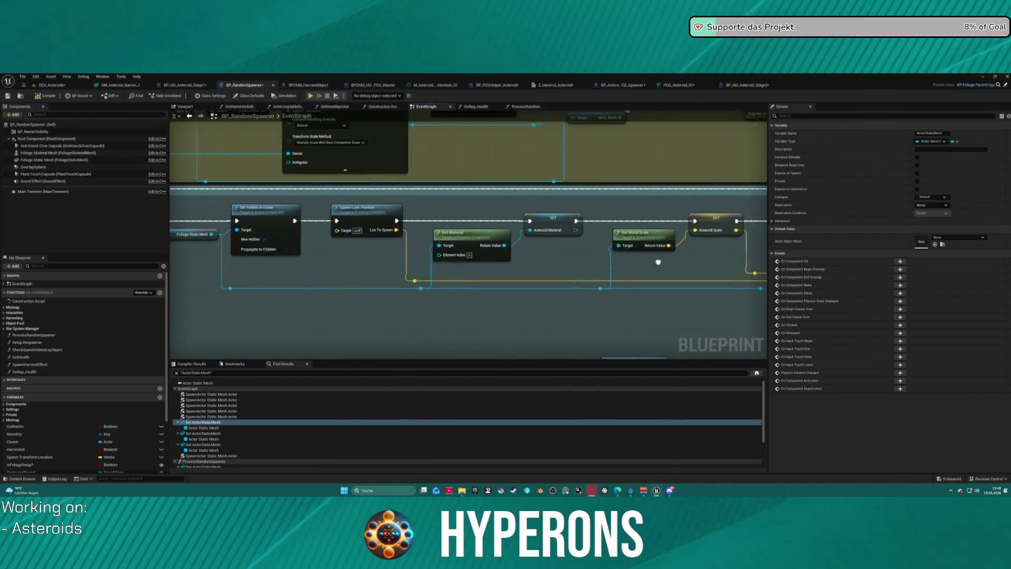
mouse_move(689, 262)
left_mouse_down()
mouse_move(272, 266)
mouse_move(179, 253)
mouse_move(174, 240)
mouse_move(287, 332)
mouse_move(311, 282)
mouse_move(321, 292)
mouse_move(240, 354)
mouse_move(297, 360)
mouse_move(281, 361)
mouse_move(451, 225)
mouse_move(708, 218)
mouse_move(1000, 179)
left_mouse_up()
mouse_move(527, 210)
left_mouse_down()
mouse_move(553, 204)
mouse_move(406, 214)
mouse_move(359, 237)
left_mouse_up()
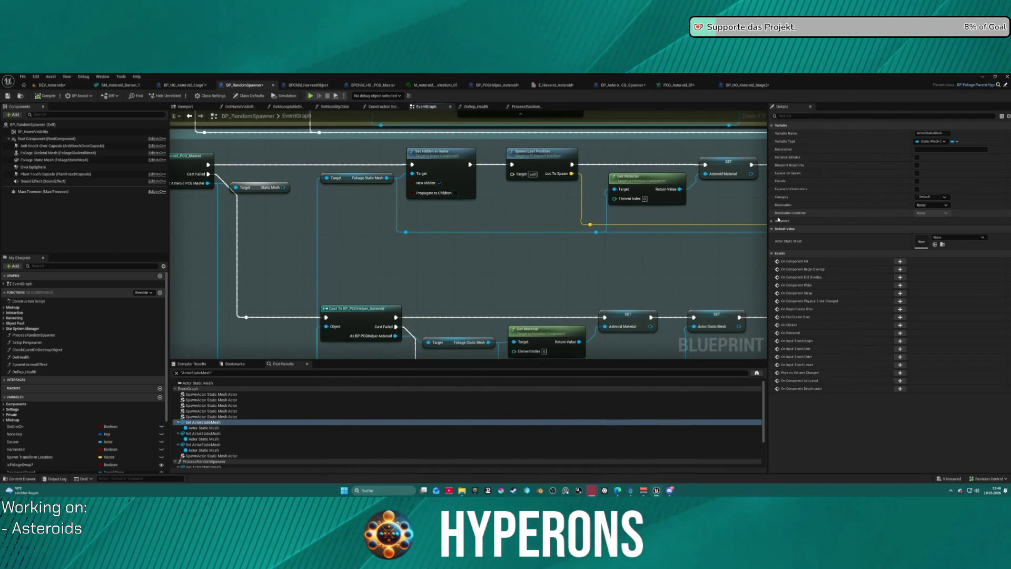
mouse_move(621, 213)
left_mouse_down()
mouse_move(464, 223)
mouse_move(553, 221)
left_mouse_up()
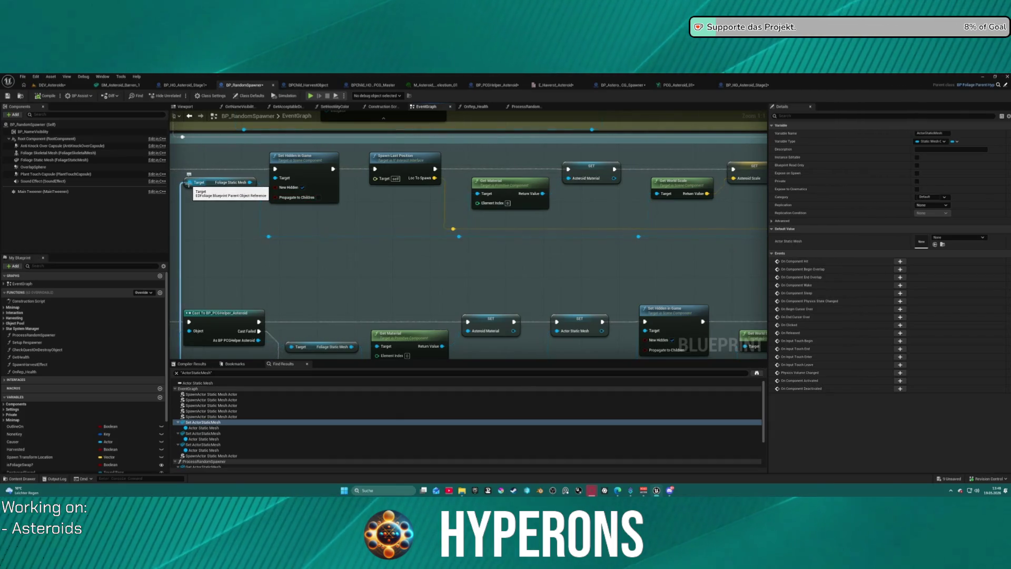
- From the asteroid master reference, search for 'new mat' and 'mater' nodes, then dismiss without adding
mouse_move(188, 182)
left_mouse_down()
mouse_move(253, 228)
mouse_move(233, 226)
mouse_move(209, 215)
mouse_move(377, 236)
left_mouse_up()
type("new ma")
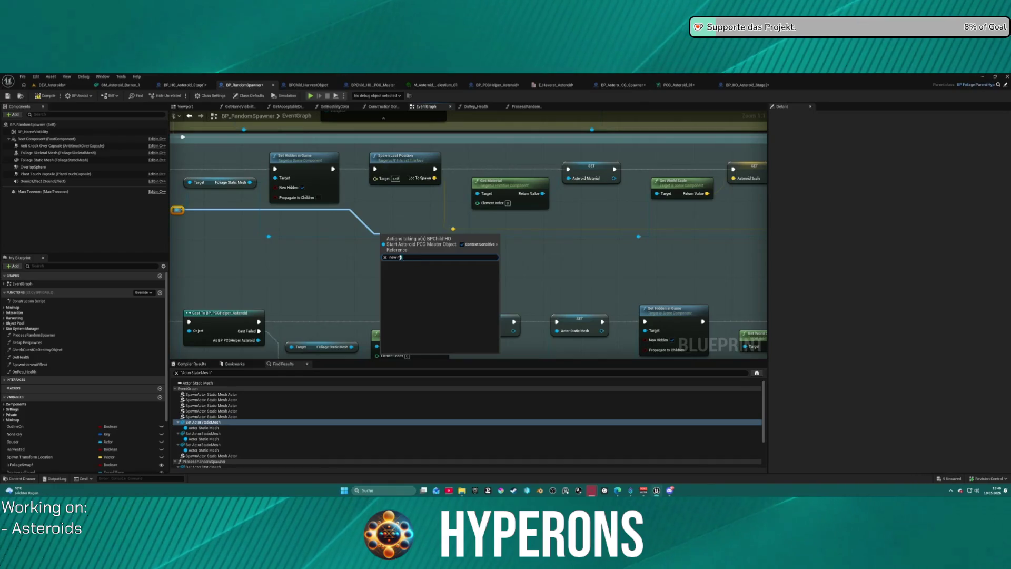
type("mate")
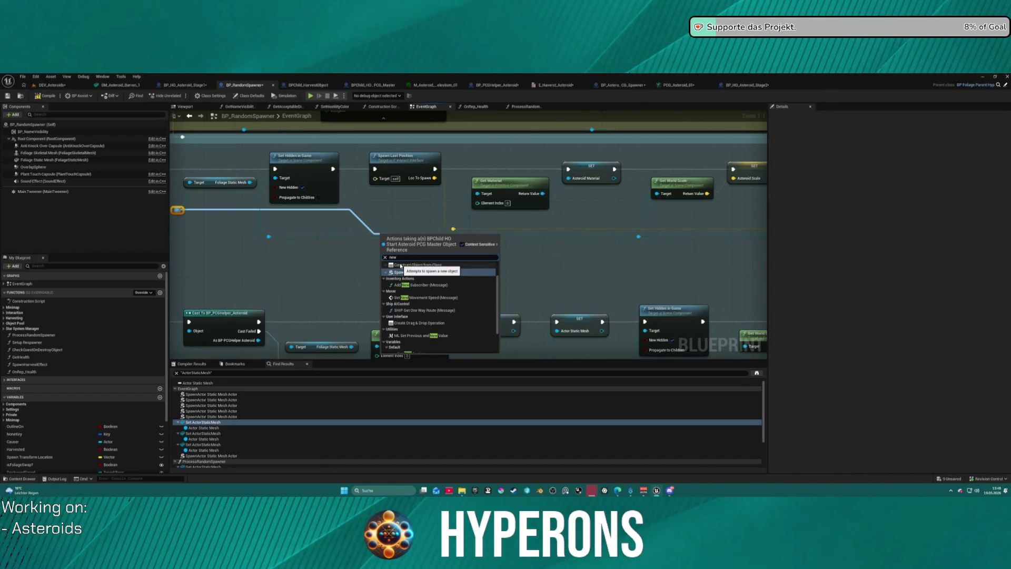
key("BackSpace")
key("BackSpace")
key("BackSpace")
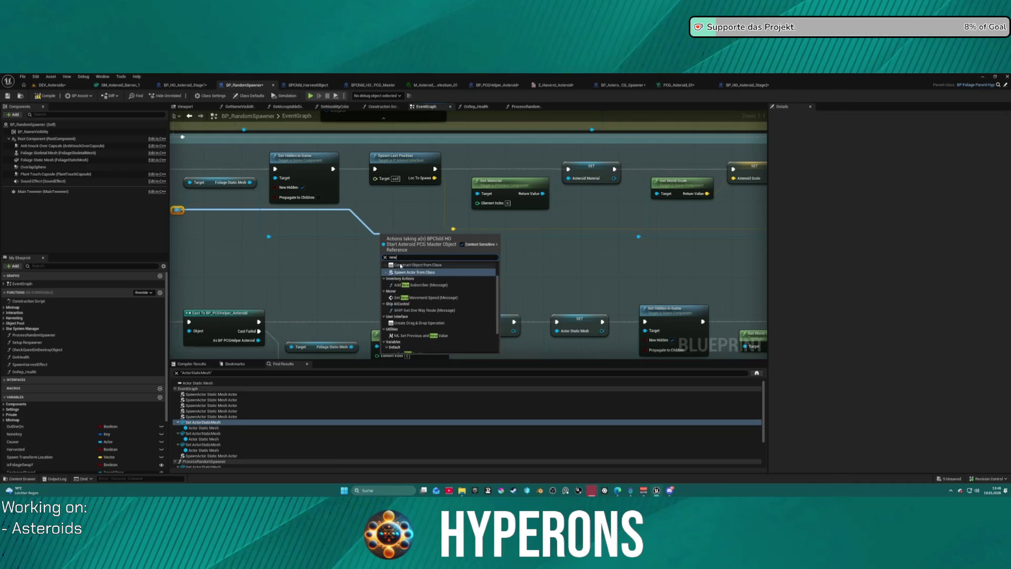
type("mater")
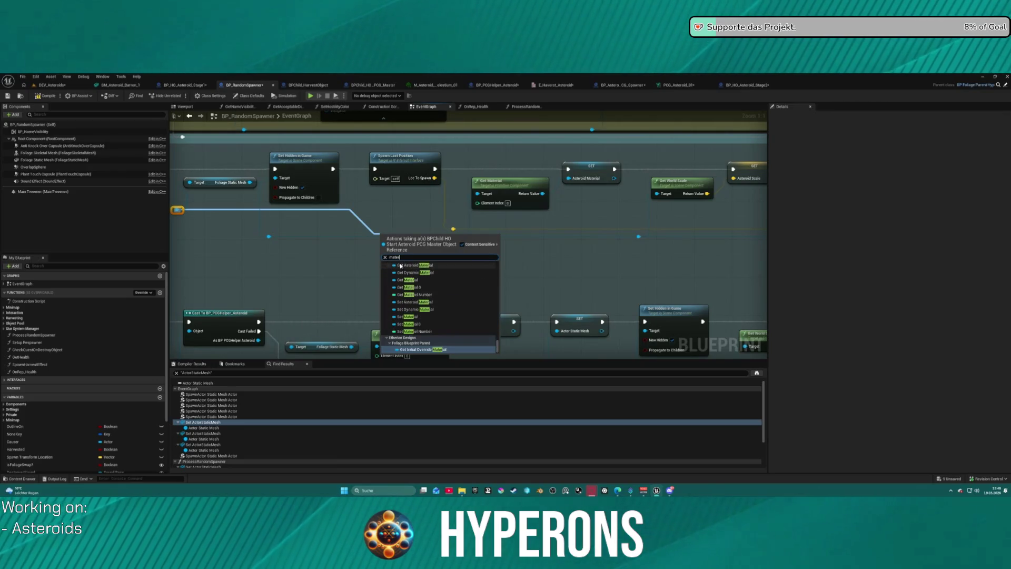
left_click(317, 278)
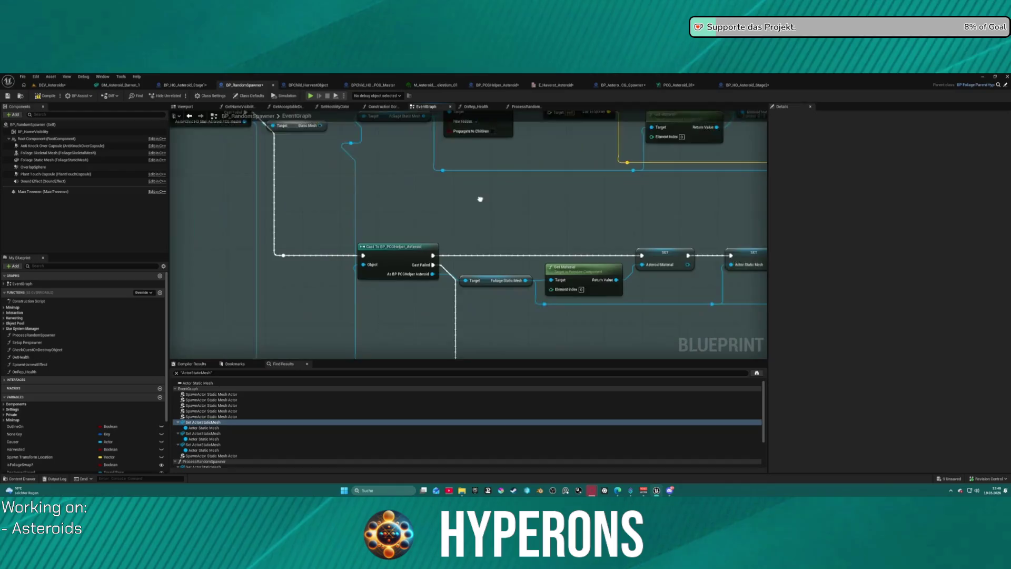
- From the cast result, search for 'ma' nodes, cancel, and pan back to the asteroid master cast chain
mouse_move(241, 195)
left_mouse_down()
mouse_move(406, 244)
mouse_move(521, 254)
left_mouse_up()
type("new ma")
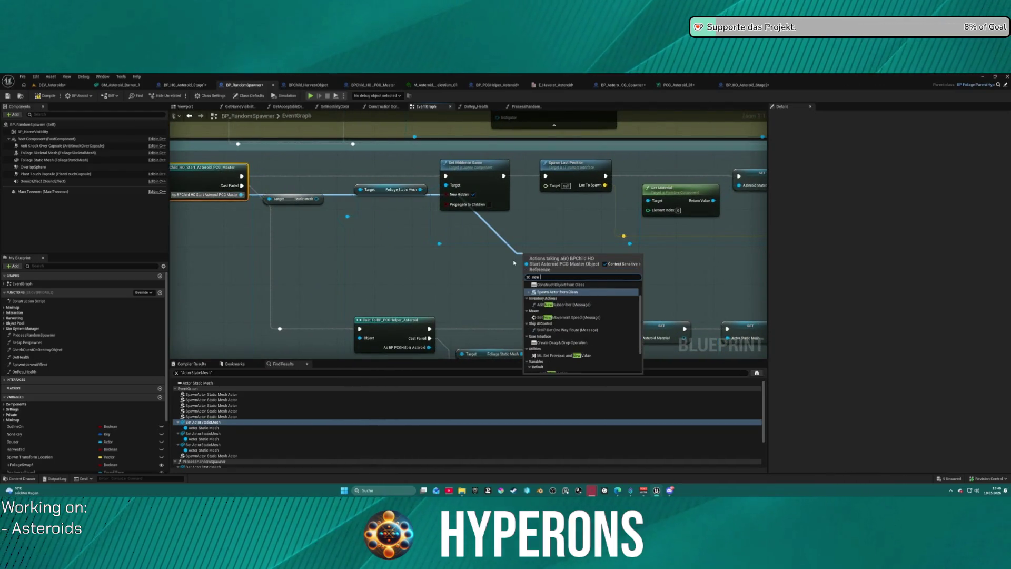
key("BackSpace")
key("BackSpace")
key("BackSpace")
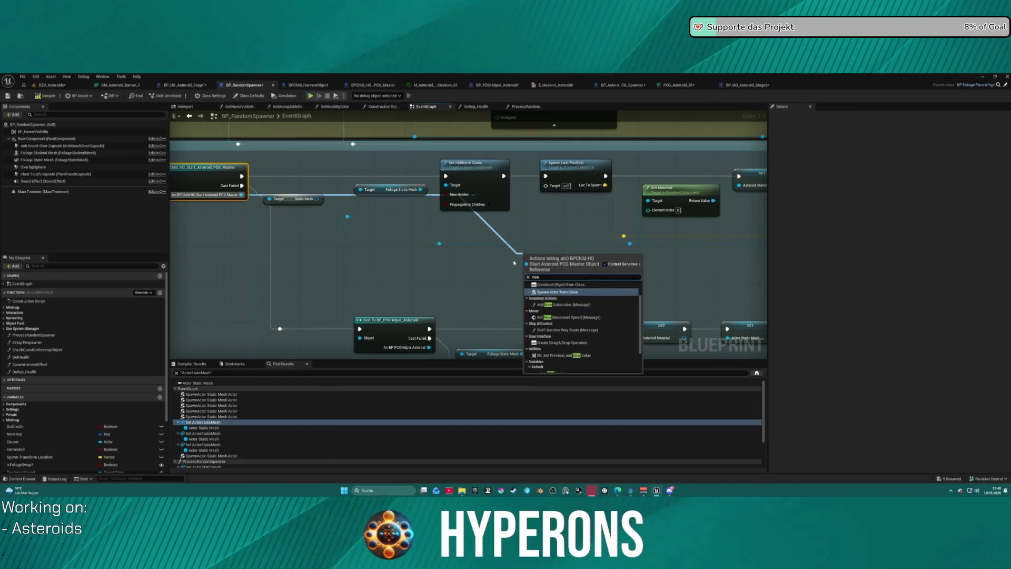
type("ma")
left_click(395, 249)
left_click_drag(395, 249, 482, 271)
mouse_move(548, 279)
left_mouse_down()
mouse_move(490, 274)
mouse_move(469, 249)
left_mouse_up()
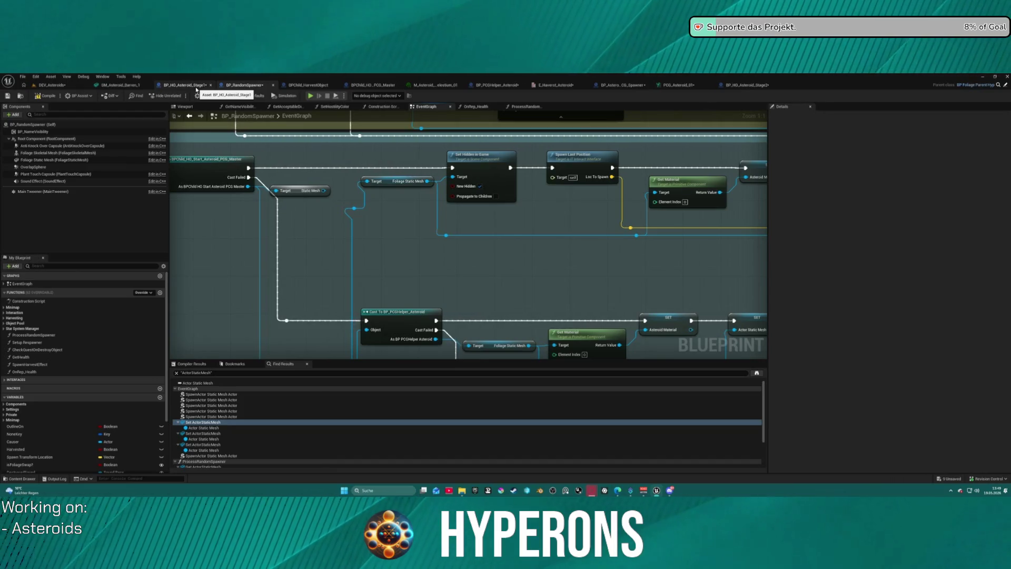
- In BP_HO_Asteroid_Stage1's Construction Script, select the NewMaterial variable to copy it
left_click(184, 85)
scroll(52, 383, "down", 2)
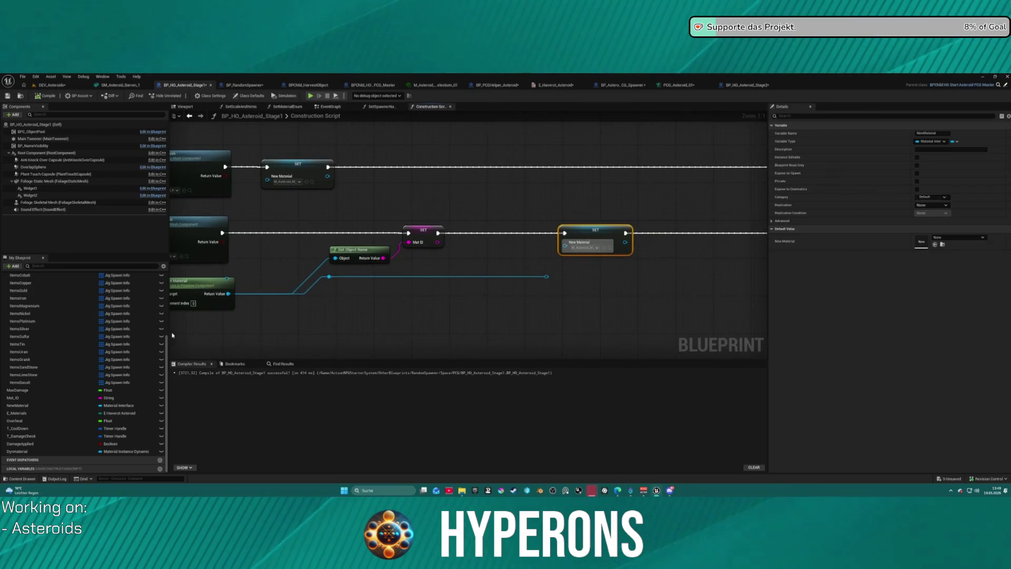
scroll(36, 441, "up", 1)
scroll(36, 440, "up", 5)
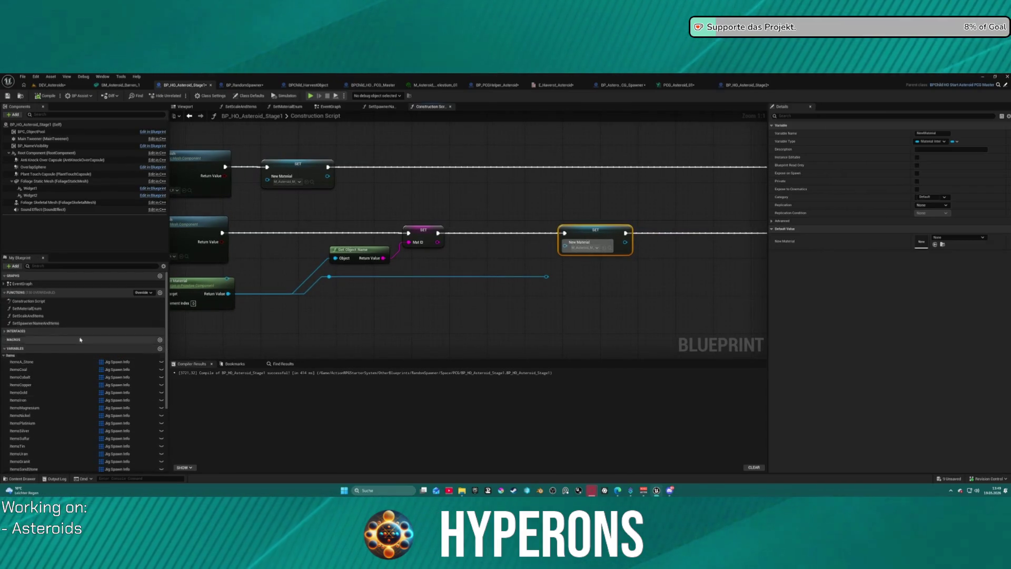
mouse_move(310, 156)
left_mouse_down()
mouse_move(395, 153)
mouse_move(340, 148)
left_mouse_up()
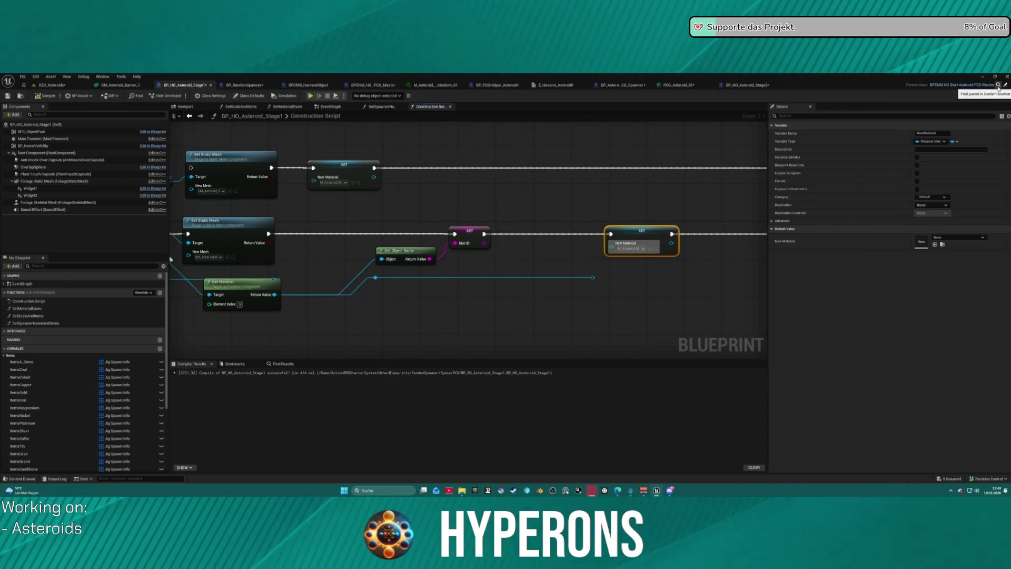
scroll(455, 211, "down", 4)
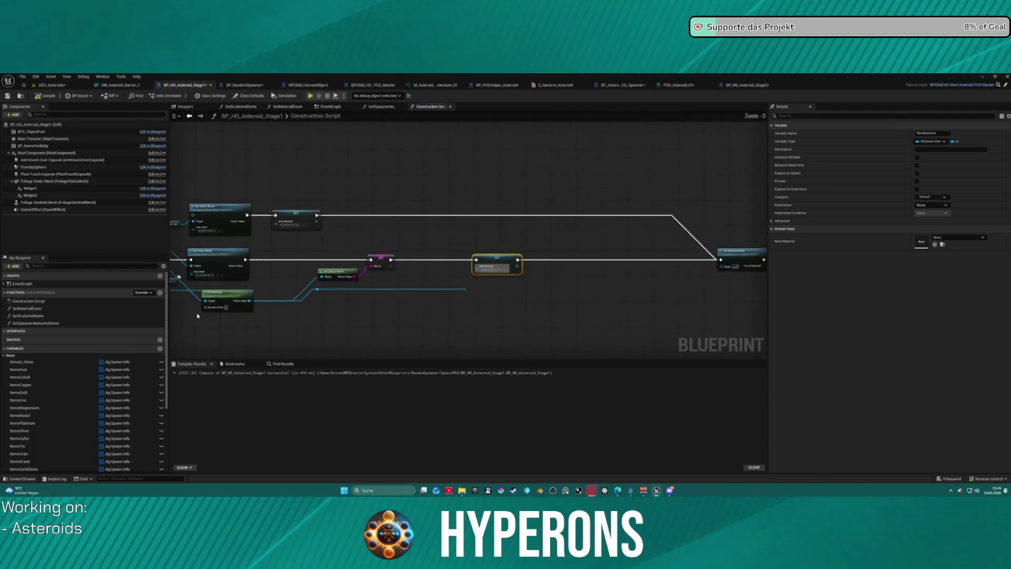
left_click(349, 252)
scroll(50, 440, "down", 5)
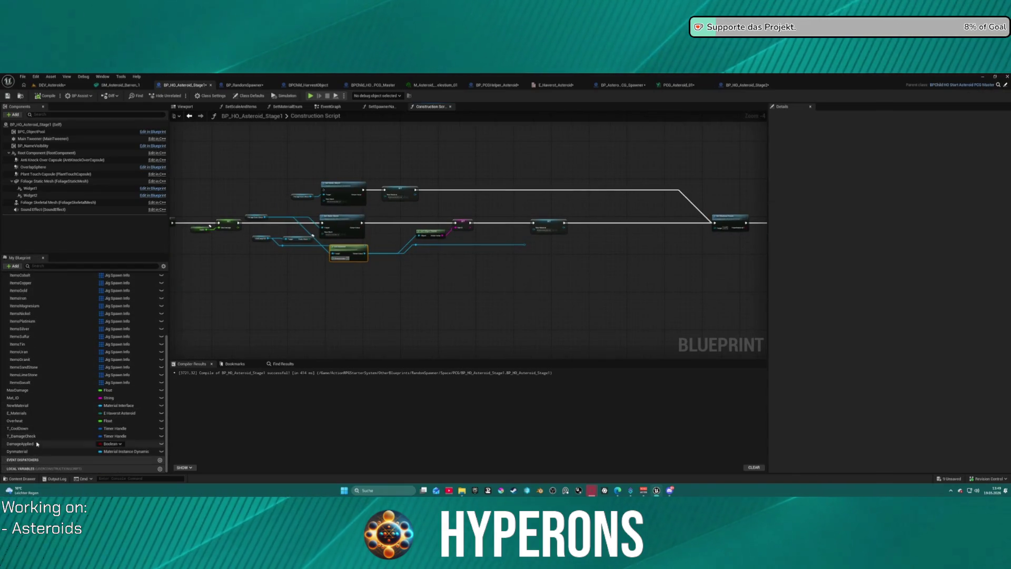
left_click(42, 406)
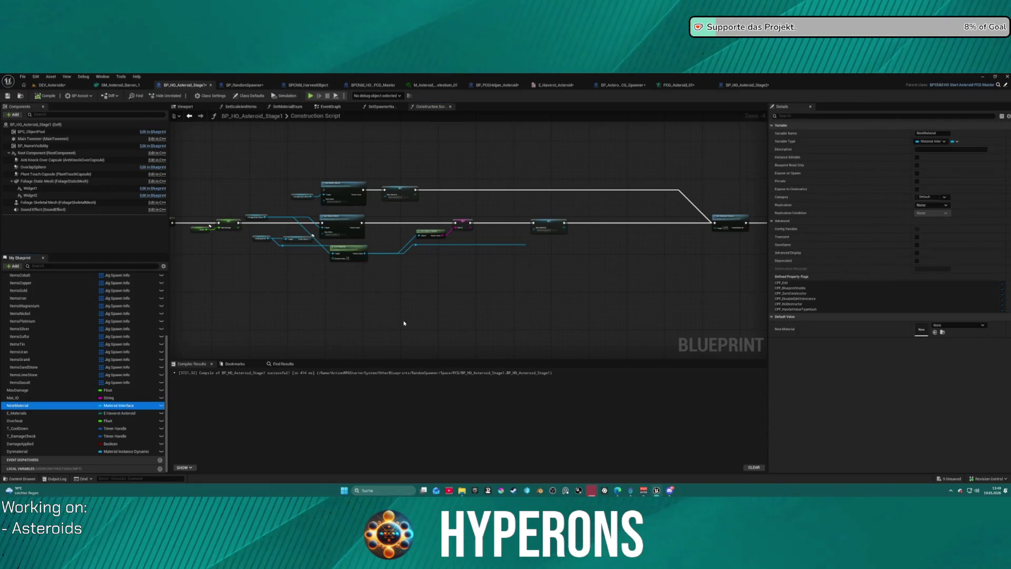
- Paste the NewMaterial variable into the parent PCG Master blueprint and compile it
left_click(1006, 86)
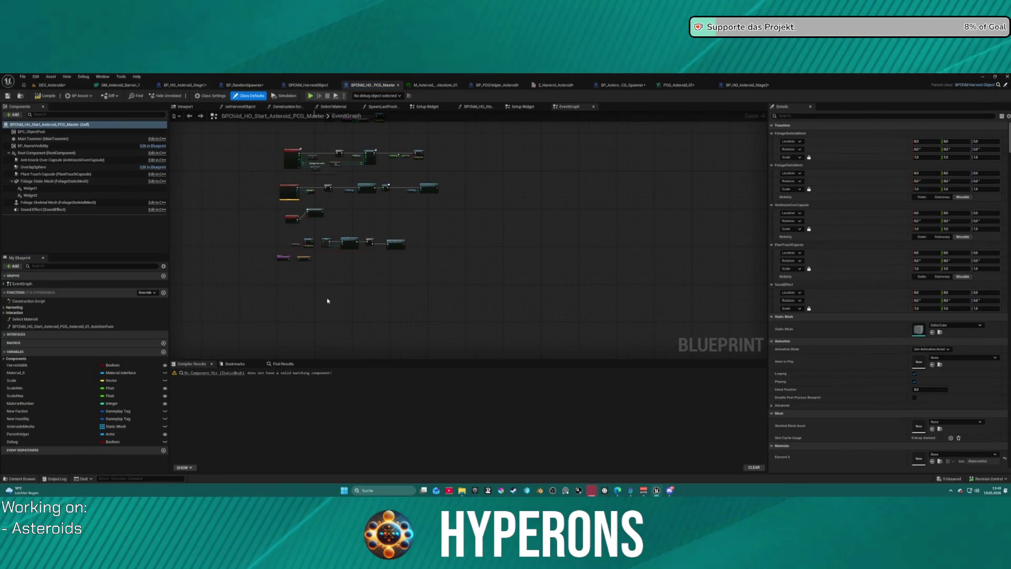
key("ctrl+v")
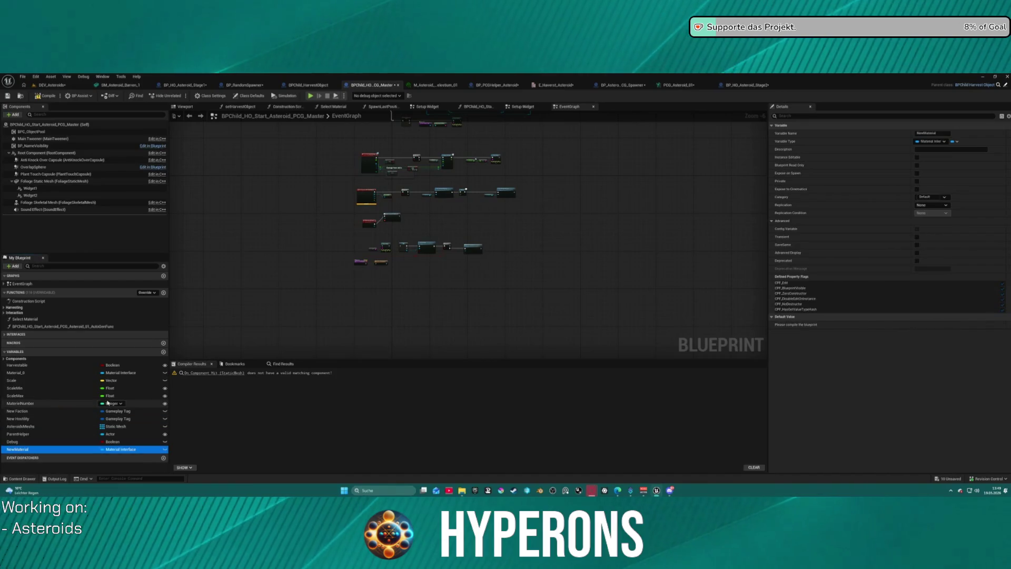
left_click(339, 245)
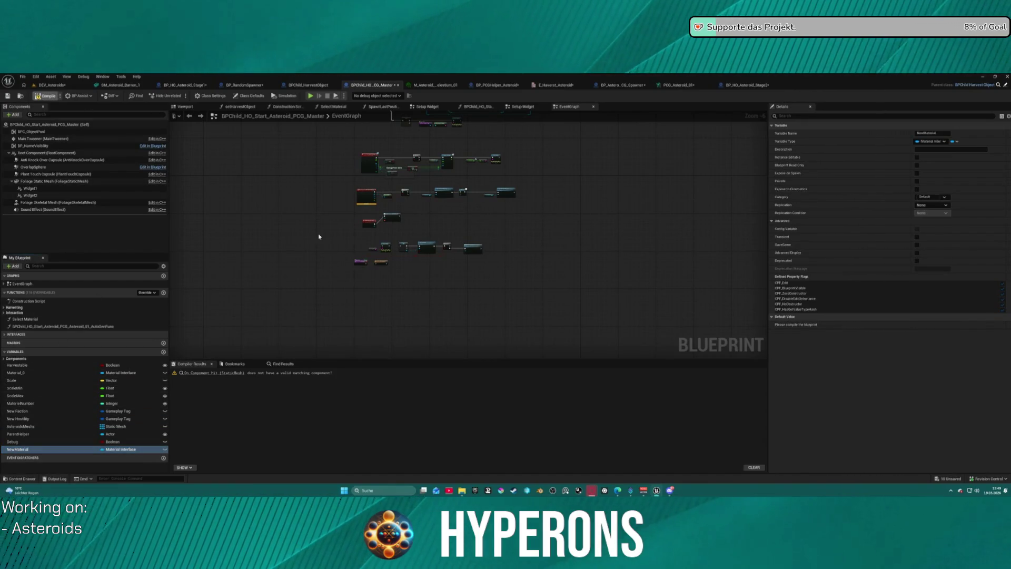
key("F7")
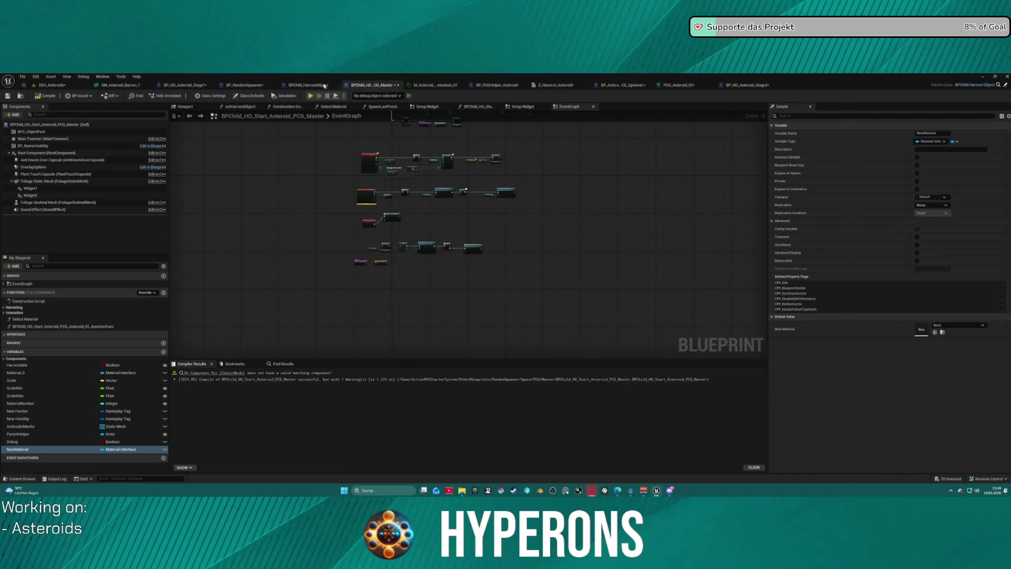
left_click(185, 85)
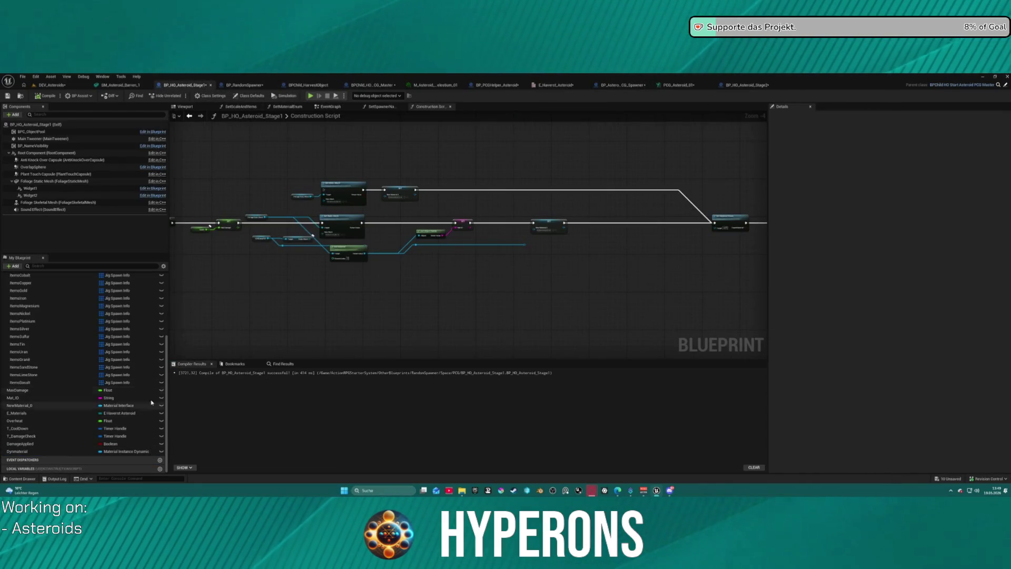
- Recompile Stage1, jump to the OnRep_Health error node, and pan across the construction script
key("F7")
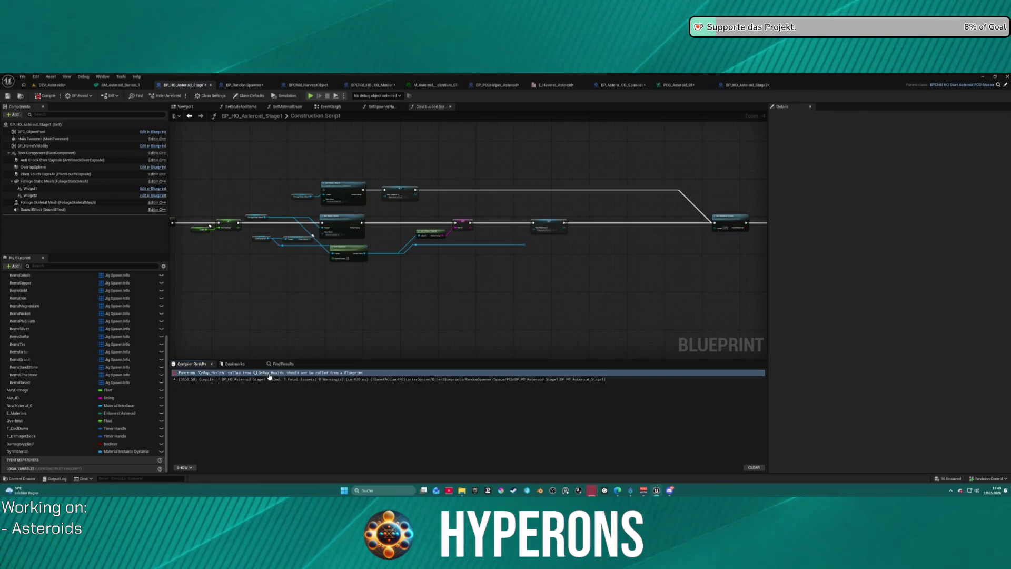
left_click(269, 372)
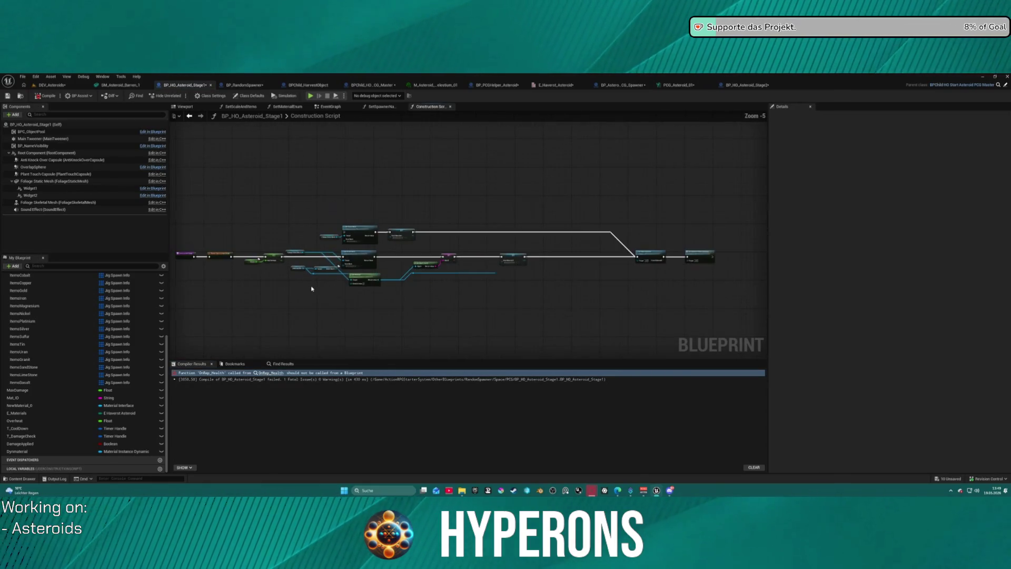
scroll(313, 258, "up", 2)
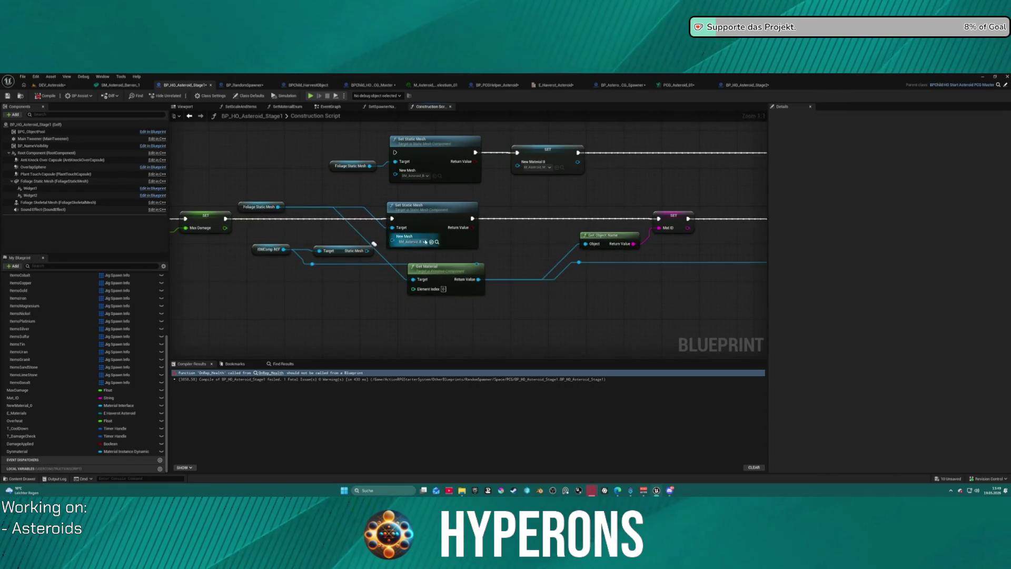
left_click_drag(416, 258, 192, 270)
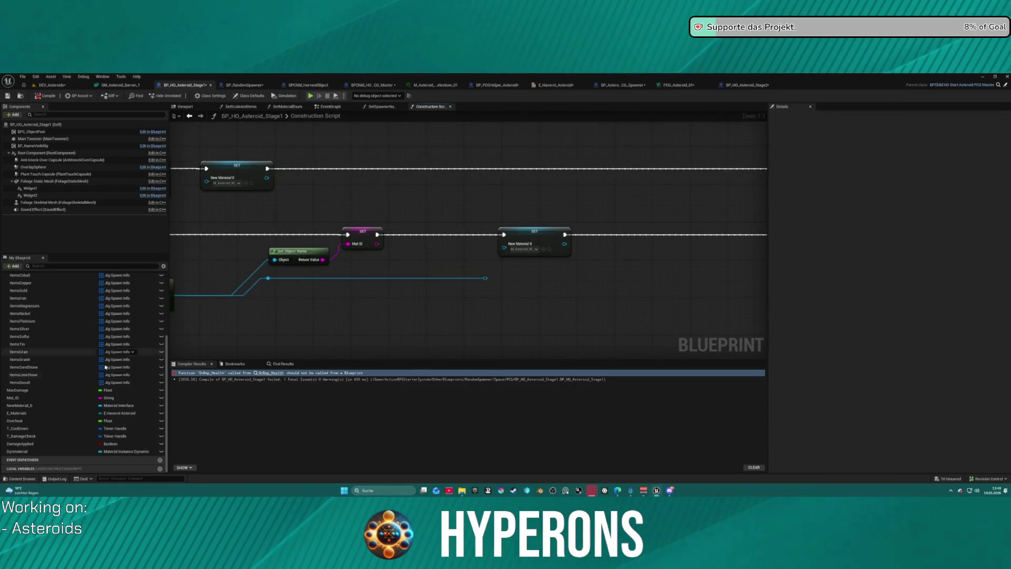
scroll(84, 397, "up", 5)
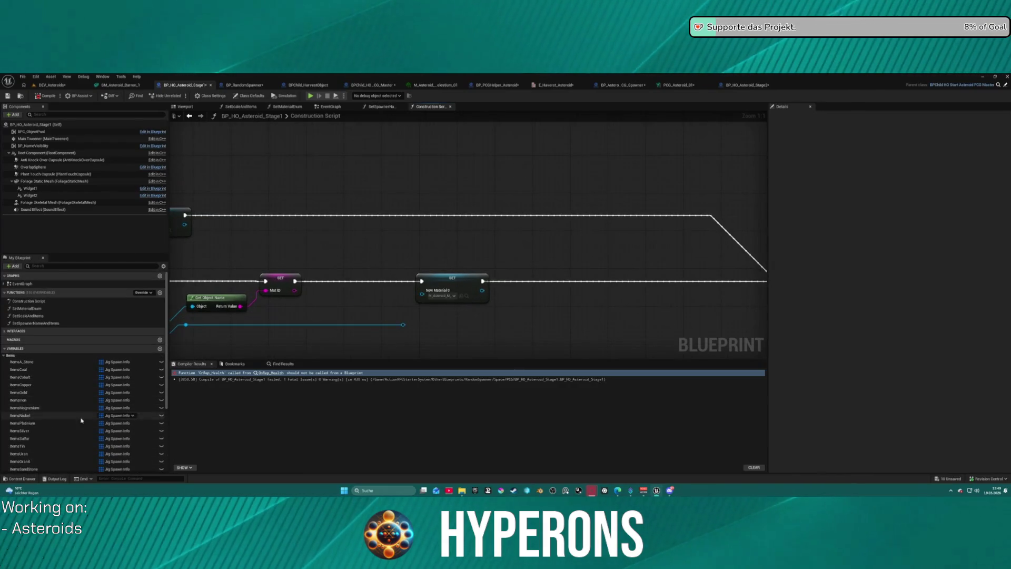
scroll(45, 423, "down", 4)
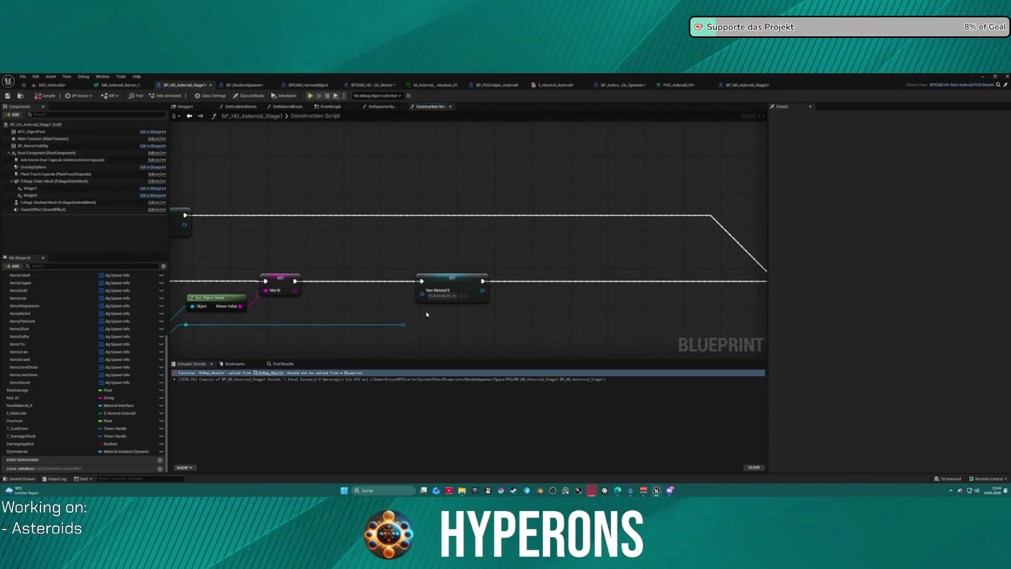
- Add a SET New Material 0 node and assign it M_Asteroid
right_click(427, 259)
type("new ")
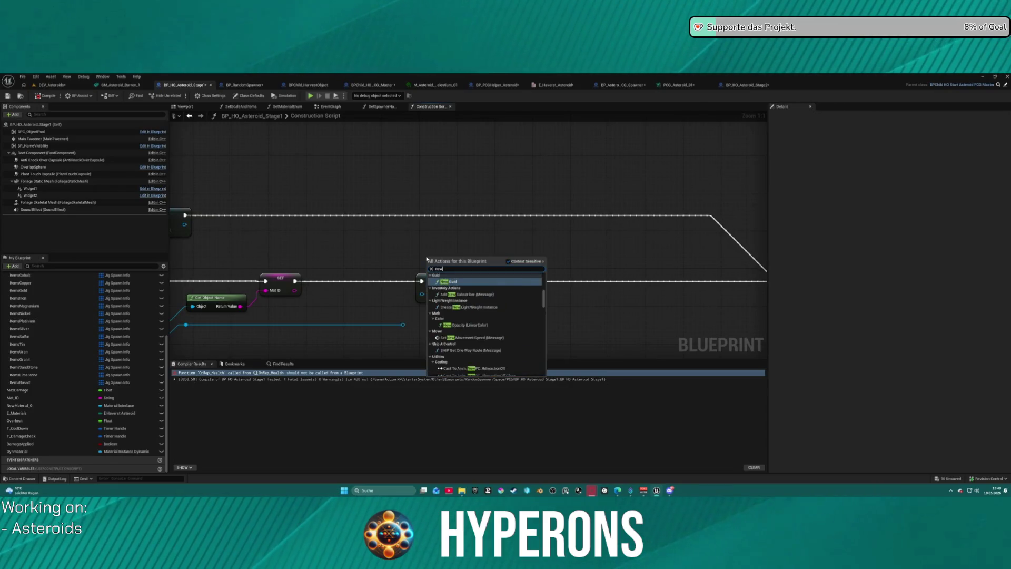
type("mat")
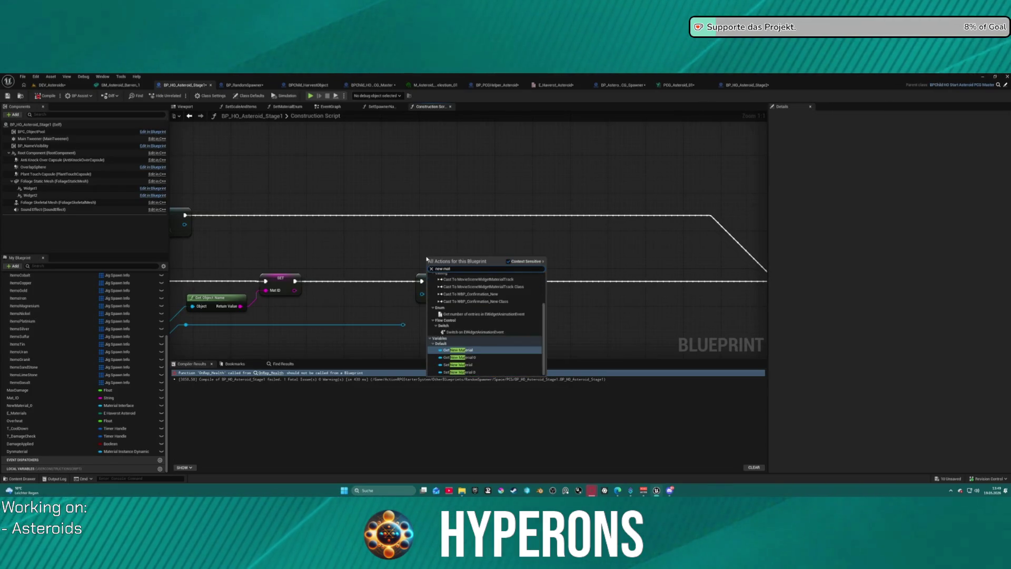
left_click(467, 371)
mouse_move(456, 259)
left_mouse_down()
mouse_move(456, 244)
mouse_move(417, 256)
left_mouse_up()
key("ctrl+c")
key("ctrl+v")
- Chain the setter between the Mat ID setter and Set Material Enum, deleting the duplicate setter
left_click_drag(295, 280, 416, 257)
mouse_move(572, 272)
left_mouse_down()
mouse_move(293, 253)
mouse_move(573, 272)
left_mouse_up()
left_click_drag(375, 339, 275, 289)
key("Delete")
left_click_drag(234, 256, 245, 279)
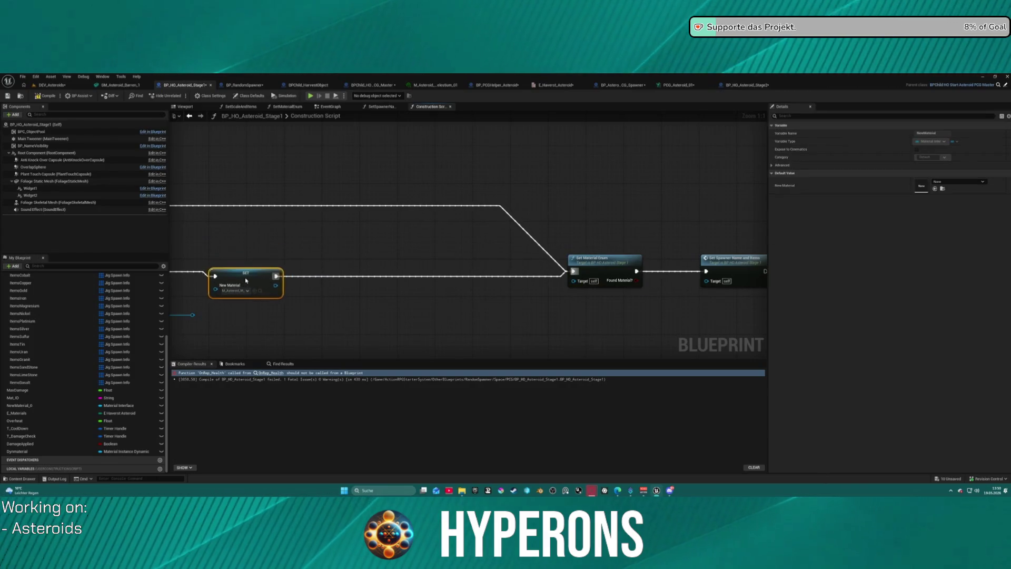
double_click(632, 268)
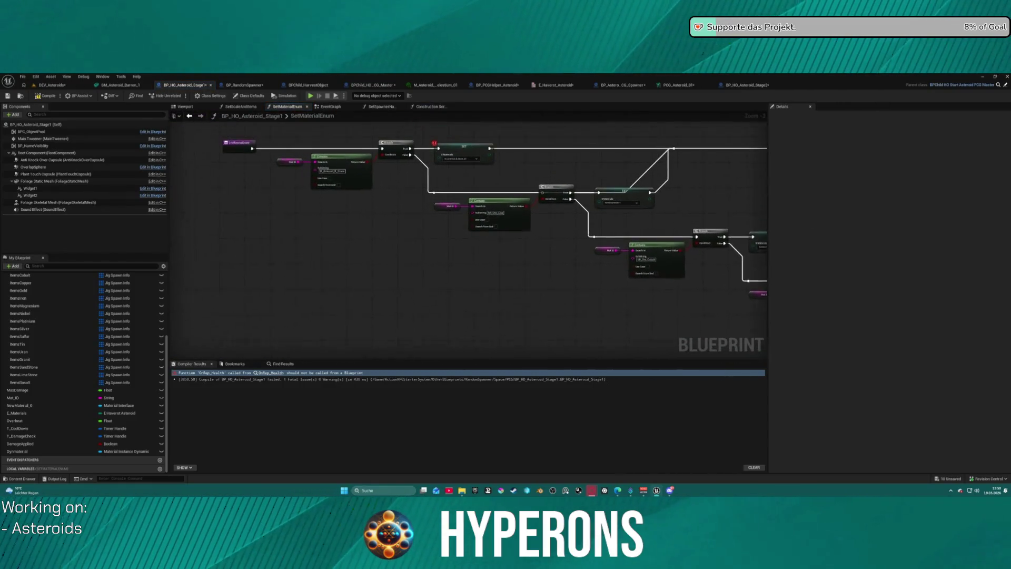
- In SetScaleAndItems, feed Get New Material into Set Material and delete the old New Material 0 getter
left_click(241, 107)
left_click_drag(392, 241, 343, 261)
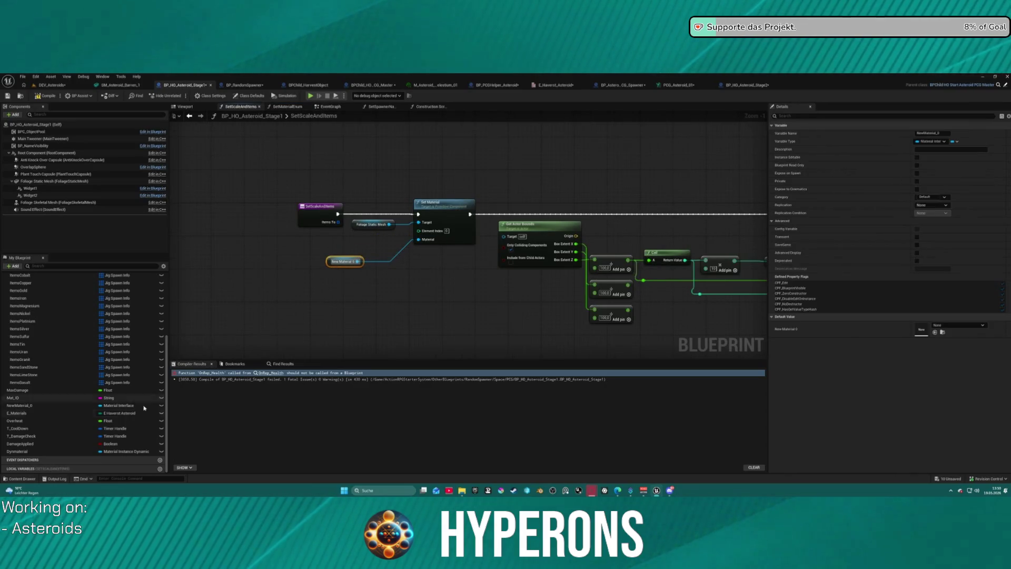
left_click(420, 241)
left_click_drag(419, 241, 396, 266)
type("new material")
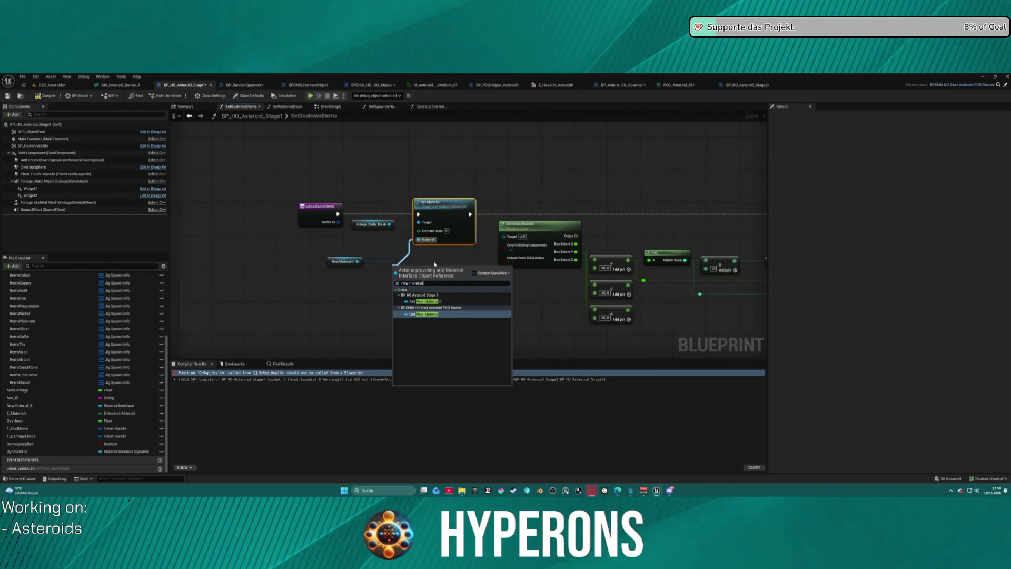
left_click(445, 314)
key("Delete")
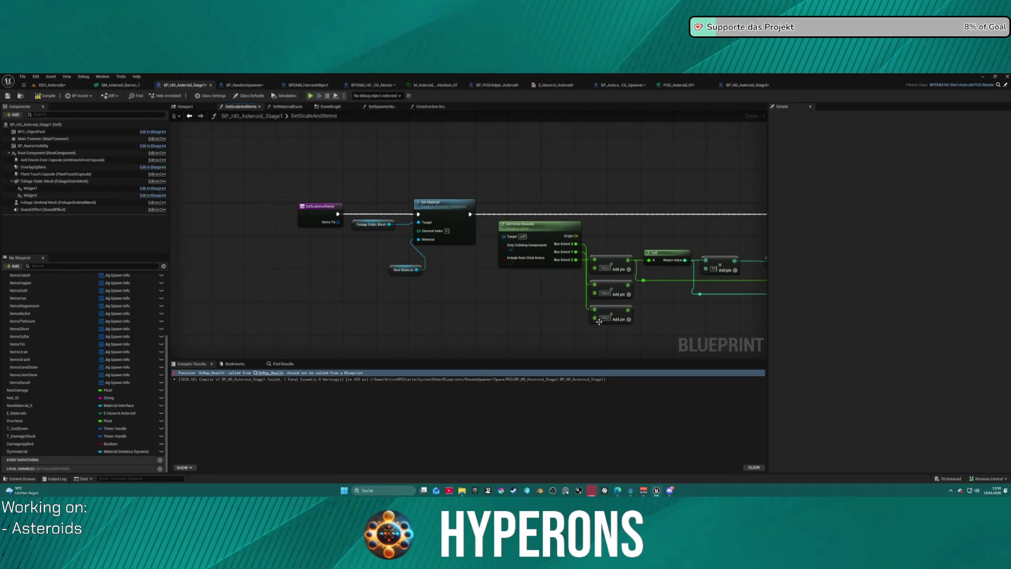
left_click_drag(437, 219, 53, 229)
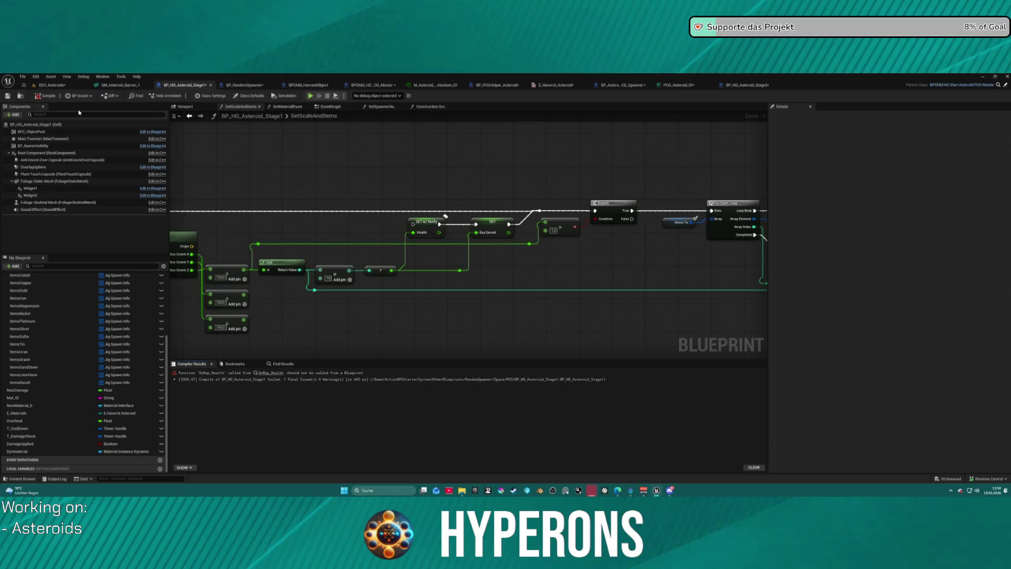
- Inspect the OnRep_Health compile error, then move to the EventGraph
left_click(269, 372)
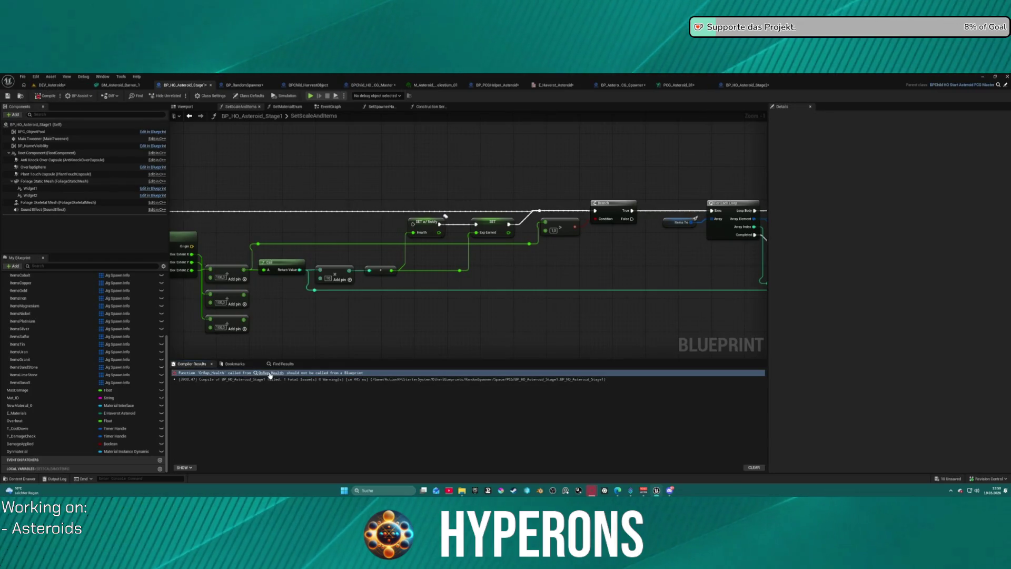
scroll(322, 331, "down", 5)
scroll(355, 287, "up", 2)
scroll(367, 277, "down", 2)
left_click(330, 106)
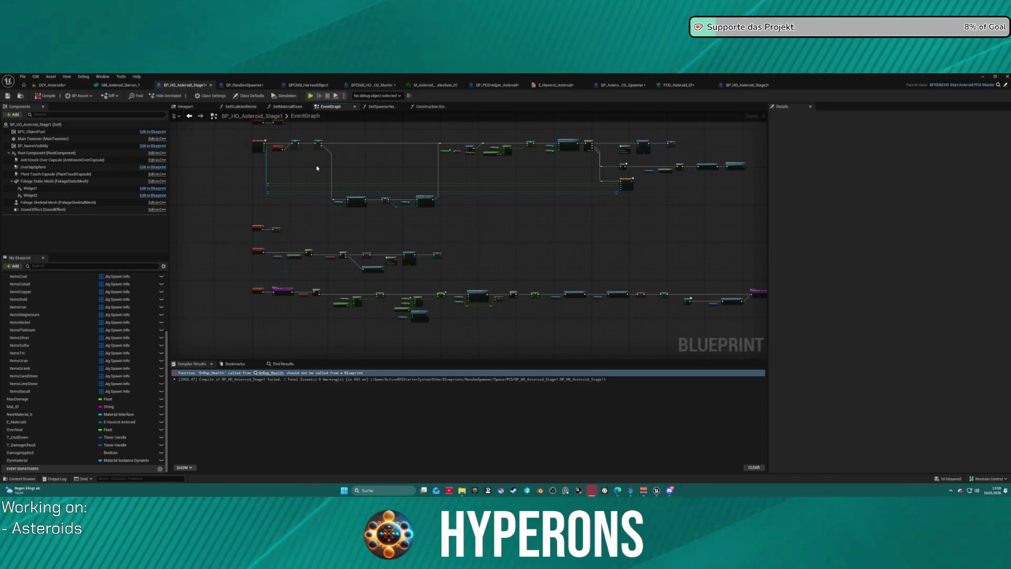
scroll(97, 338, "up", 5)
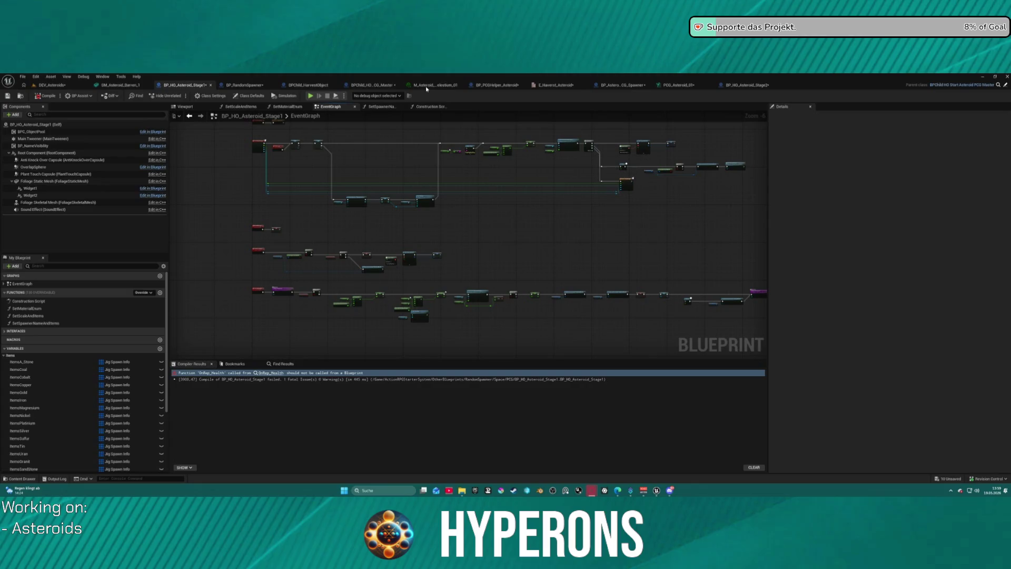
left_click(373, 87)
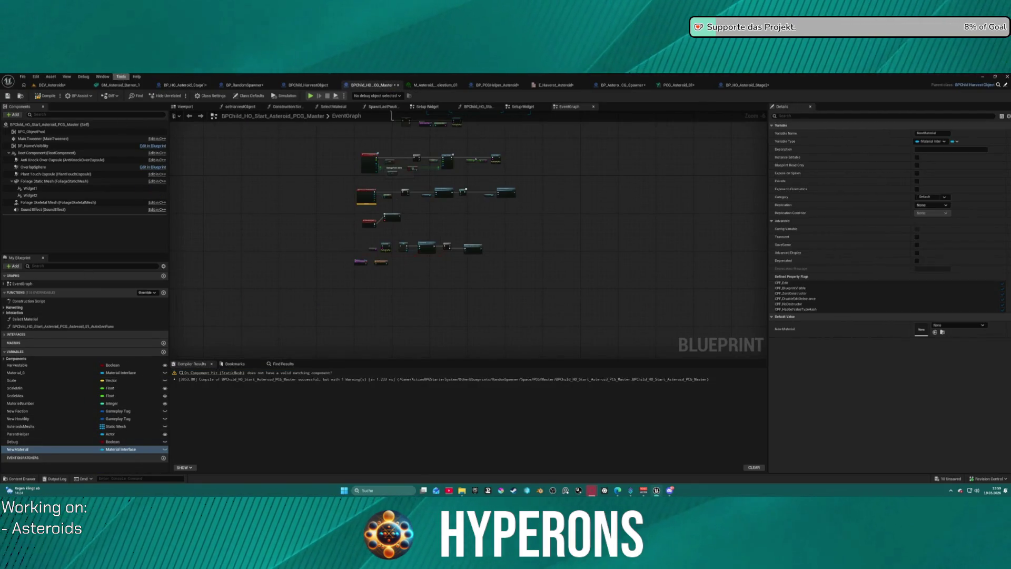
- Recompile the master blueprint, expand Interaction and Harvesting, and jump to the On Component Hit event
left_click(37, 97)
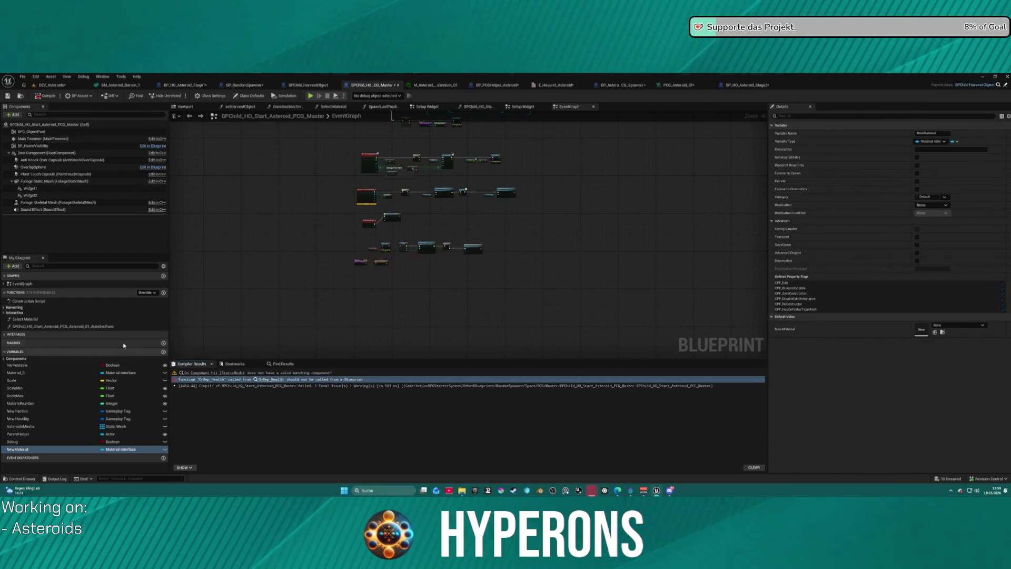
left_click(4, 312)
left_click(4, 308)
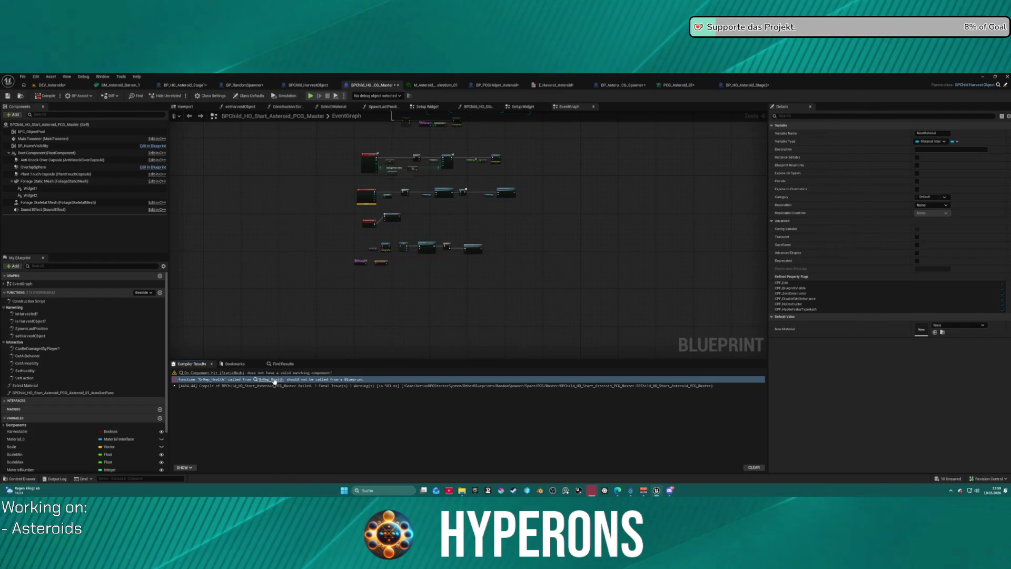
left_click(224, 376)
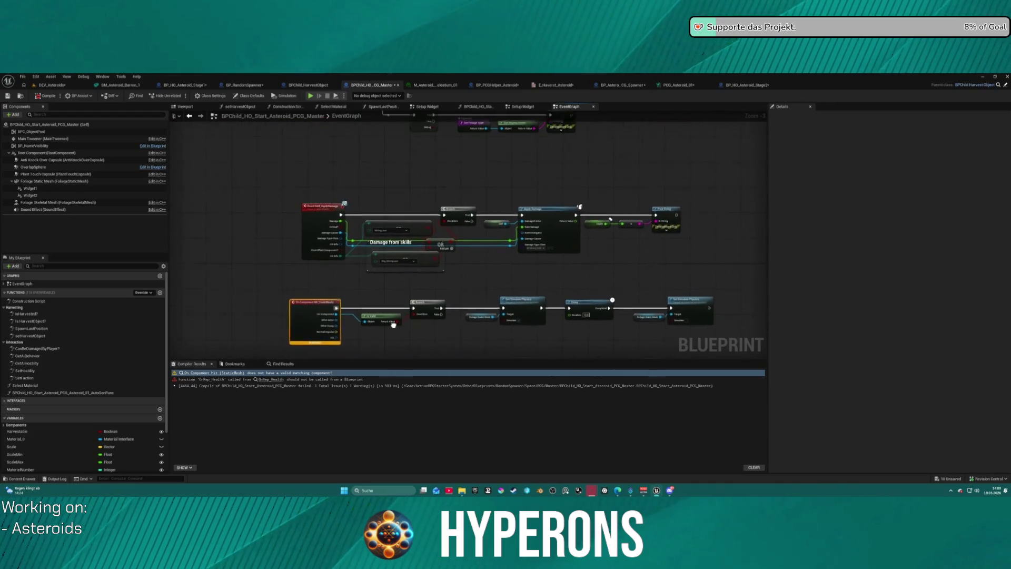
- Pan through BP_HO_Asteroid_Stage1's EventGraph: Branch, Set Timer, OnDamage, Fading and Delay nodes
left_click_drag(392, 328, 370, 436)
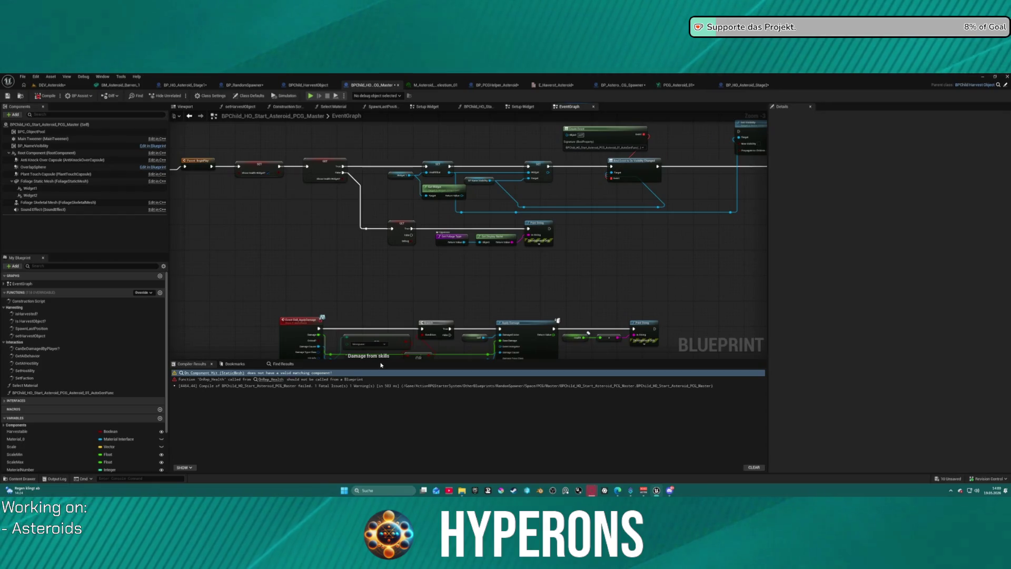
left_click(184, 85)
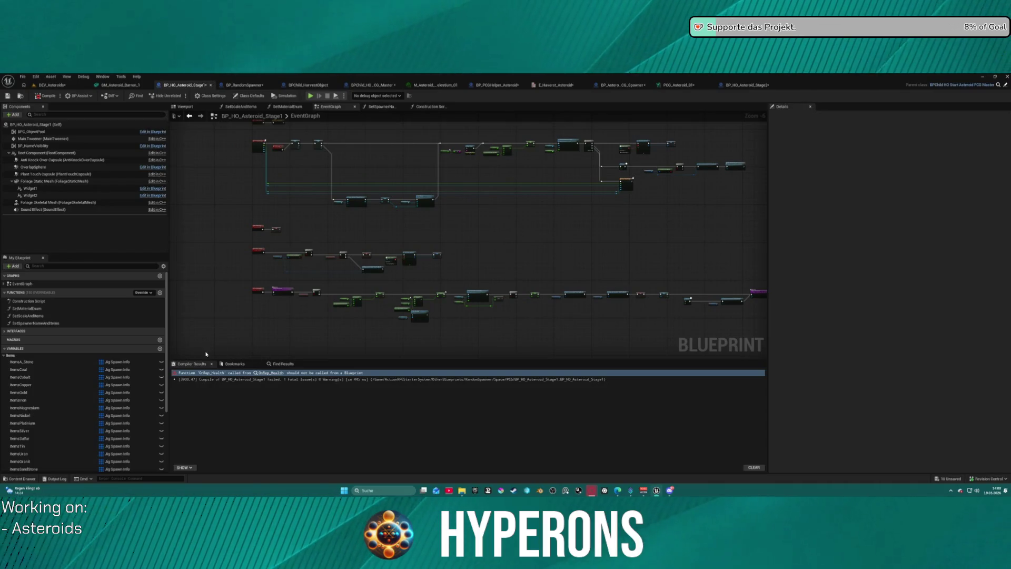
scroll(266, 257, "up", 5)
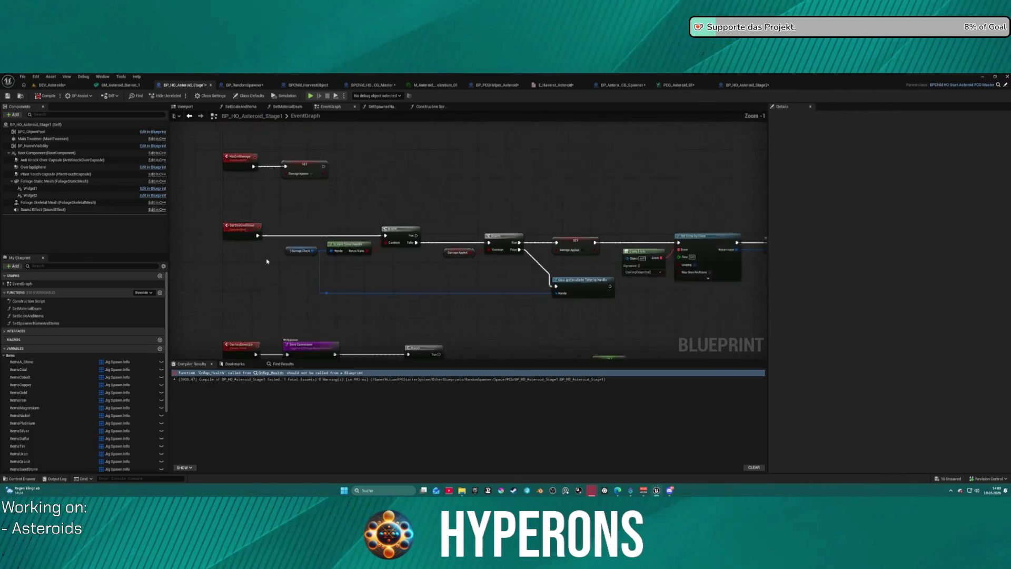
scroll(266, 261, "down", 5)
scroll(262, 214, "up", 7)
mouse_move(262, 214)
left_mouse_down()
mouse_move(329, 214)
mouse_move(171, 156)
left_mouse_up()
left_click_drag(197, 313, 260, 487)
scroll(225, 214, "down", 4)
mouse_move(226, 214)
left_mouse_down()
mouse_move(327, 217)
mouse_move(210, 253)
mouse_move(233, 261)
left_mouse_up()
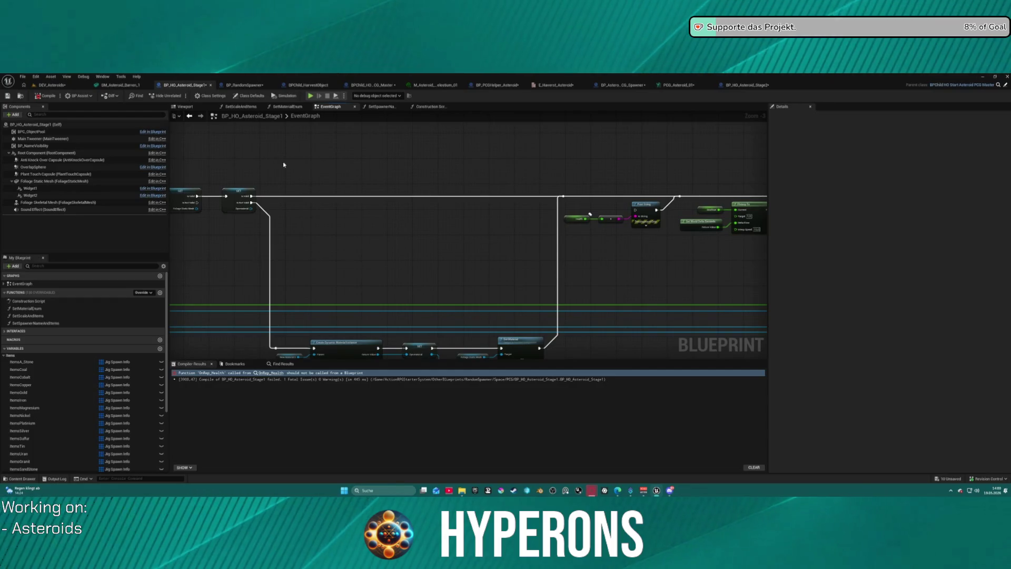
mouse_move(286, 175)
left_mouse_down()
mouse_move(219, 188)
mouse_move(213, 199)
mouse_move(19, 228)
left_mouse_up()
left_click_drag(421, 242, 188, 235)
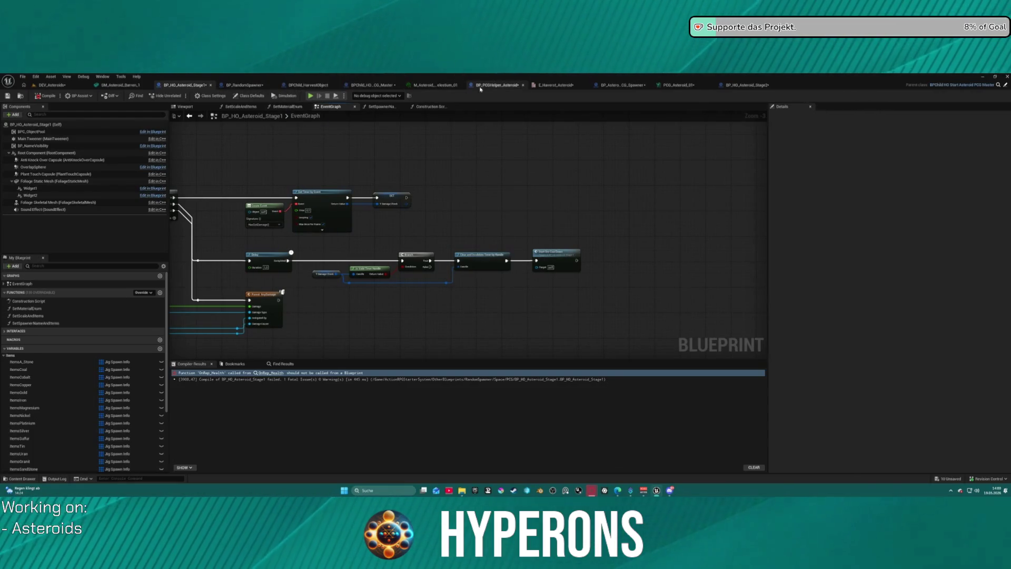
left_click(502, 88)
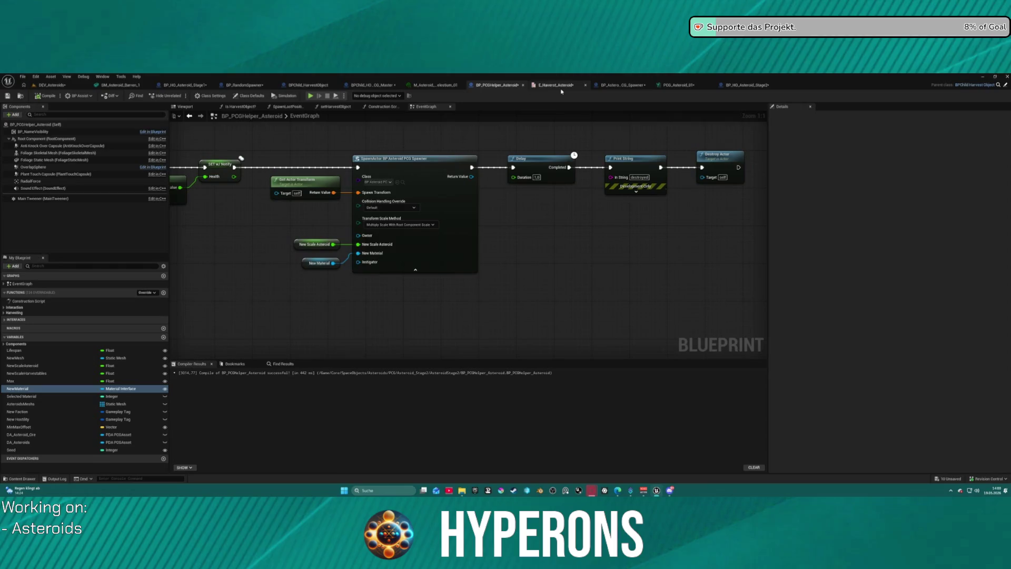
- Recompile BP_HO_Asteroid_Stage2 from its Construction Script and expand the Harvesting functions category
left_click(732, 85)
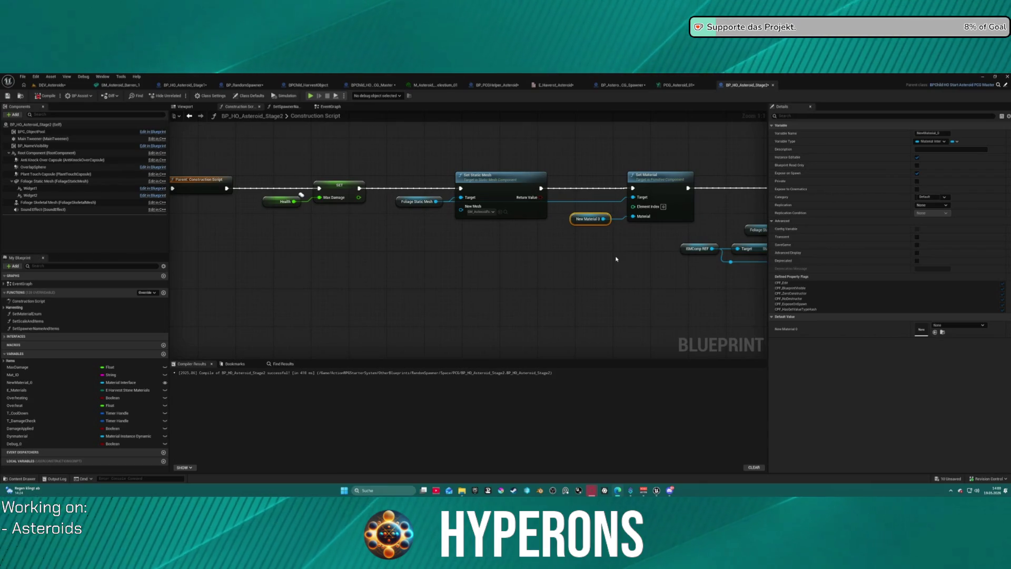
mouse_move(616, 259)
left_mouse_down()
mouse_move(463, 278)
mouse_move(15, 266)
mouse_move(578, 265)
left_mouse_up()
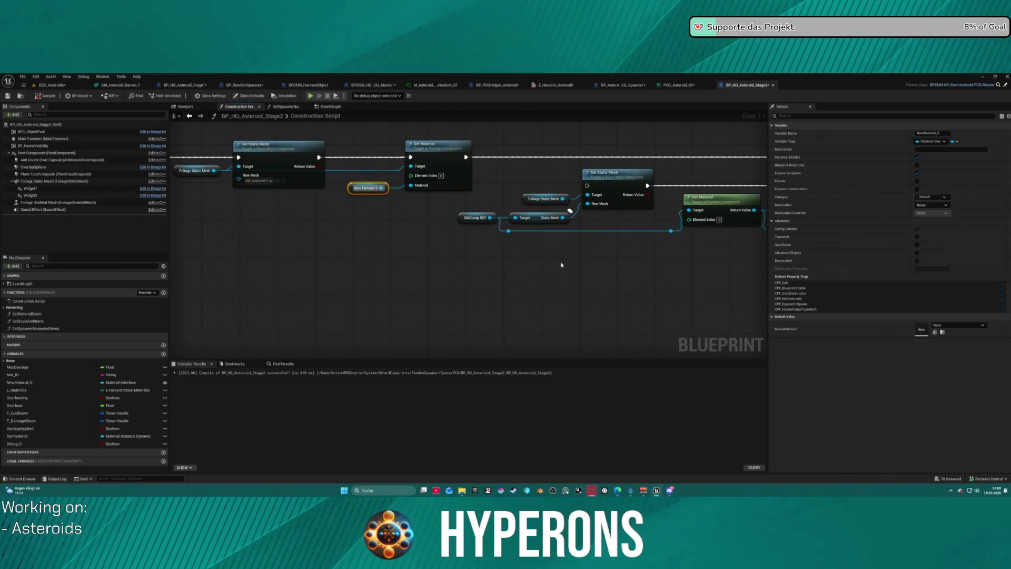
left_click(47, 96)
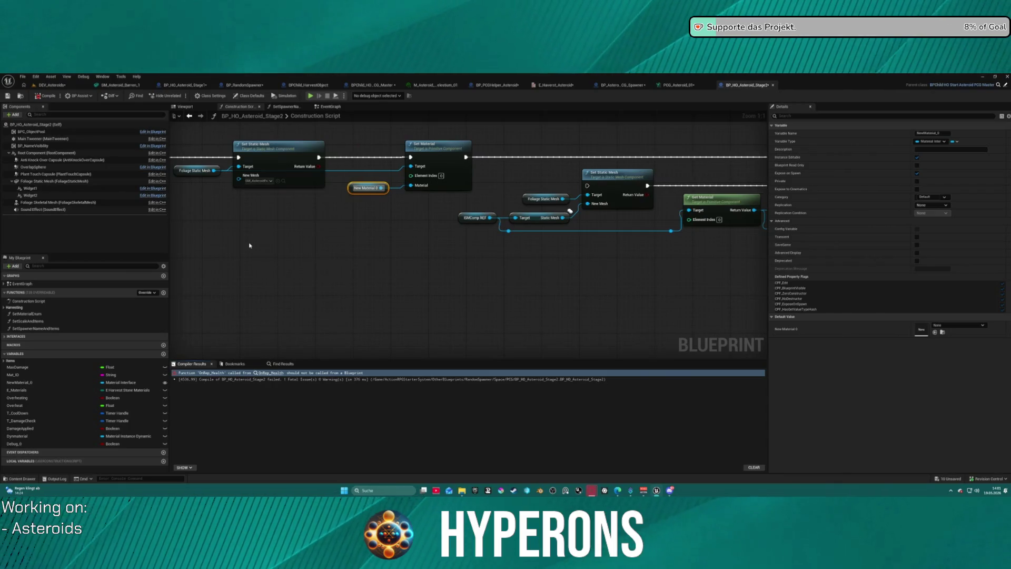
left_click(5, 309)
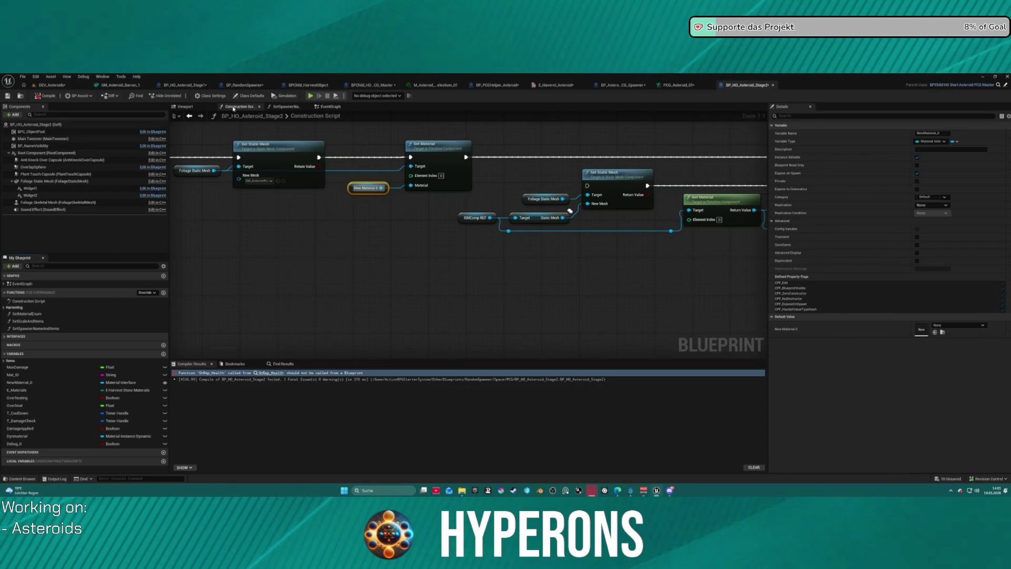
left_click(494, 84)
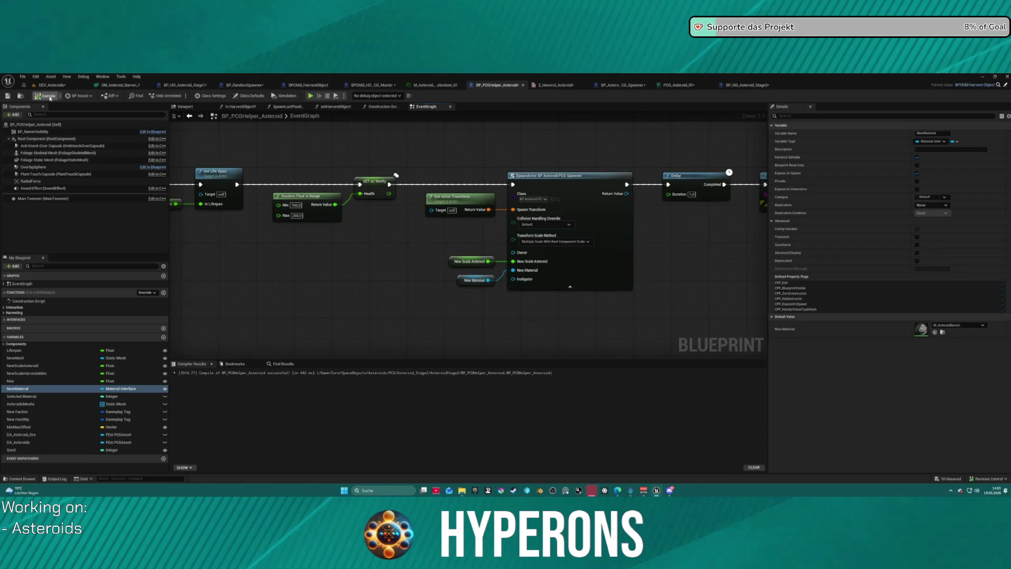
- Recompile BP_PCGHelper_Asteroid, then fix BP_RandomSpawner by breaking the orphaned Material pin wire and recompiling
left_click(48, 96)
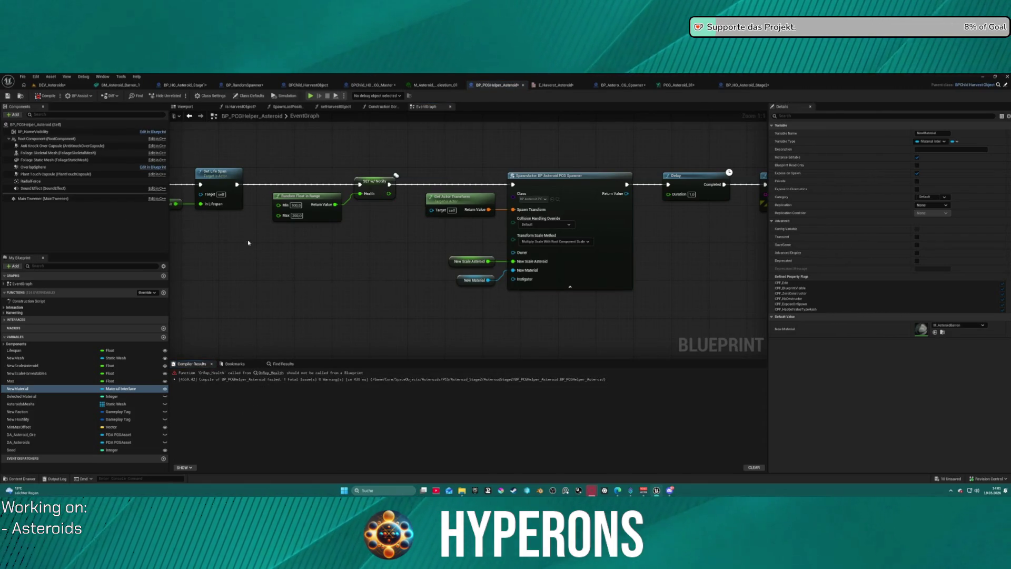
left_click_drag(325, 262, 354, 258)
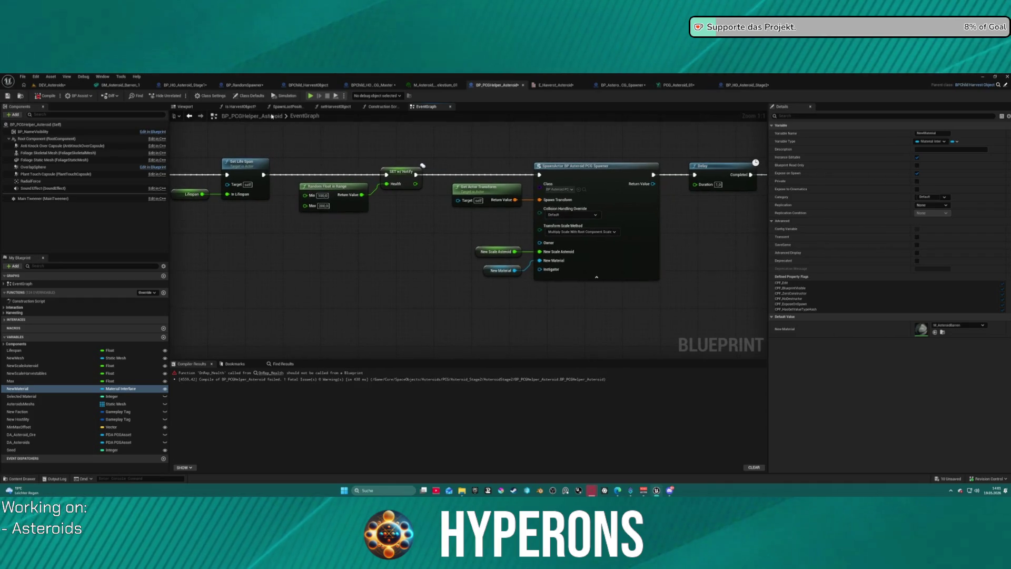
left_click(244, 84)
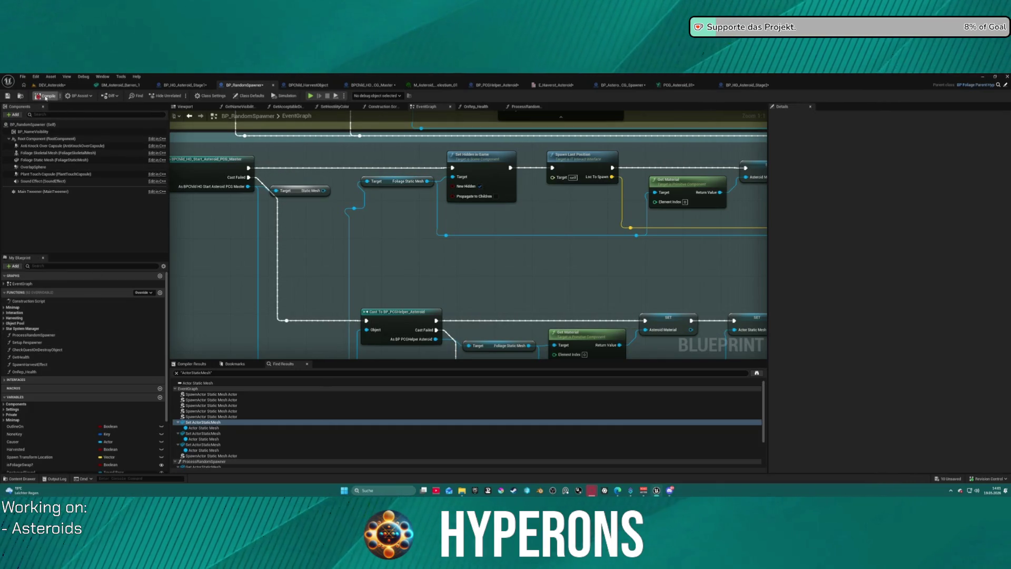
left_click(46, 96)
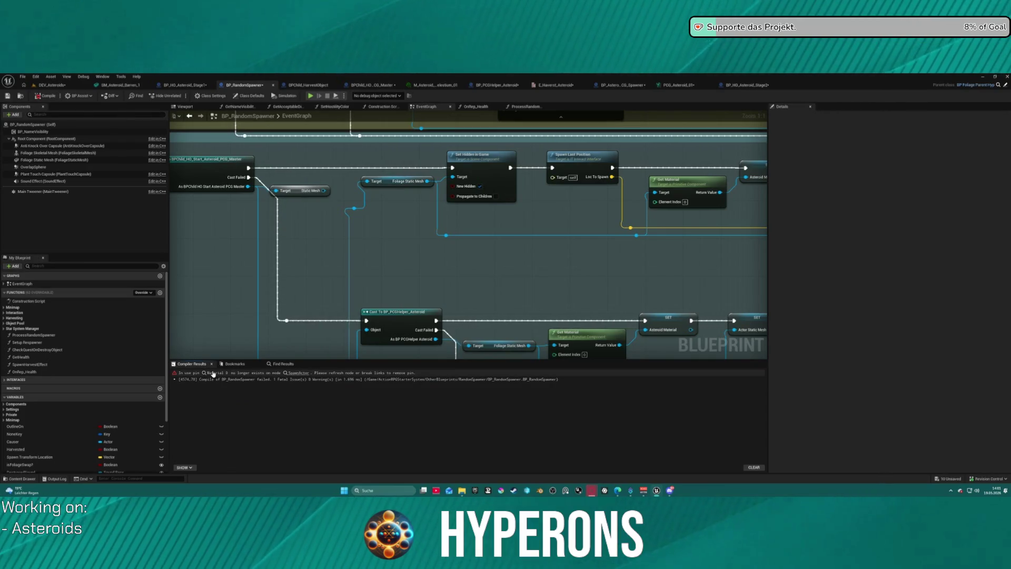
left_click(214, 373)
scroll(363, 267, "down", 2)
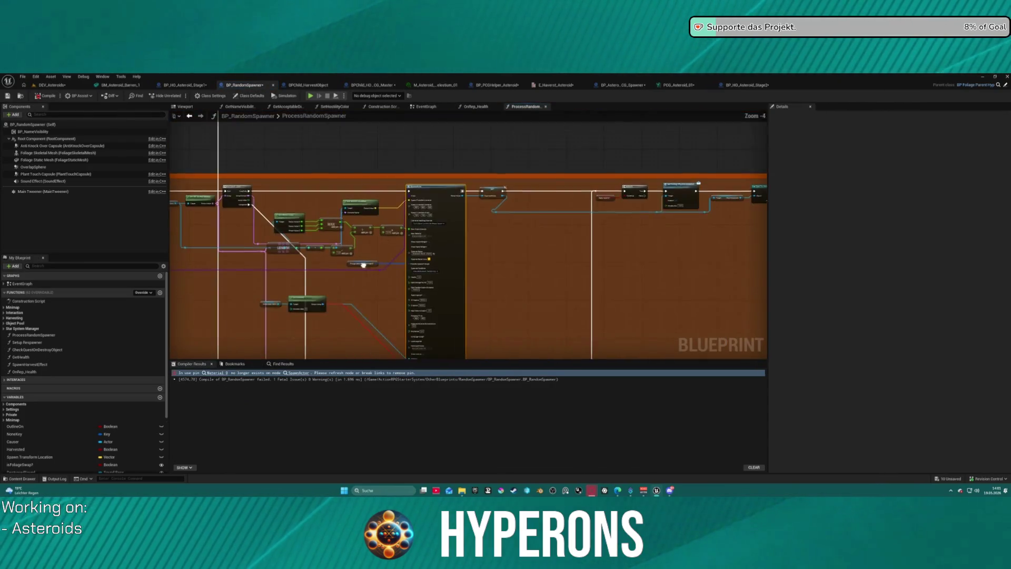
scroll(414, 274, "up", 4)
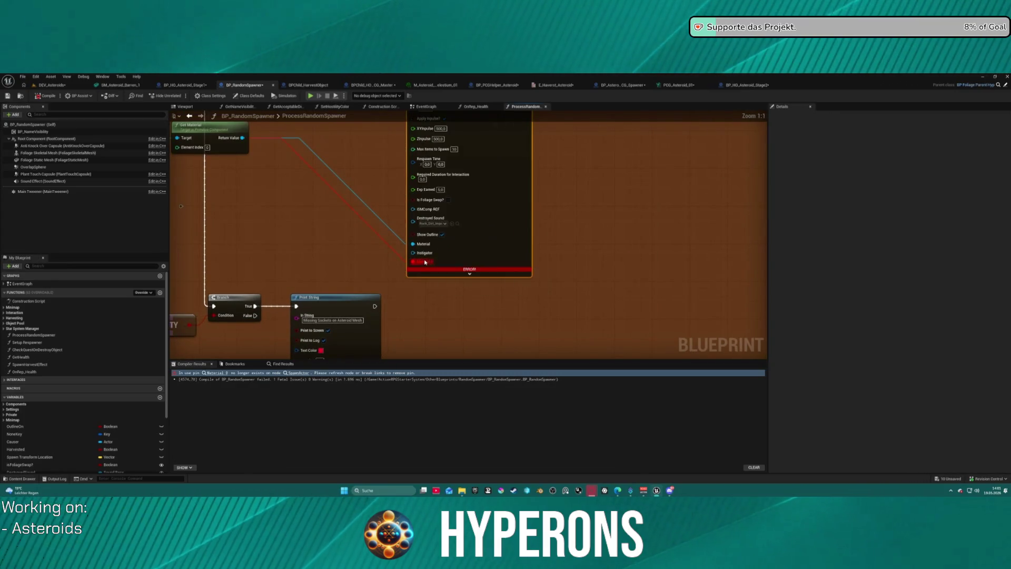
left_click(394, 251, "alt")
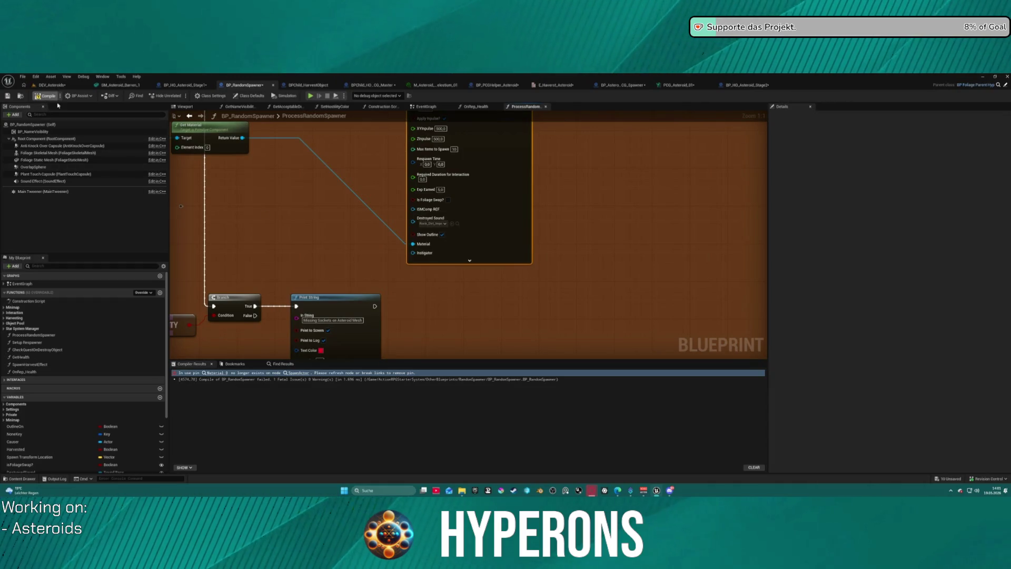
key("F7")
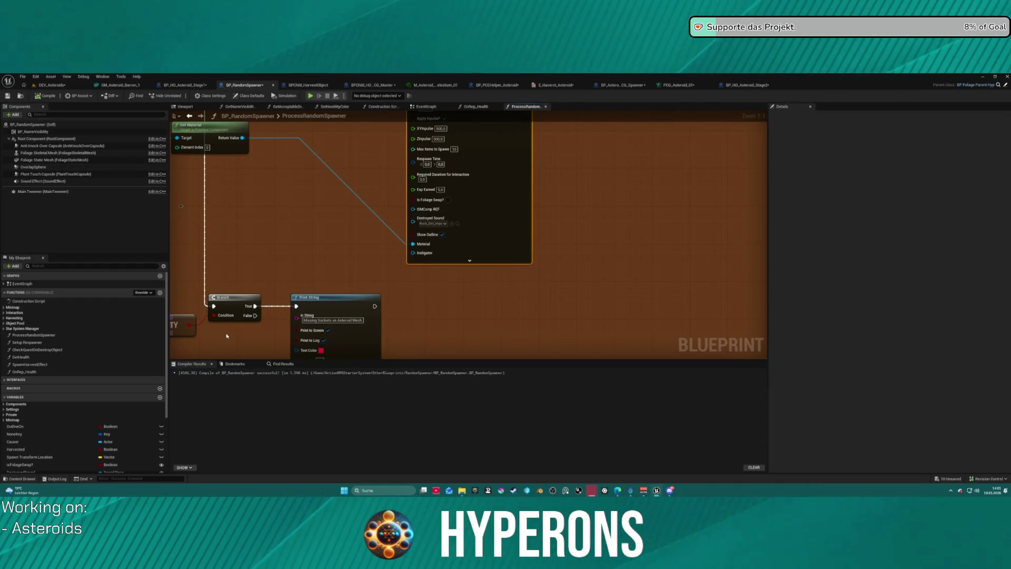
- Compile BP_HO_Asteroid_Stage1
left_click(187, 84)
left_click(45, 96)
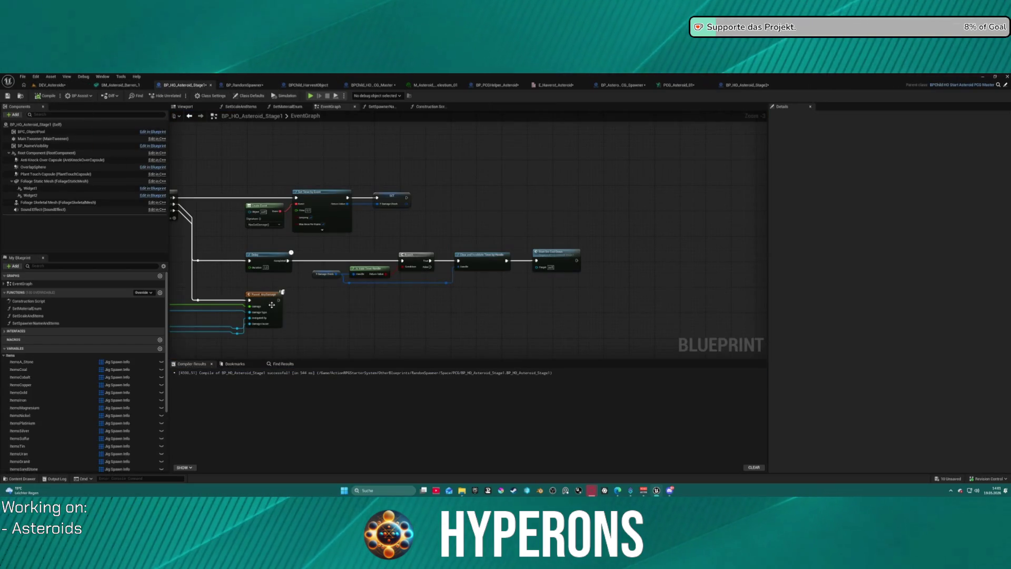
left_click(244, 85)
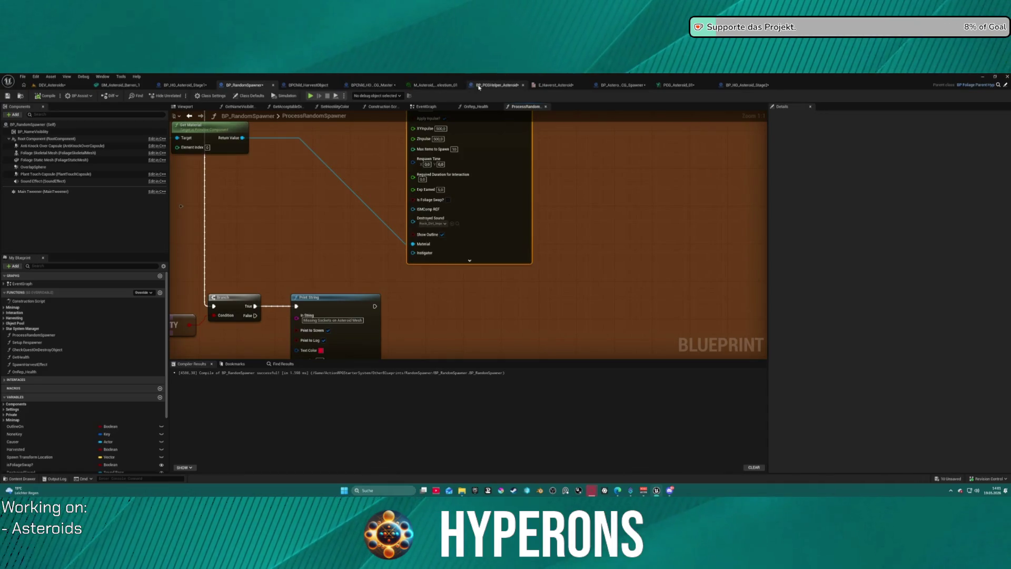
- Compile BP_HO_Asteroid_Stage2 from its Construction Script
left_click(388, 86)
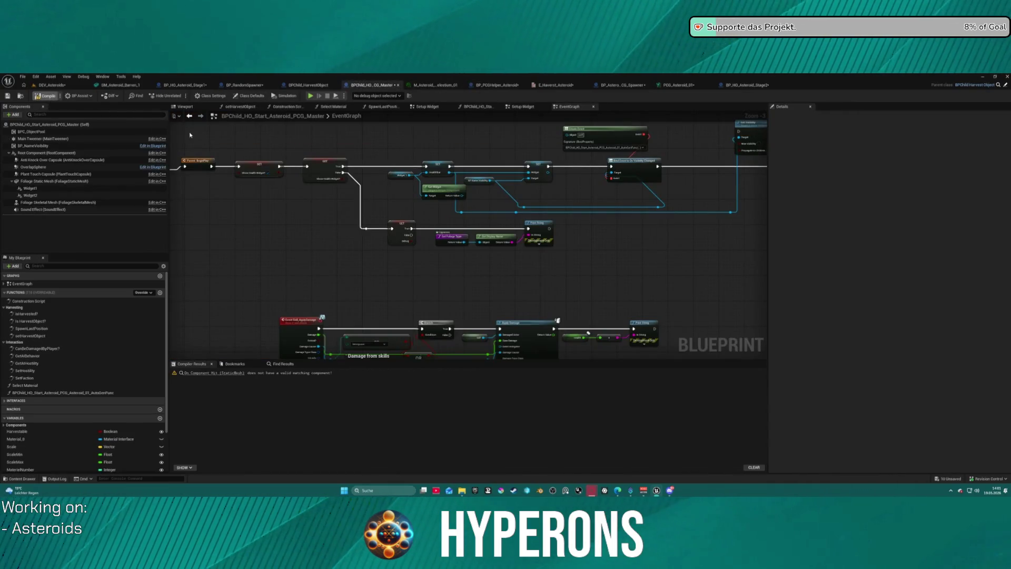
left_click(624, 85)
left_click(752, 85)
left_click(45, 95)
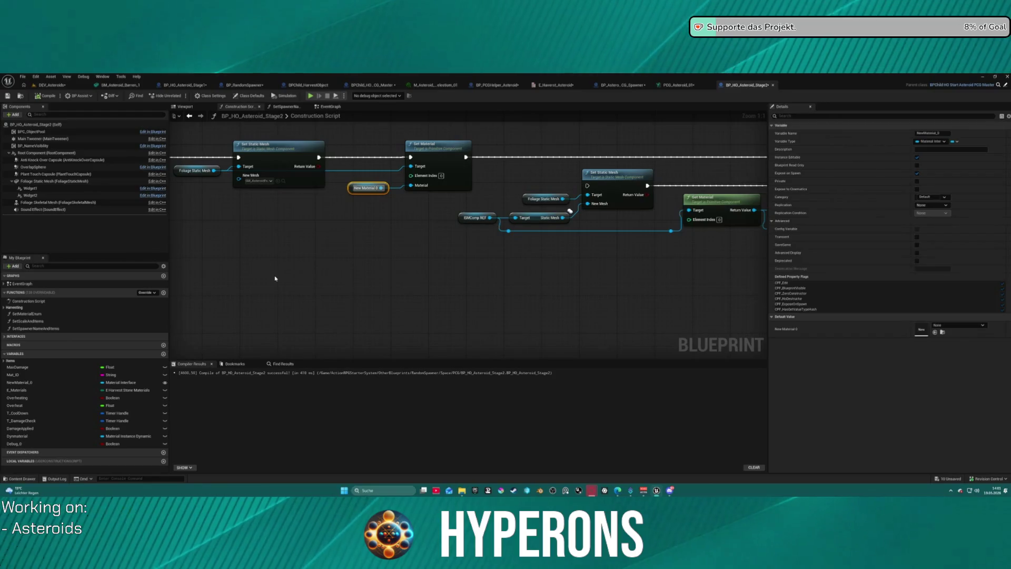
mouse_move(344, 260)
left_mouse_down()
mouse_move(415, 250)
mouse_move(483, 266)
left_mouse_up()
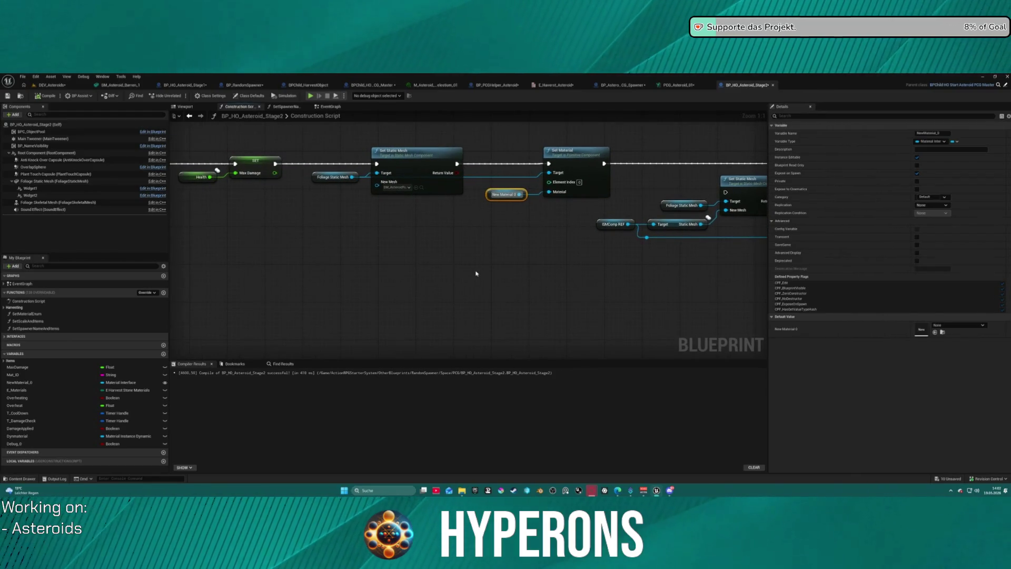
left_click(191, 86)
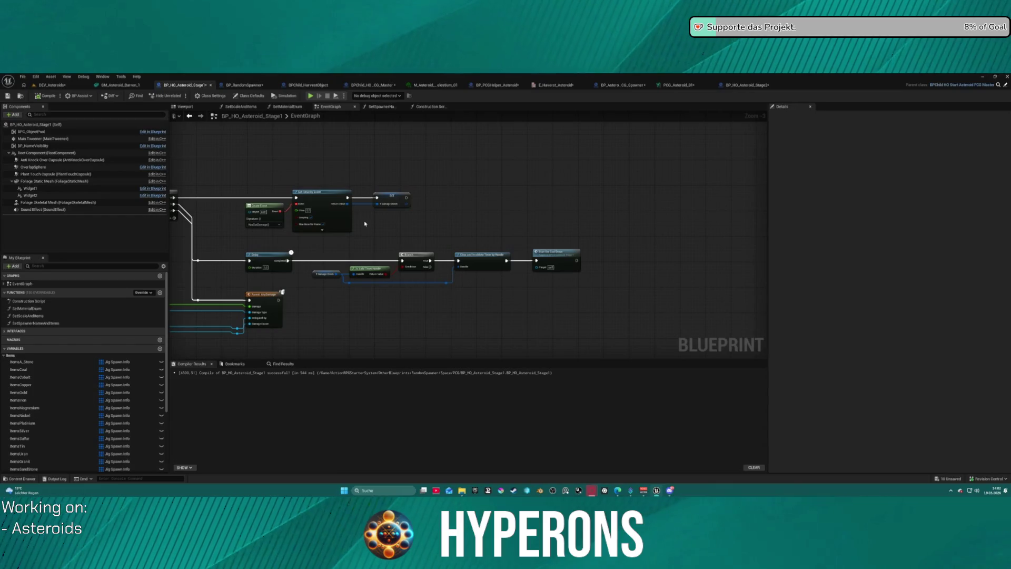
left_click(296, 86)
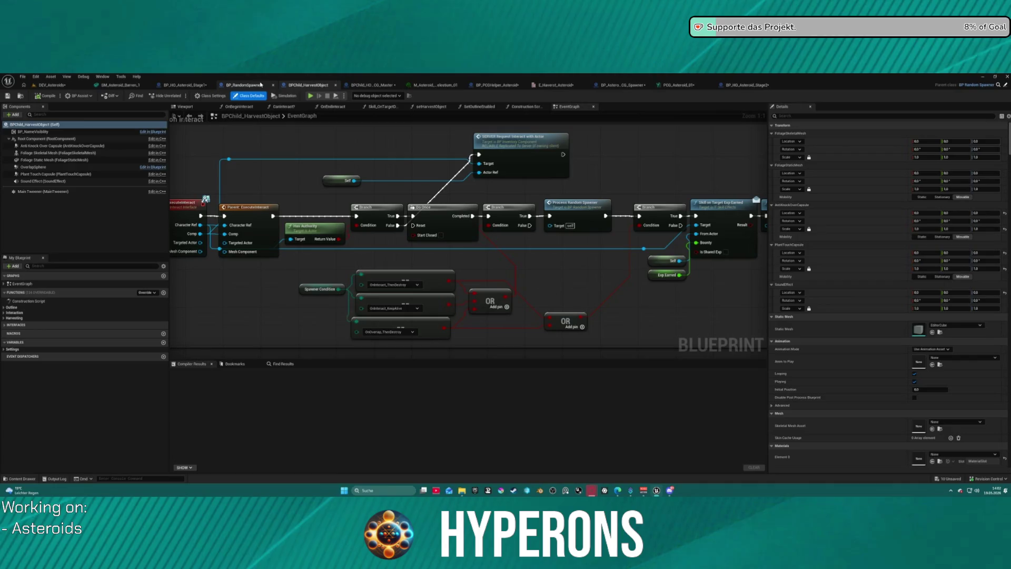
- In ProcessRandomSpawner, wire Get Material's Return Value into SpawnActor's New Material pin
left_click(244, 85)
left_click_drag(267, 204, 363, 274)
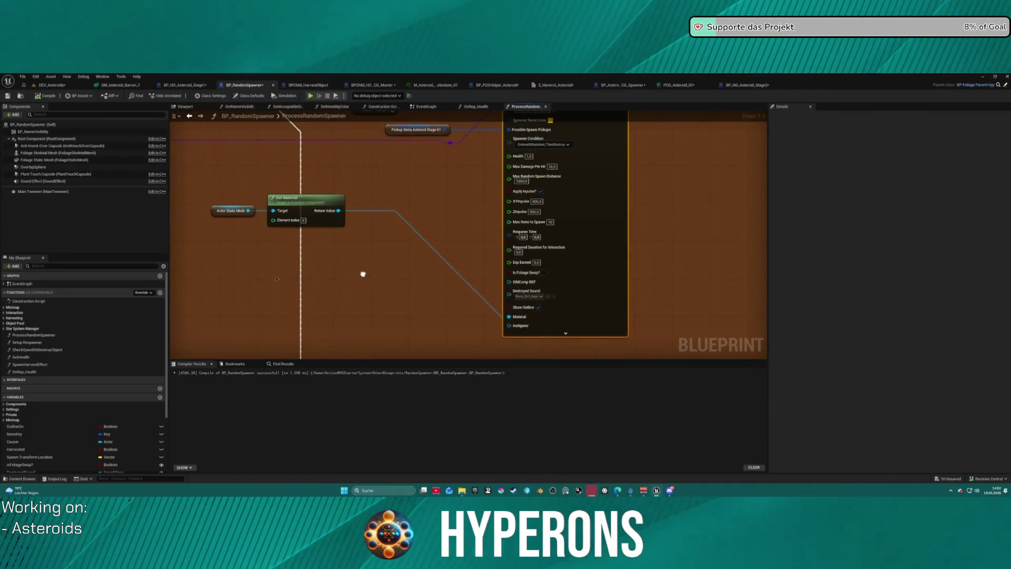
mouse_move(234, 182)
left_mouse_down()
mouse_move(336, 242)
mouse_move(614, 353)
left_mouse_up()
scroll(277, 198, "down", 1)
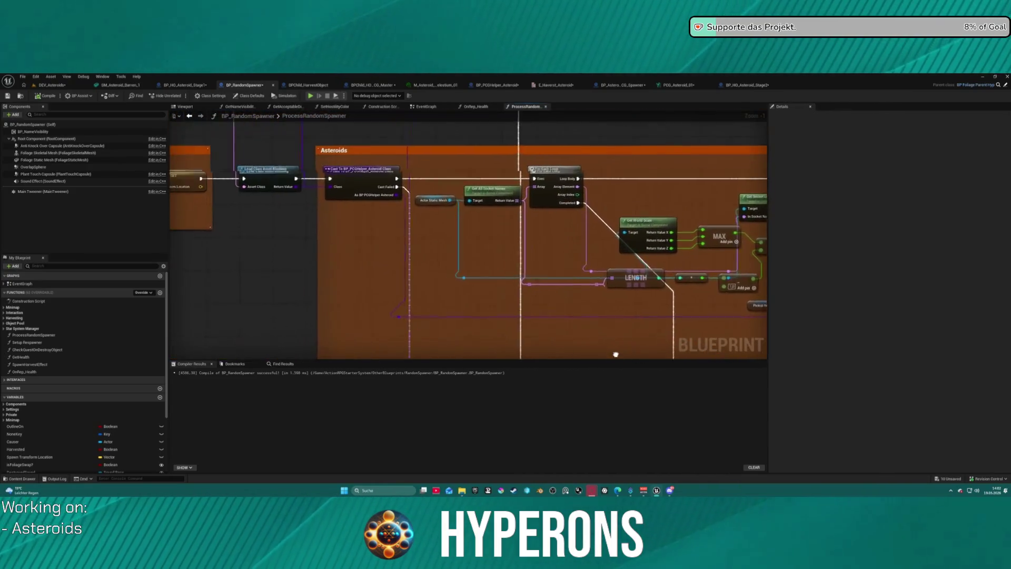
scroll(614, 352, "down", 4)
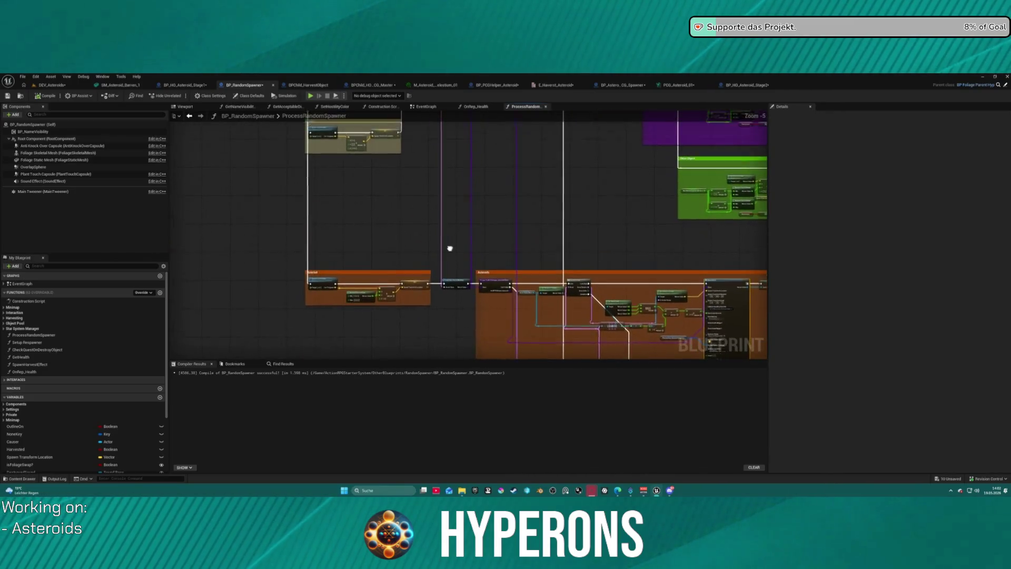
scroll(449, 245, "up", 4)
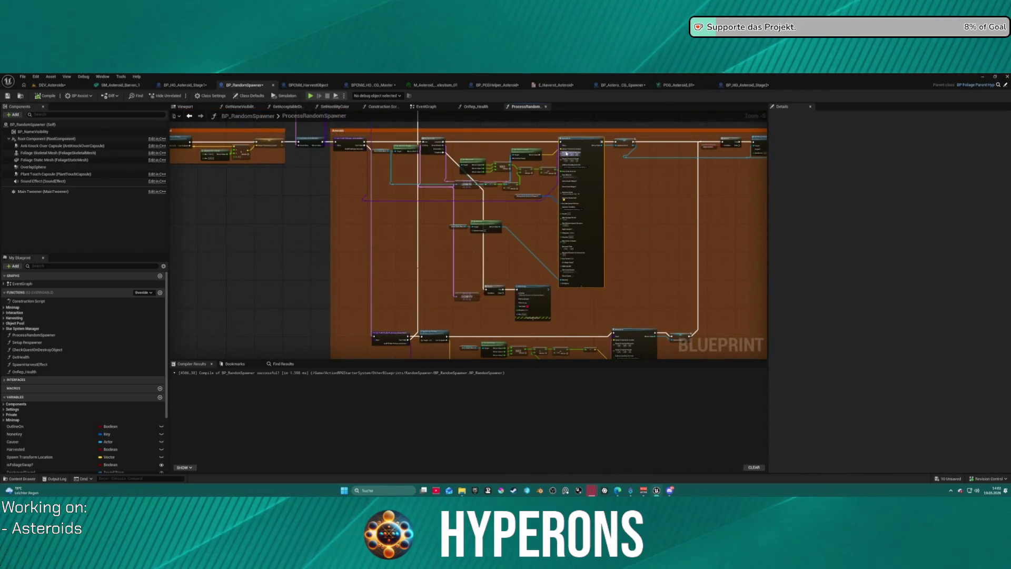
scroll(565, 153, "up", 3)
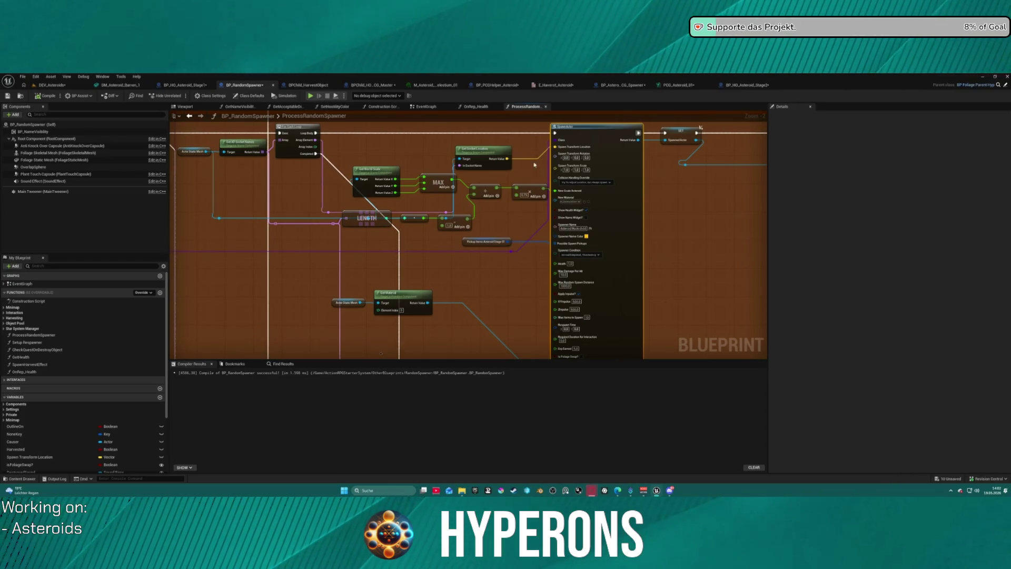
scroll(616, 217, "up", 2)
mouse_move(499, 202)
left_mouse_down()
mouse_move(462, 254)
mouse_move(447, 238)
mouse_move(486, 232)
mouse_move(622, 68)
mouse_move(611, 63)
mouse_move(381, 276)
left_mouse_up()
left_click_drag(517, 113, 489, 199)
mouse_move(416, 294)
left_mouse_down()
mouse_move(458, 299)
mouse_move(543, 158)
mouse_move(585, 153)
left_mouse_up()
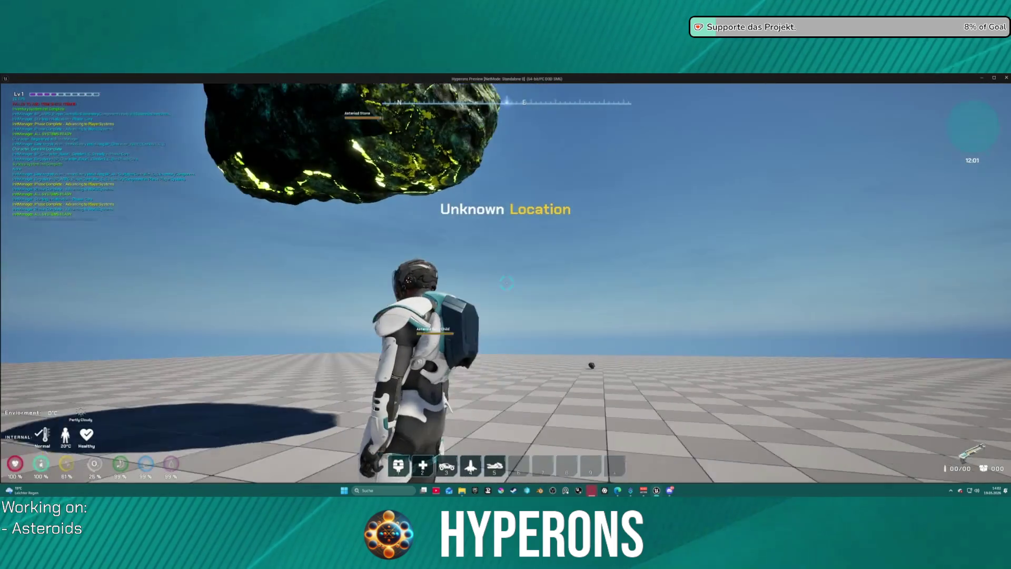
- Equip the Harvester from the inventory and fire its beam at the asteroid
key("i")
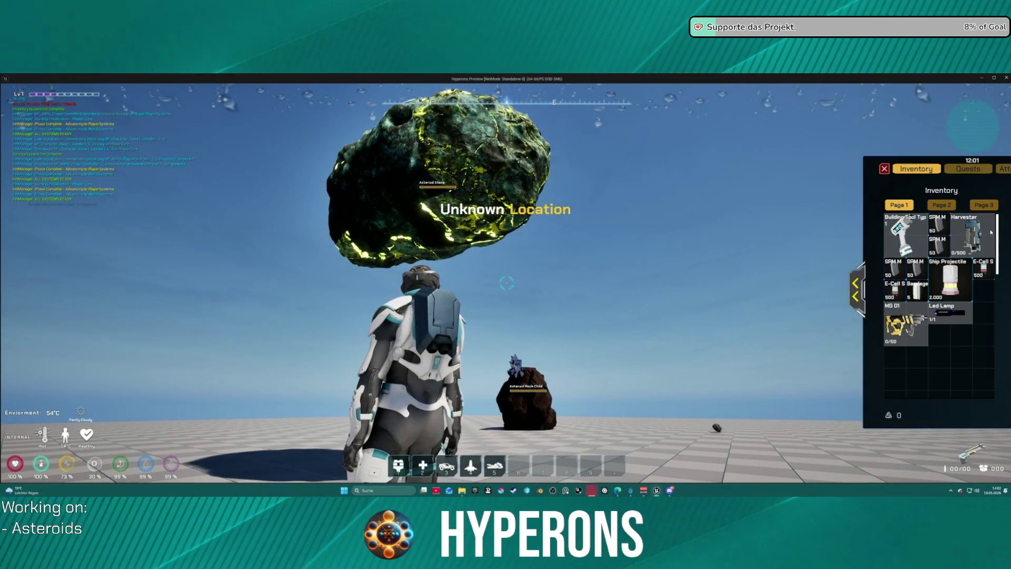
left_click(973, 224)
key("i")
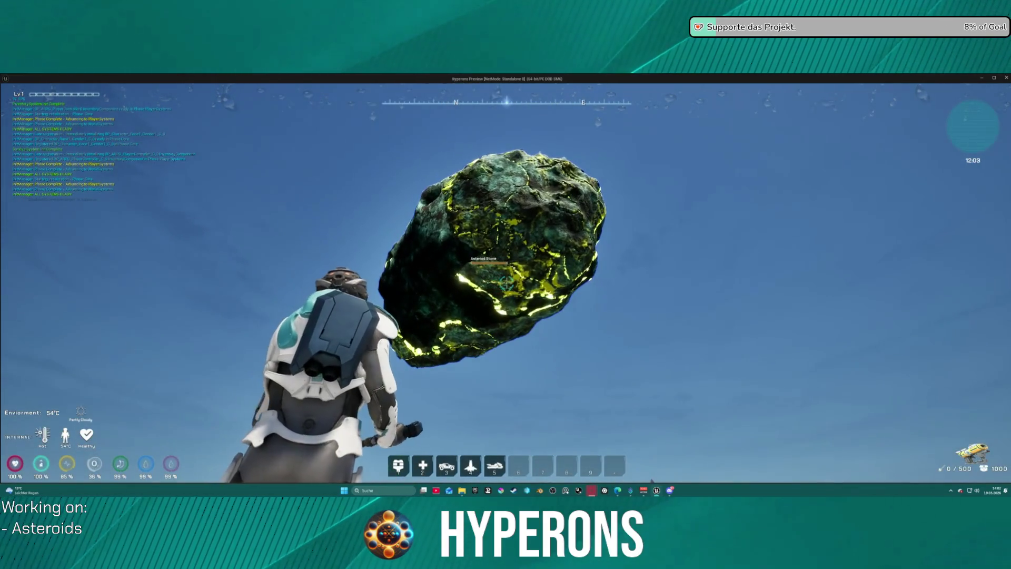
left_click(506, 283)
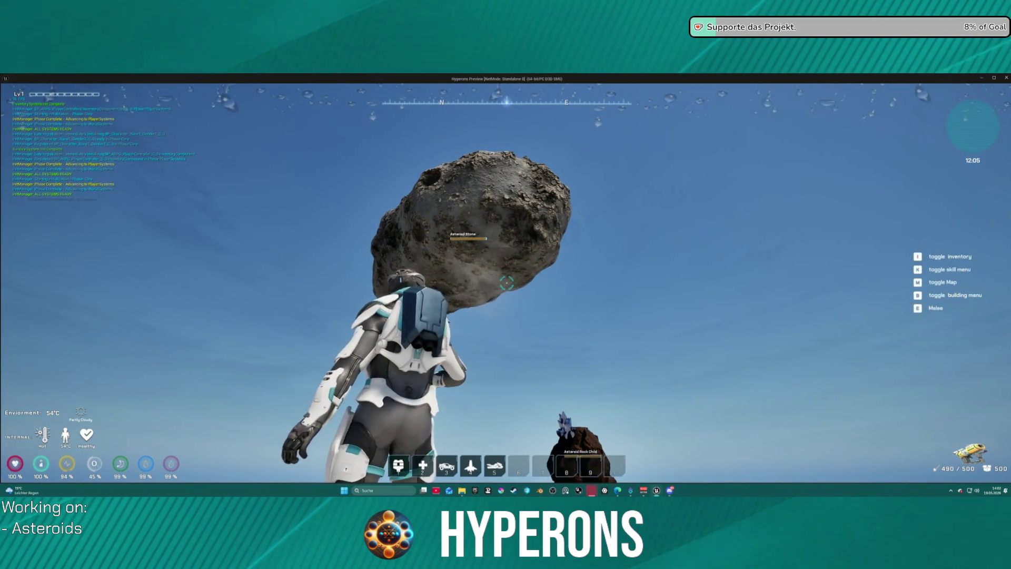
- Look around, then return to the editor and stop the play session with Esc
key("a")
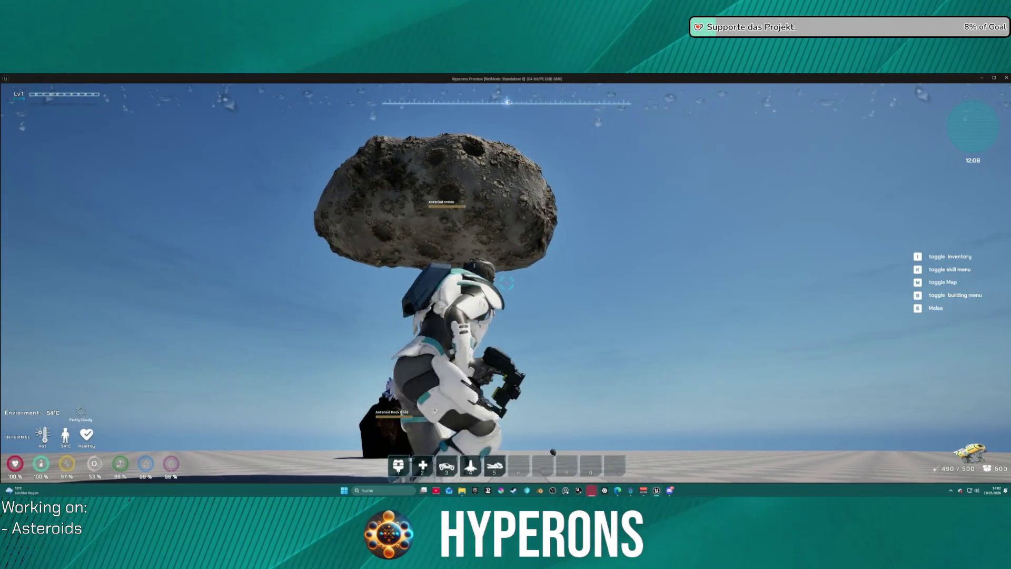
key("alt+Tab")
key("Escape")
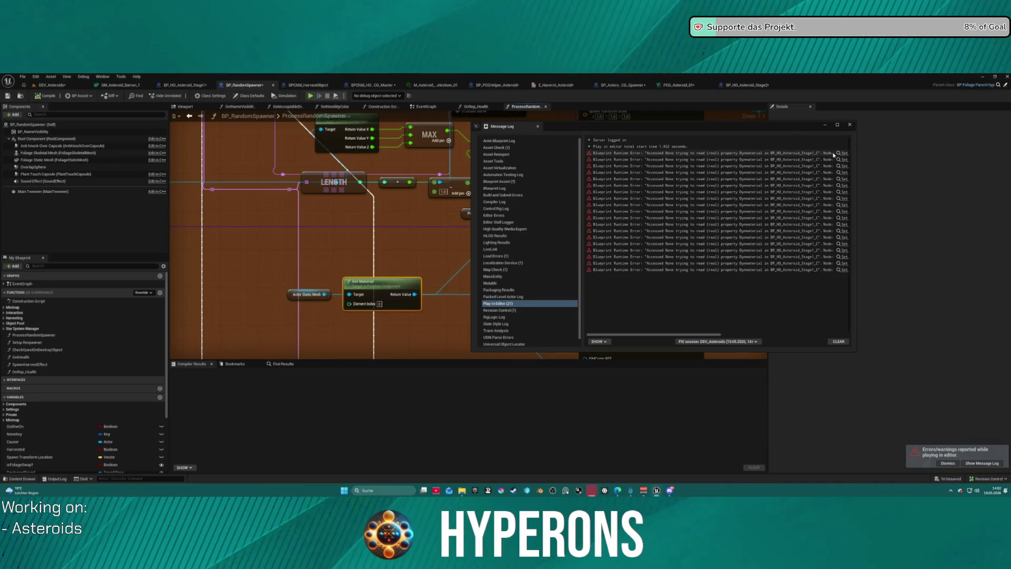
- Close the error log and review Stage1's Construction Script material nodes
left_click(850, 124)
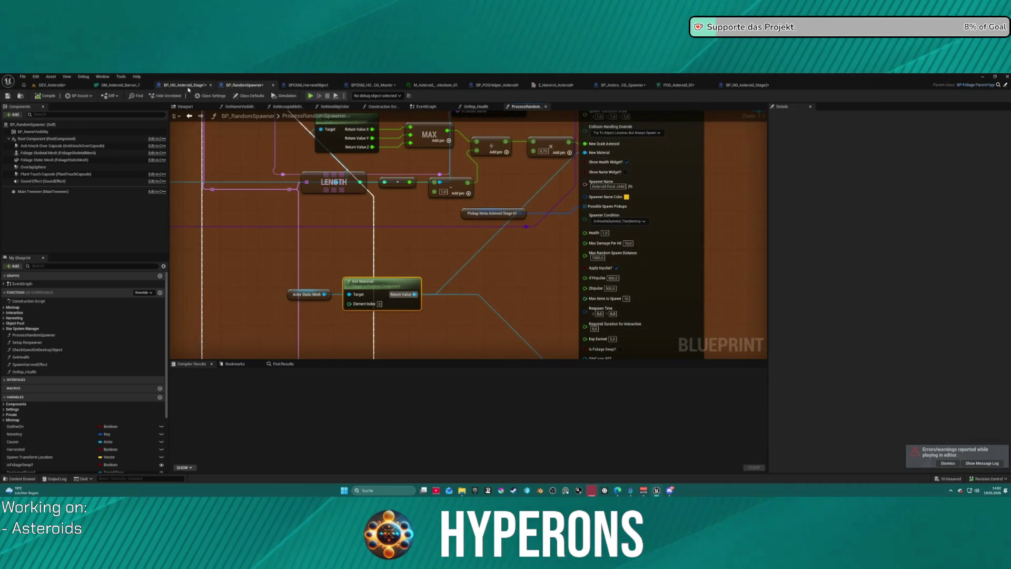
left_click(185, 85)
mouse_move(472, 221)
left_mouse_down()
mouse_move(425, 241)
mouse_move(463, 174)
mouse_move(460, 119)
mouse_move(330, 133)
left_mouse_up()
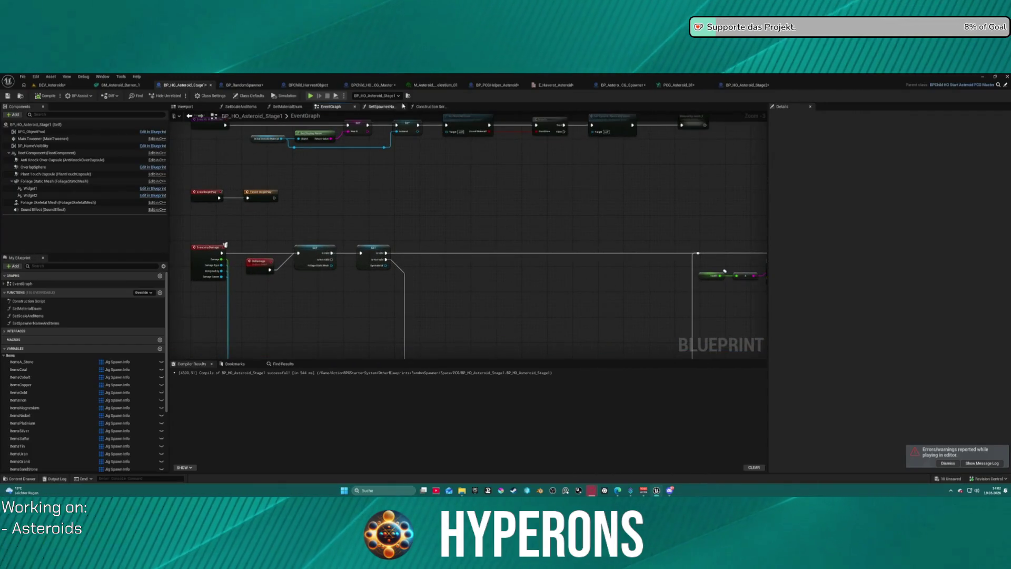
left_click(430, 107)
left_click_drag(330, 233, 593, 176)
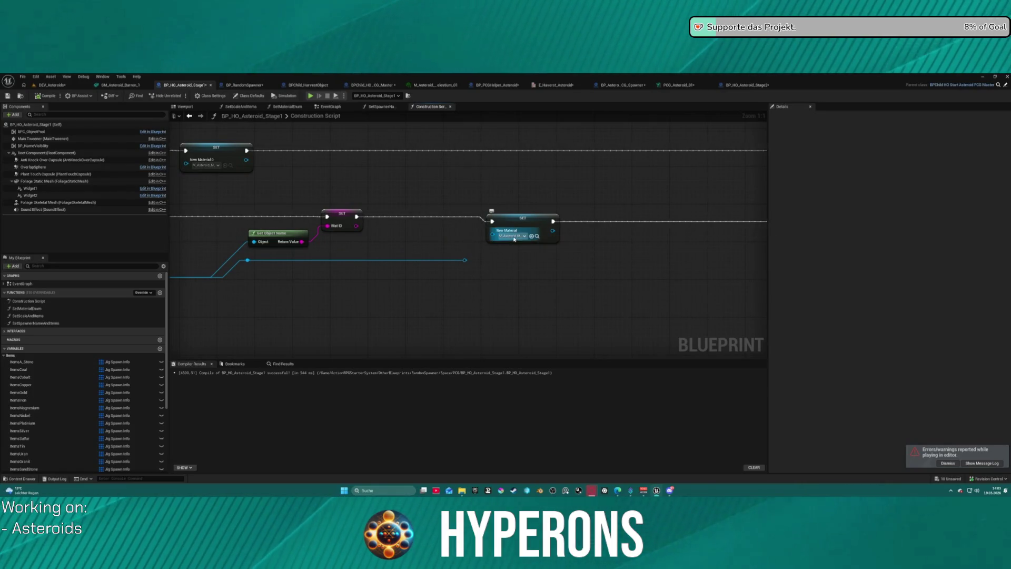
left_click(514, 238)
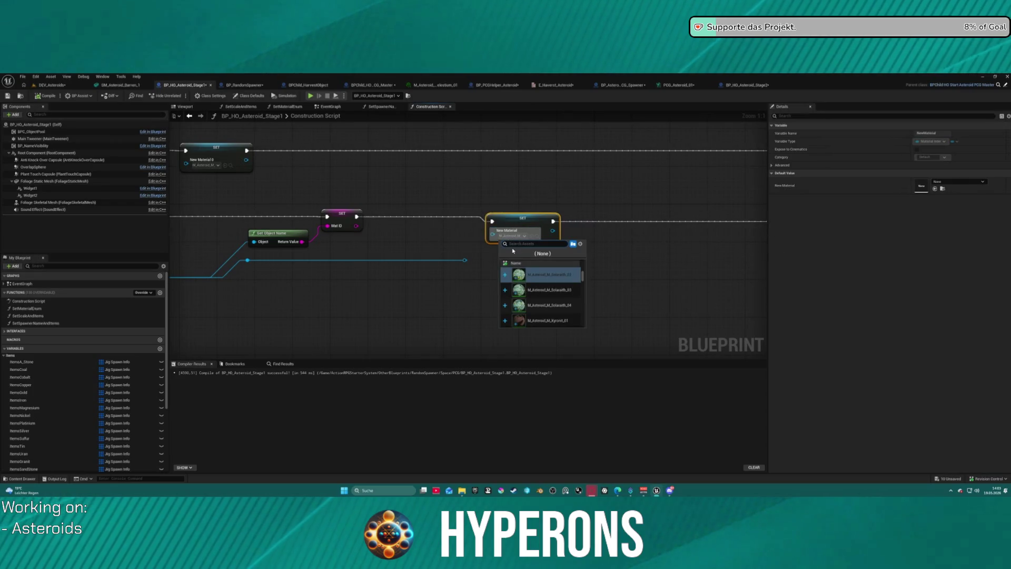
mouse_move(514, 242)
left_mouse_down()
mouse_move(417, 253)
mouse_move(408, 209)
mouse_move(500, 207)
left_mouse_up()
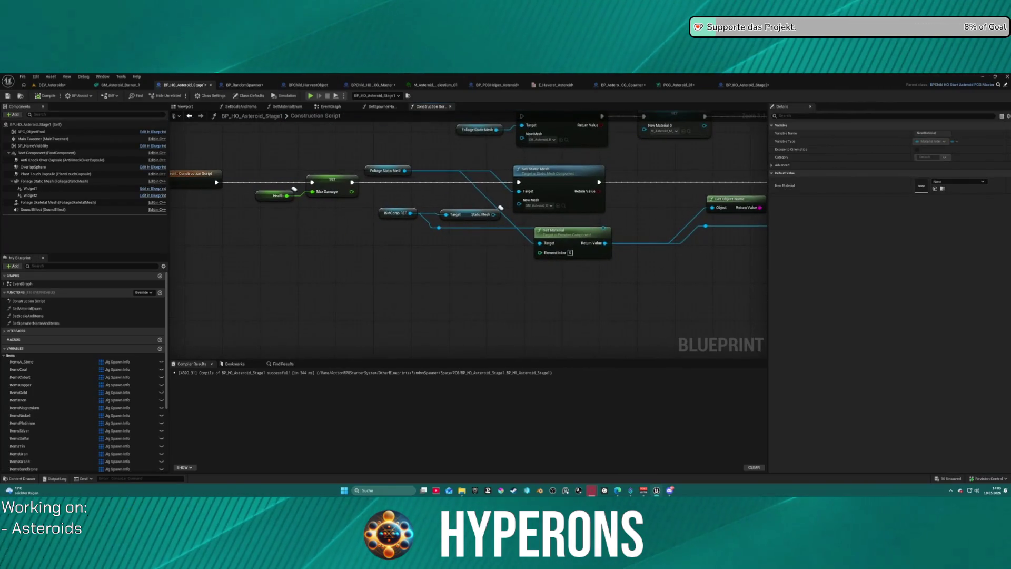
left_click_drag(910, 217, 138, 219)
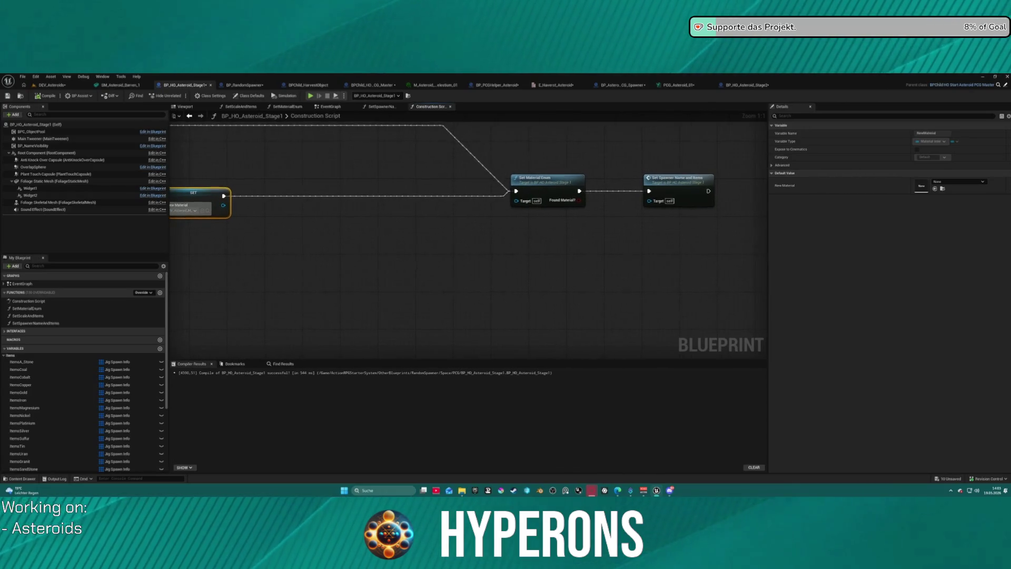
- Open the Set Spawner Name and Items function, then go into SetScaleAndItems
left_click(679, 182)
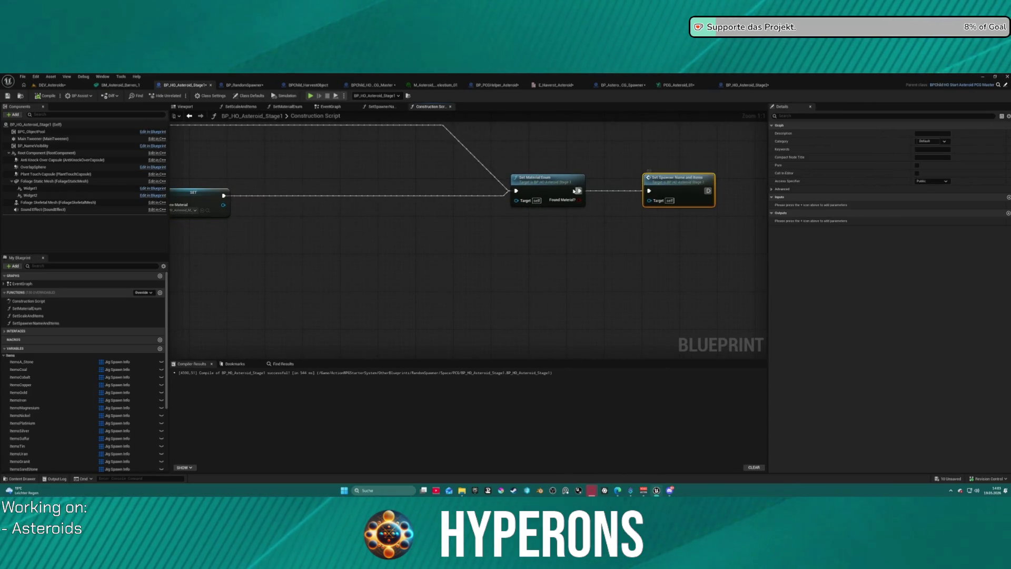
double_click(677, 180)
scroll(487, 271, "down", 2)
double_click(488, 167)
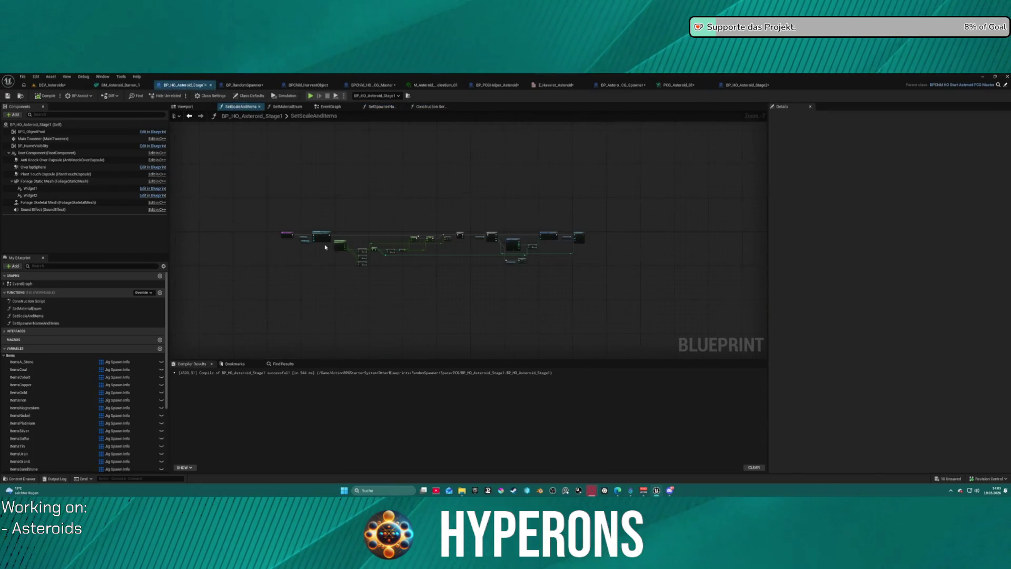
- In the EventGraph, make the material getter read New Material instead of New Material 0
scroll(329, 248, "up", 7)
left_click(298, 243)
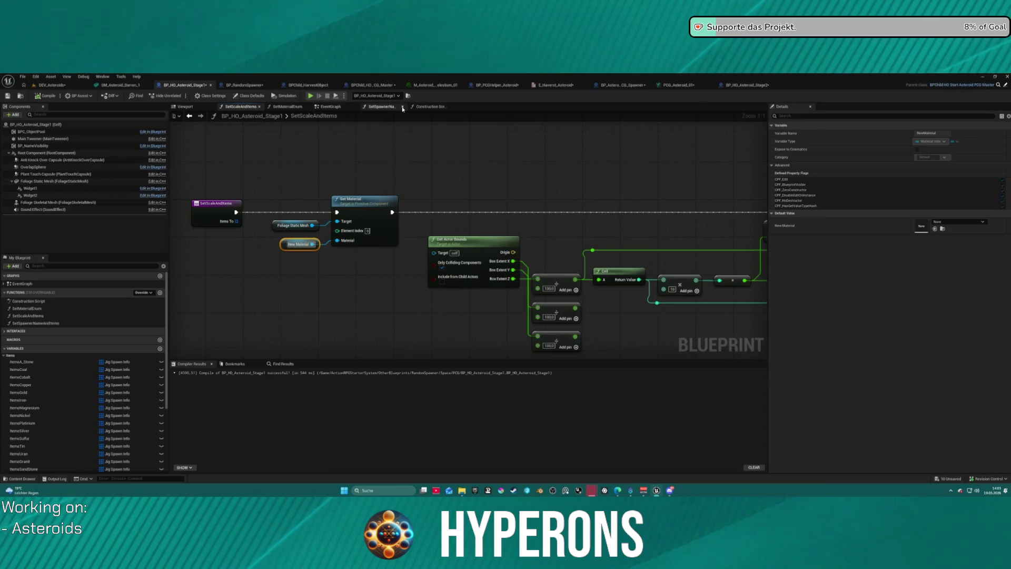
left_click(330, 107)
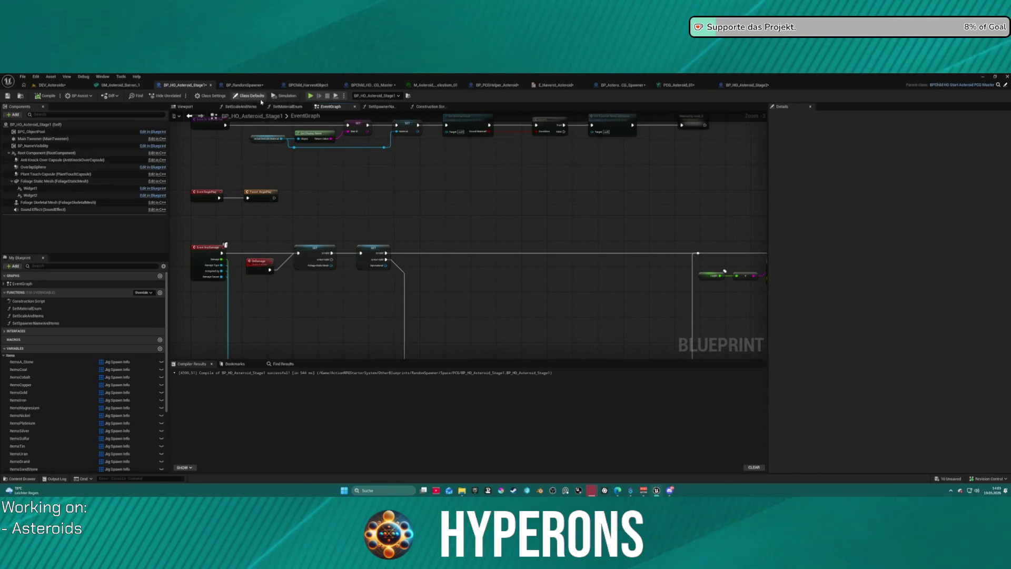
mouse_move(447, 290)
left_mouse_down()
mouse_move(194, 178)
mouse_move(321, 126)
left_mouse_up()
scroll(316, 308, "up", 3)
left_click(308, 311)
scroll(65, 412, "down", 5)
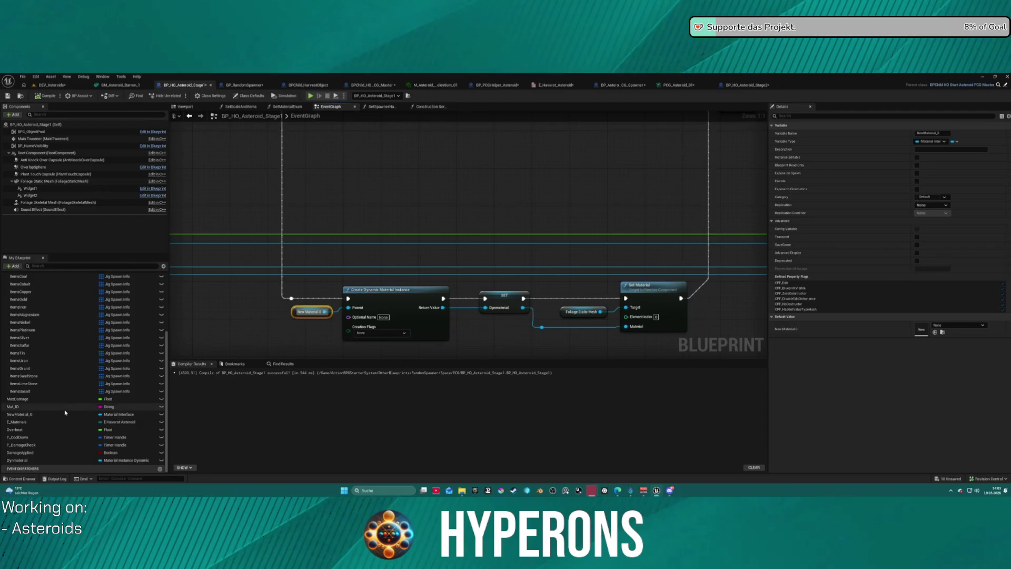
key("ctrl+z")
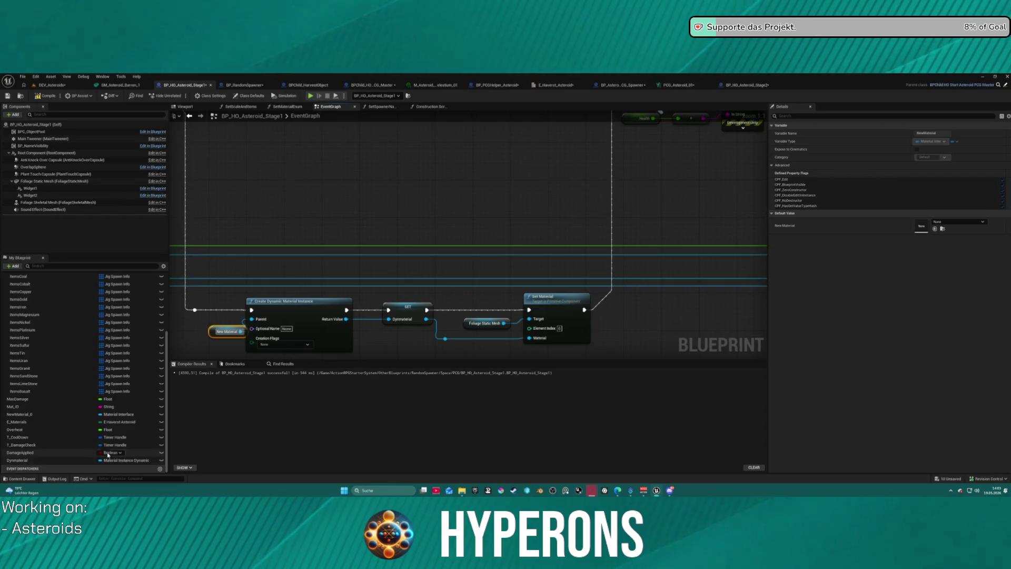
- Delete the NewMaterial_0 variable, confirm, and recompile with F7
right_click(119, 414)
left_click(116, 295)
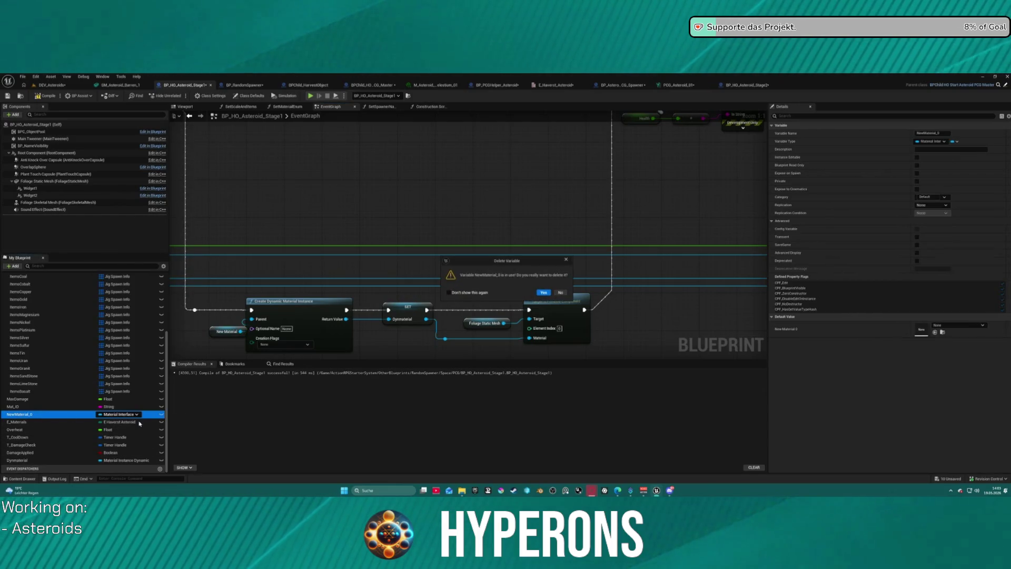
left_click(544, 292)
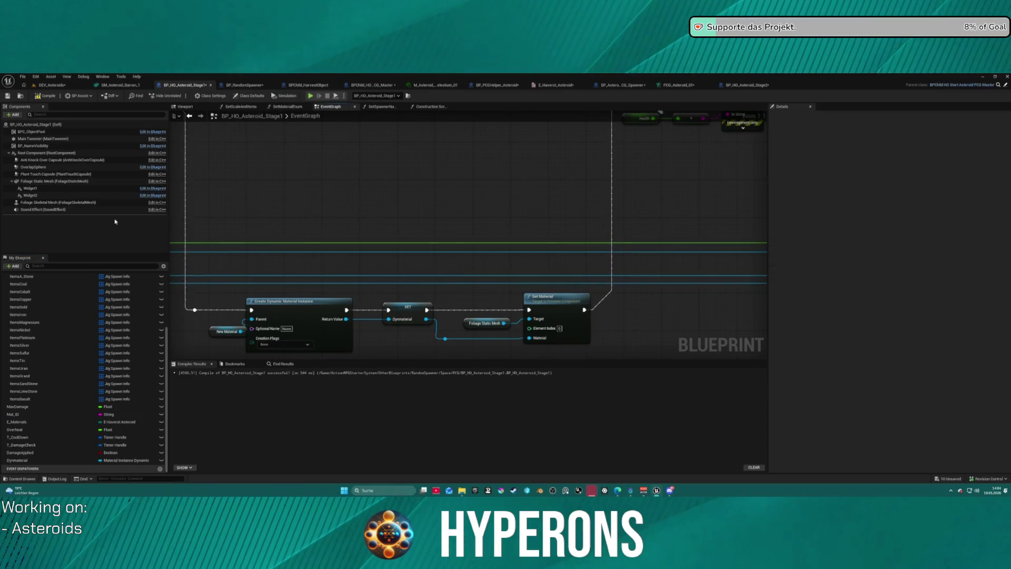
key("F7")
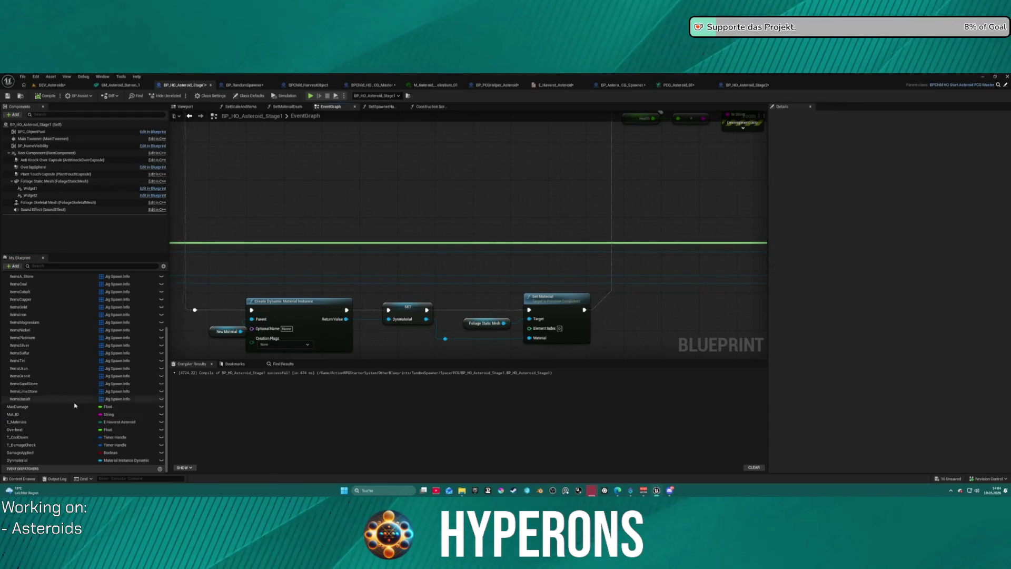
scroll(379, 311, "down", 5)
scroll(406, 300, "up", 2)
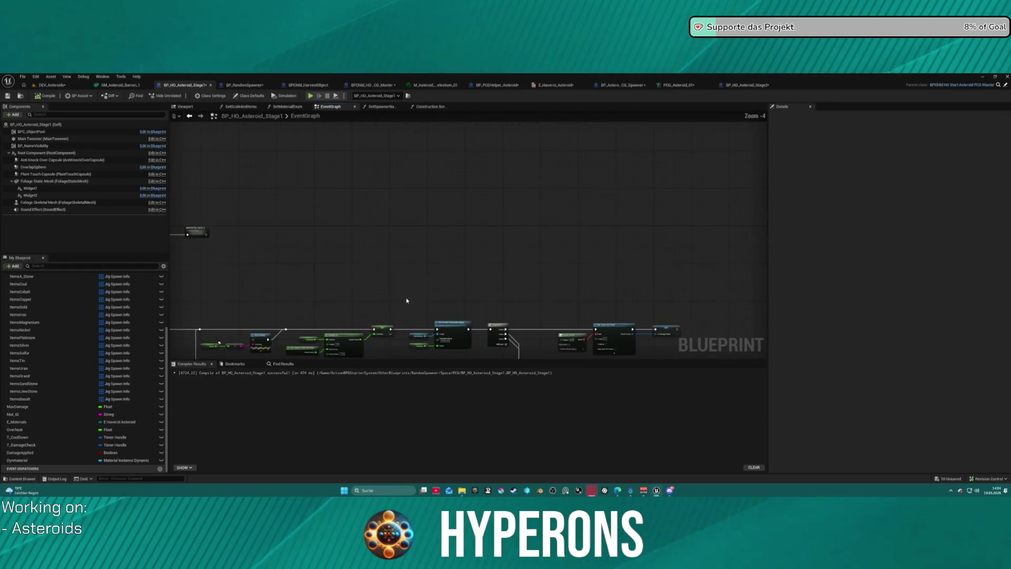
left_click_drag(406, 300, 385, 152)
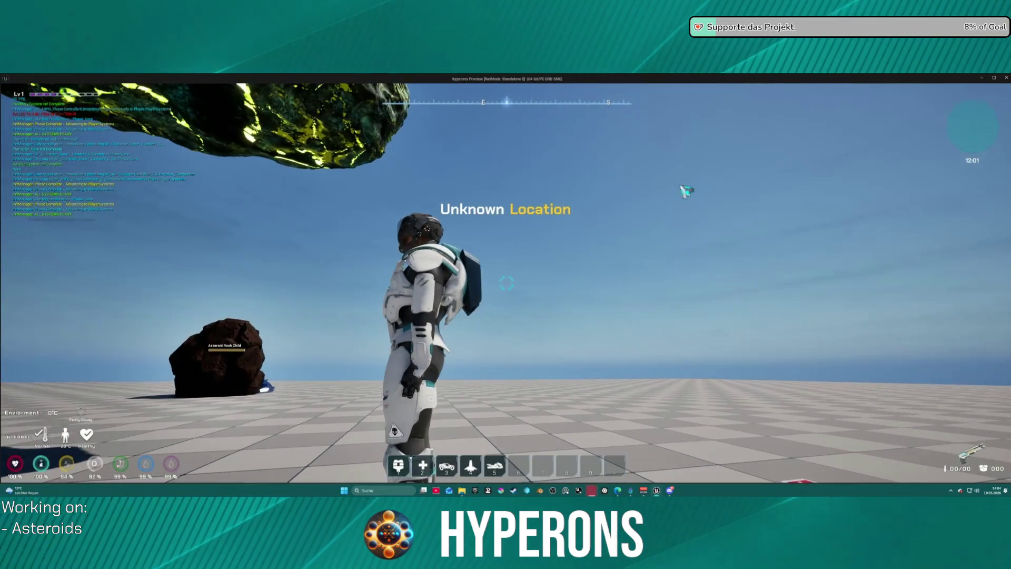
- Fly up to the asteroid, fire the mining laser until it glows red, then stop with Esc
key("i")
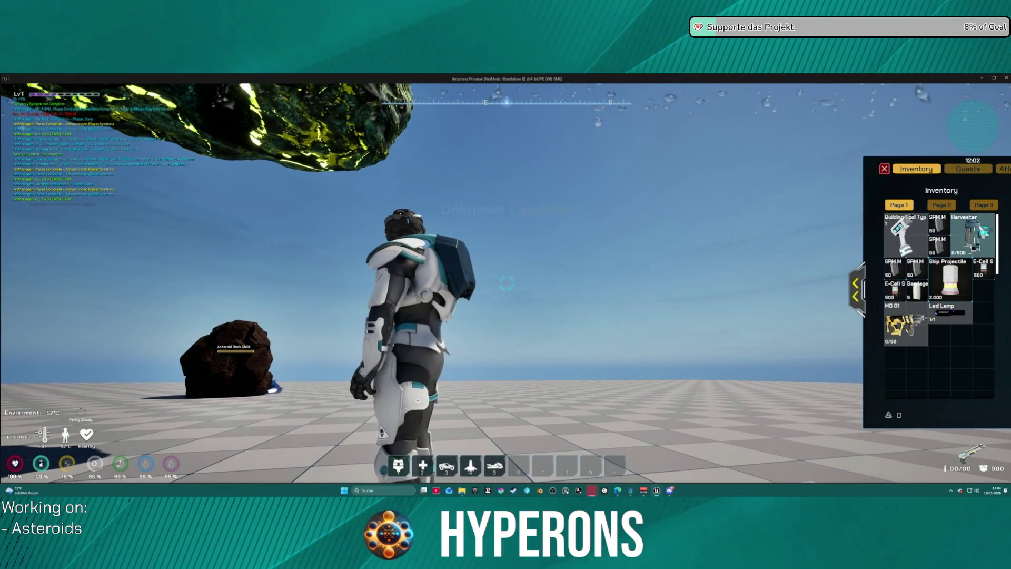
key("i")
key("space")
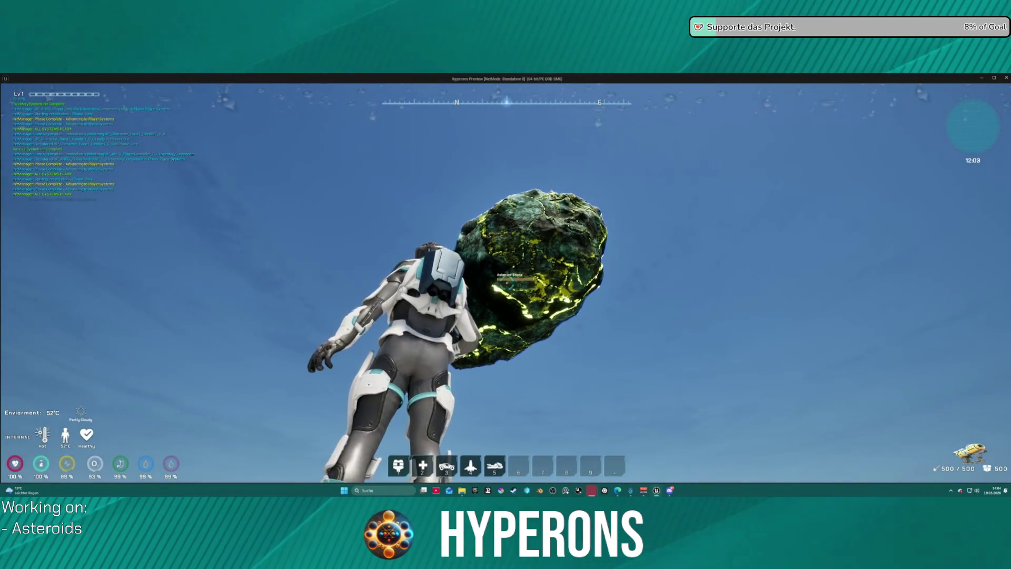
left_click(506, 283)
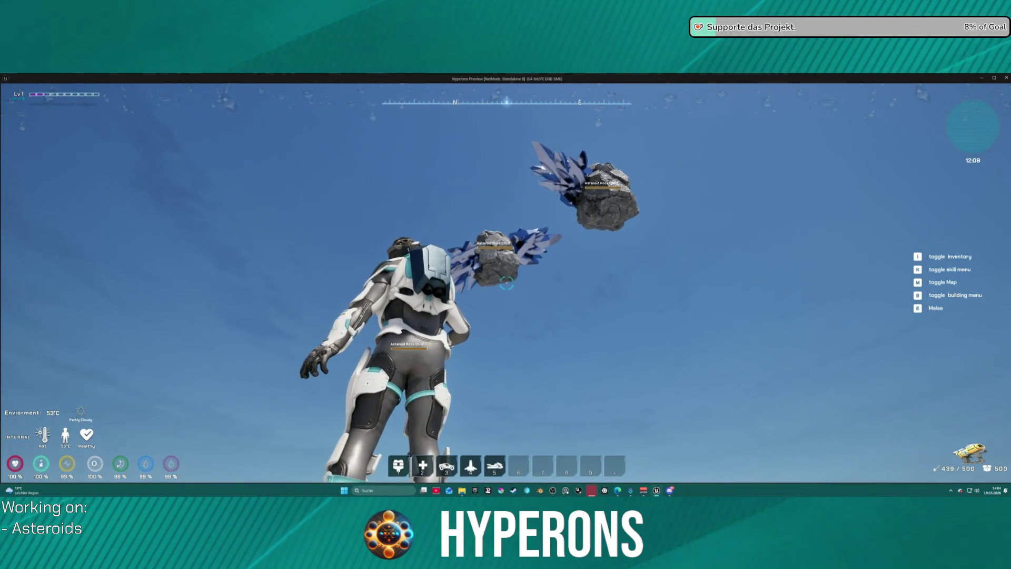
key("Escape")
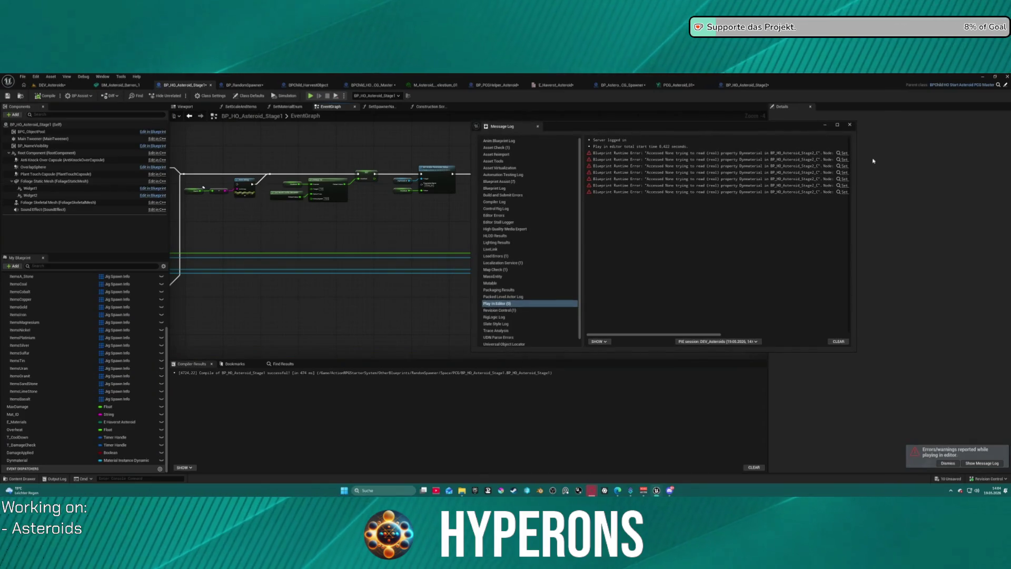
- Jump to the first error's node and close the Message Log
left_click(838, 153)
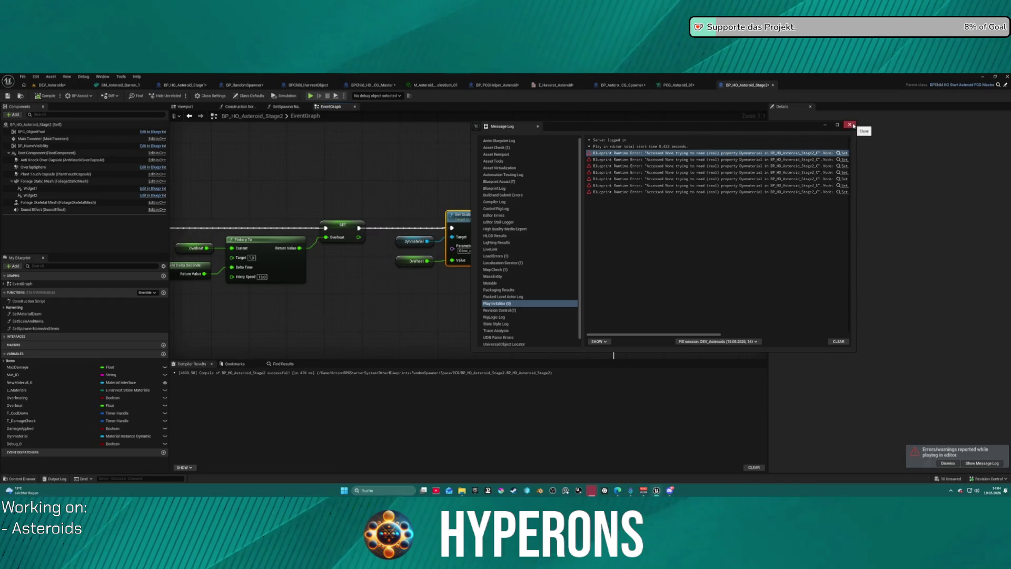
left_click_drag(660, 335, 832, 326)
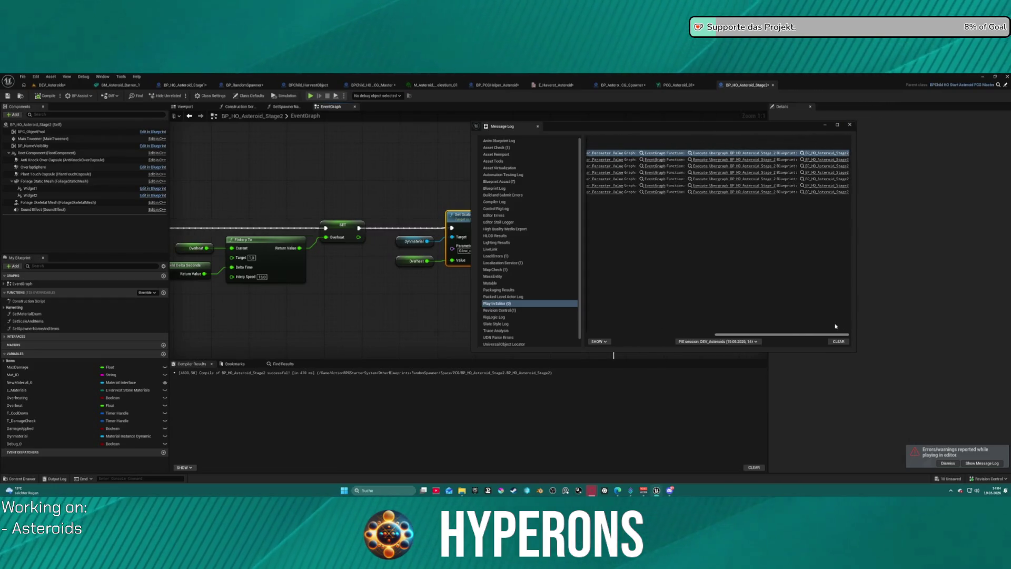
left_click(849, 125)
scroll(436, 234, "down", 2)
scroll(409, 238, "up", 1)
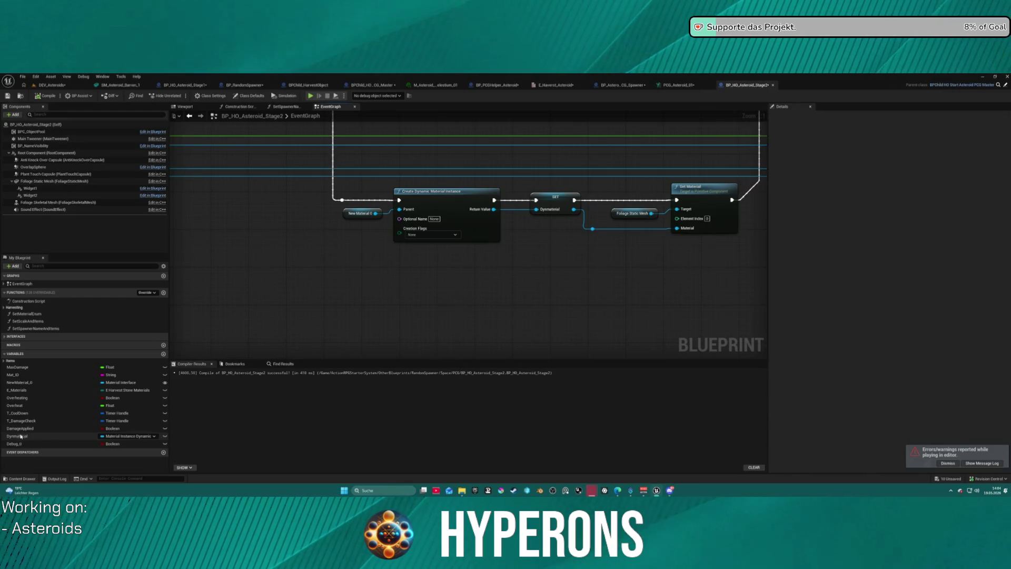
- Replace the New Material 0 getter with a New Material getter wired to Parent
key("Delete")
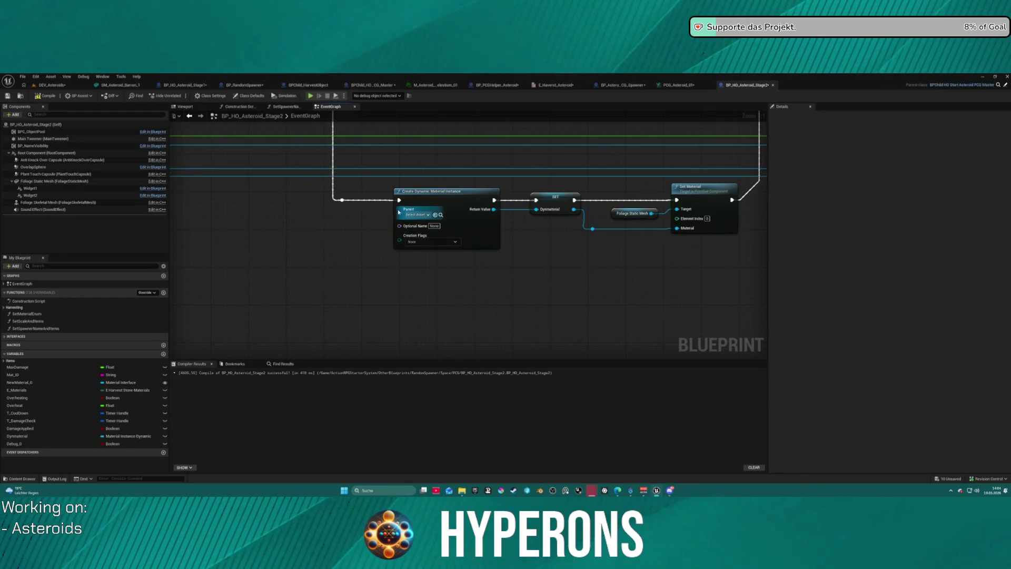
left_click_drag(399, 214, 352, 228)
type("new mate")
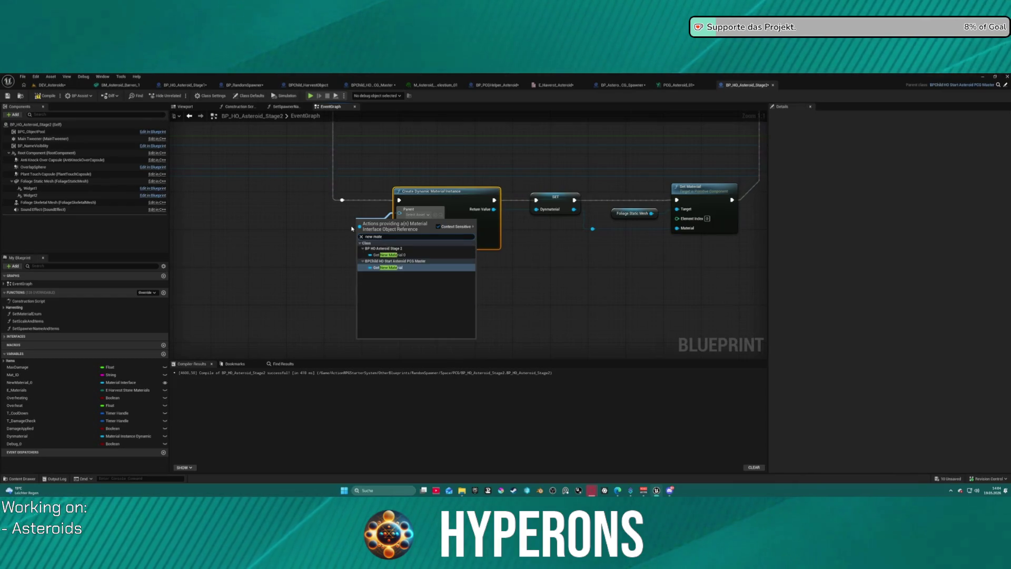
key("Return")
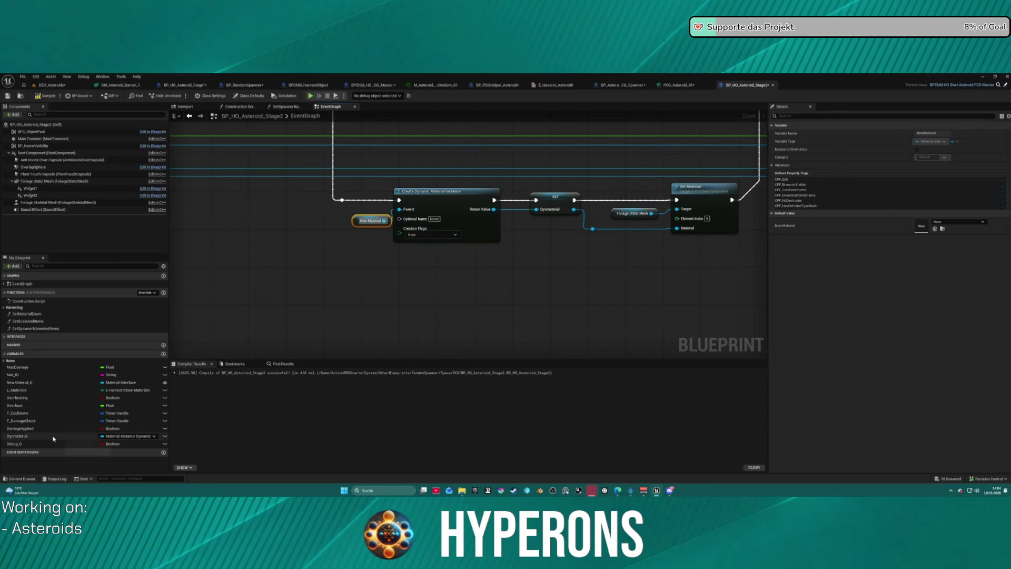
- Delete the NewMaterial_0 variable and confirm the deletion
left_click(47, 382)
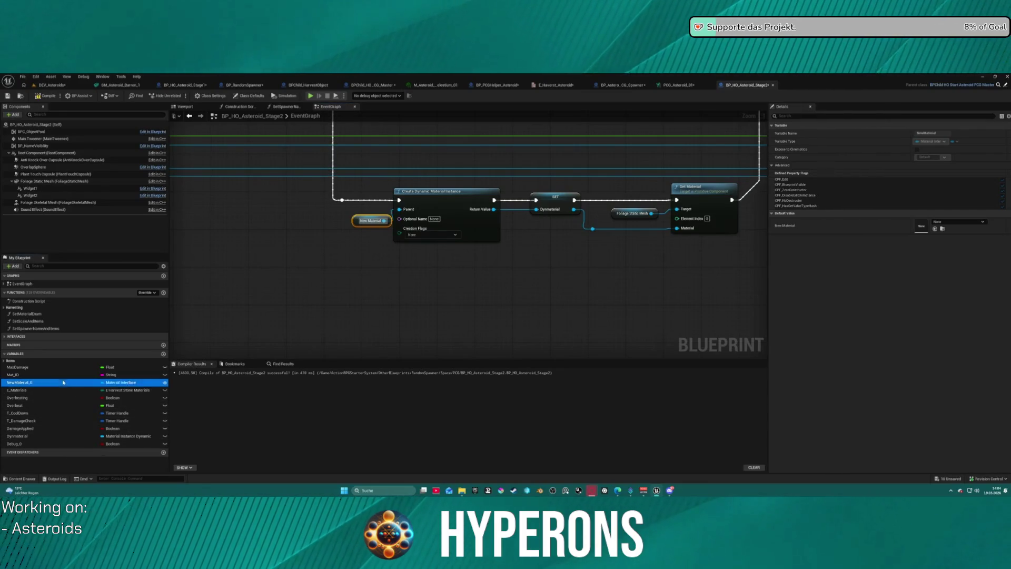
key("Delete")
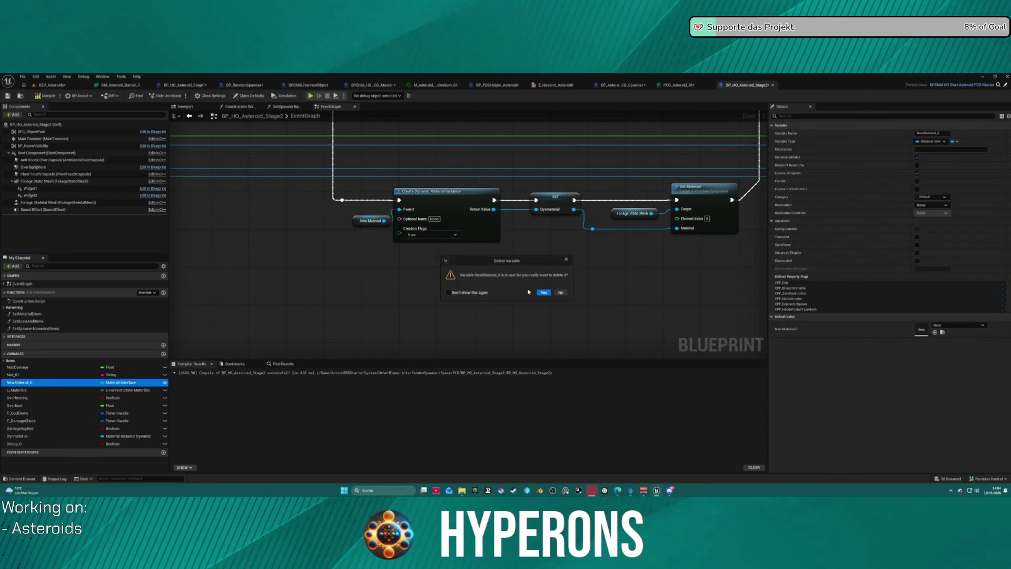
left_click(544, 292)
scroll(397, 233, "down", 7)
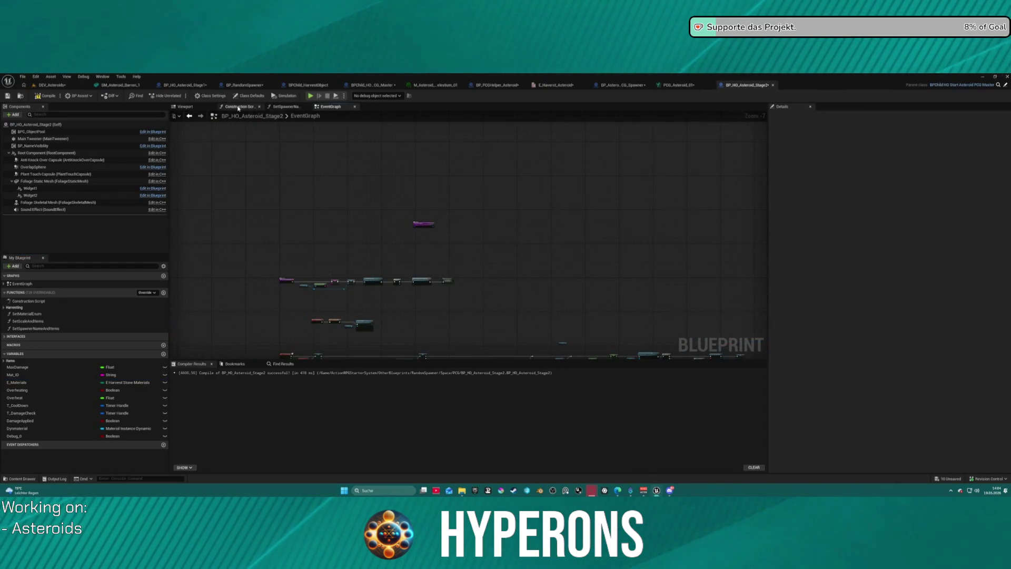
- In the Construction Script, wire a New Material getter into Set Material's Material input
left_click(238, 108)
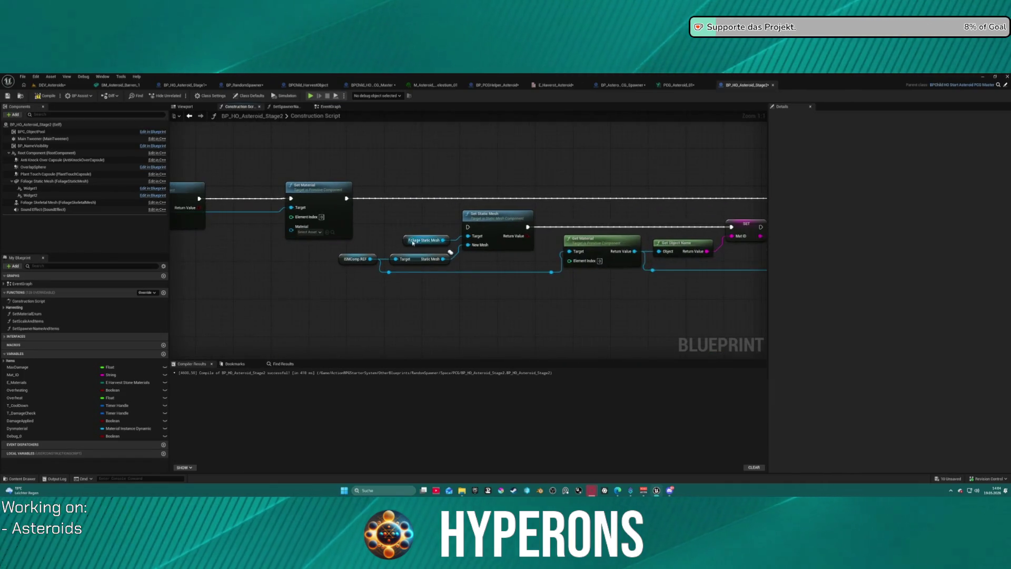
mouse_move(629, 211)
left_mouse_down()
mouse_move(575, 215)
mouse_move(572, 199)
left_mouse_up()
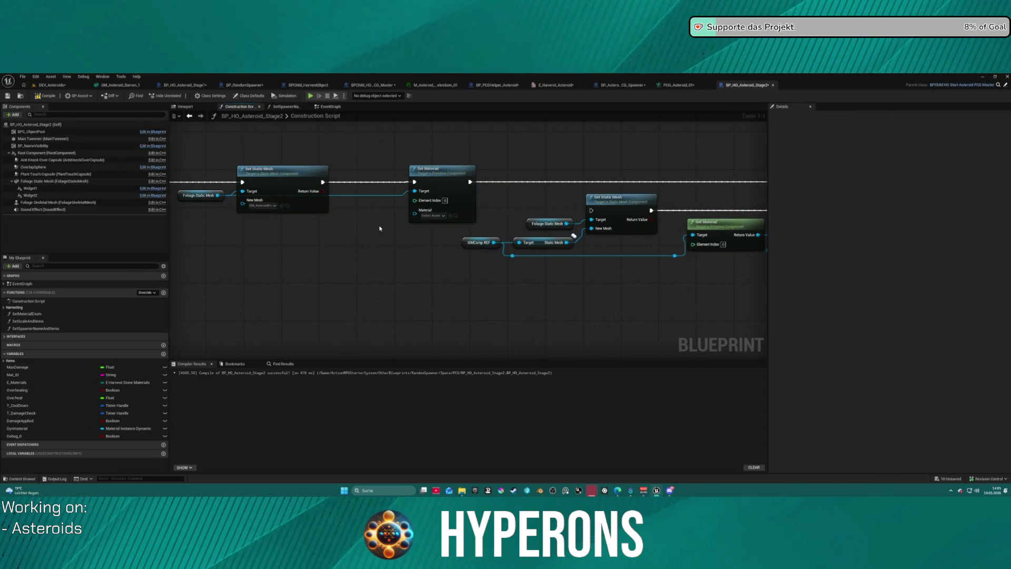
left_click_drag(416, 213, 297, 260)
type("new")
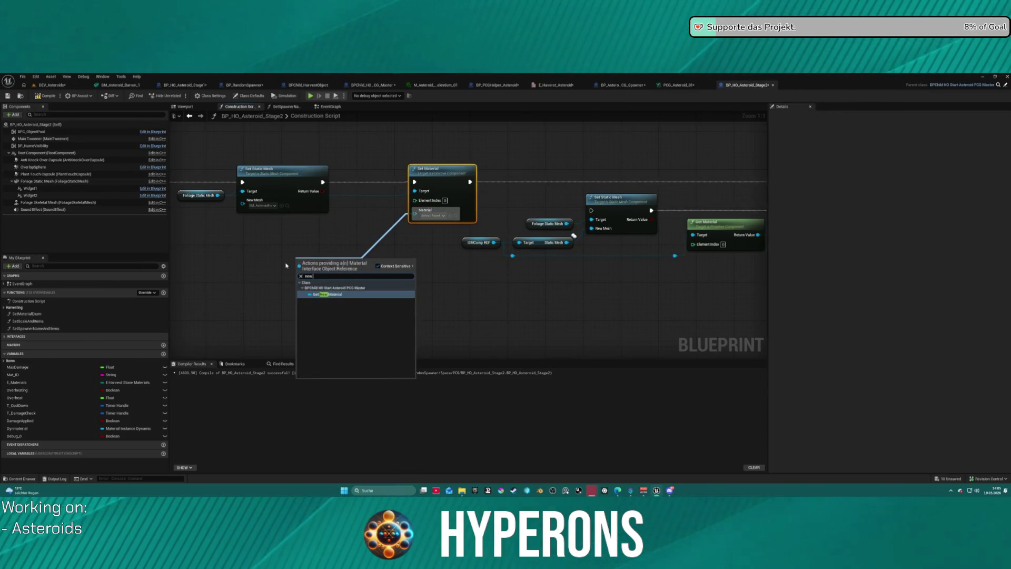
type(" materi")
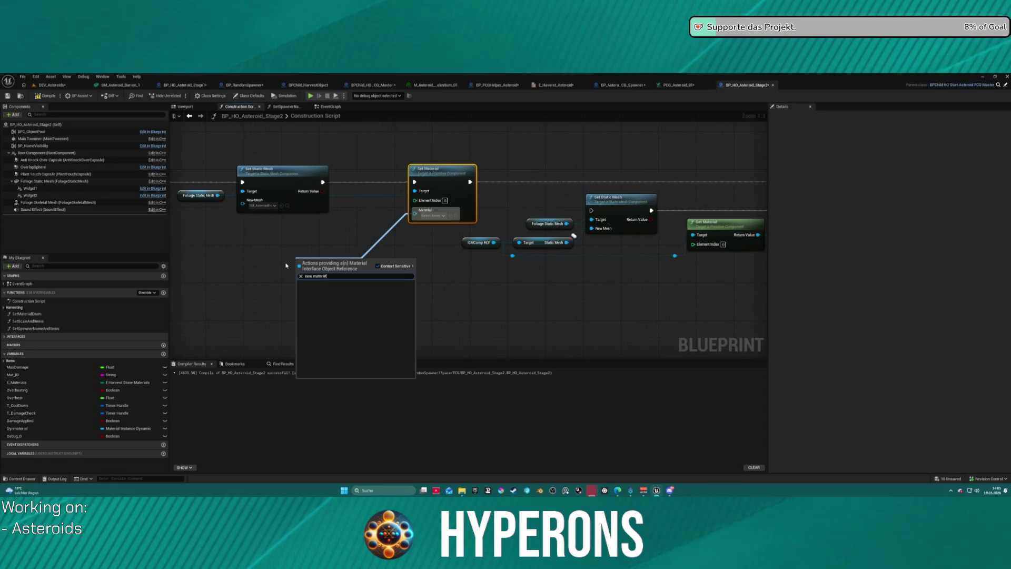
key("Return")
- Inside SetScaleAndItems, feed Set Material's Material pin from a 'new ma' New Material getter
left_click_drag(608, 175, 340, 178)
double_click(501, 189)
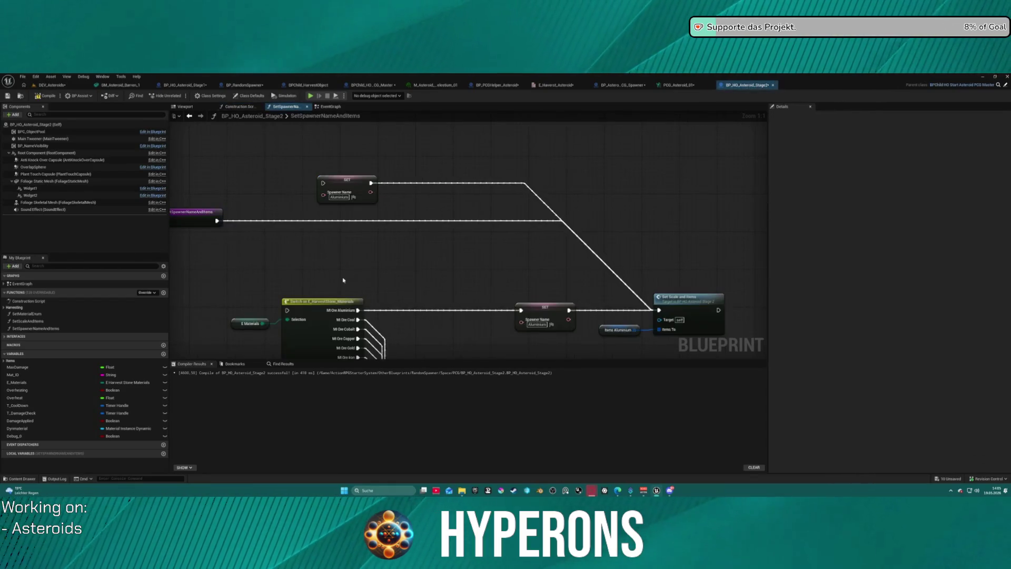
double_click(476, 214)
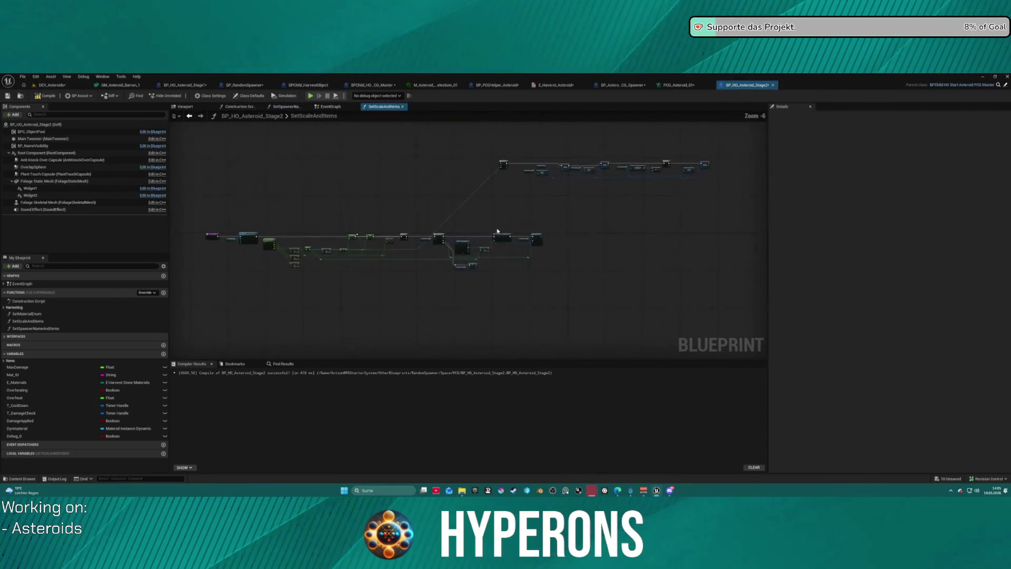
left_click_drag(475, 200, 391, 221)
type("new mater")
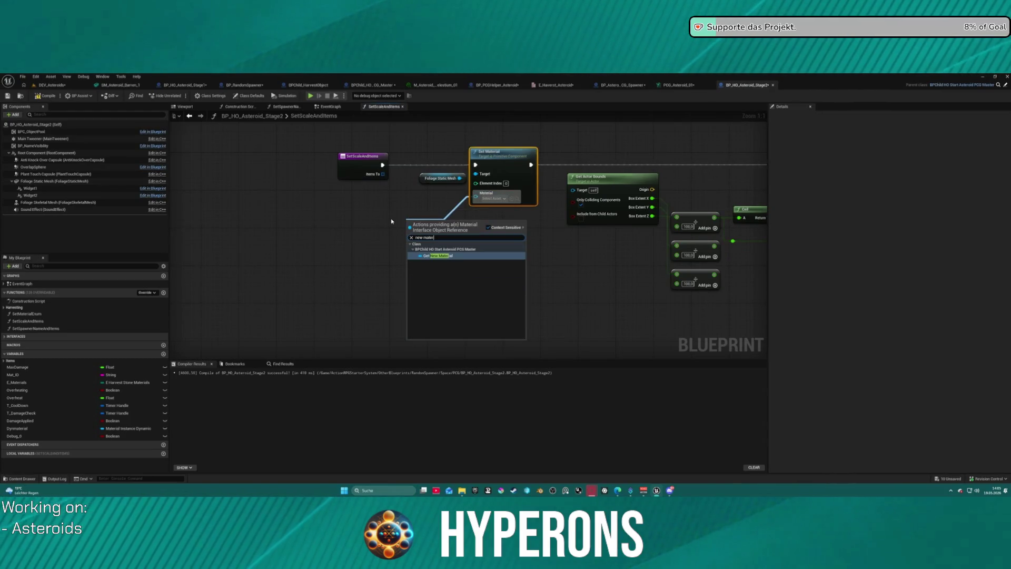
key("Return")
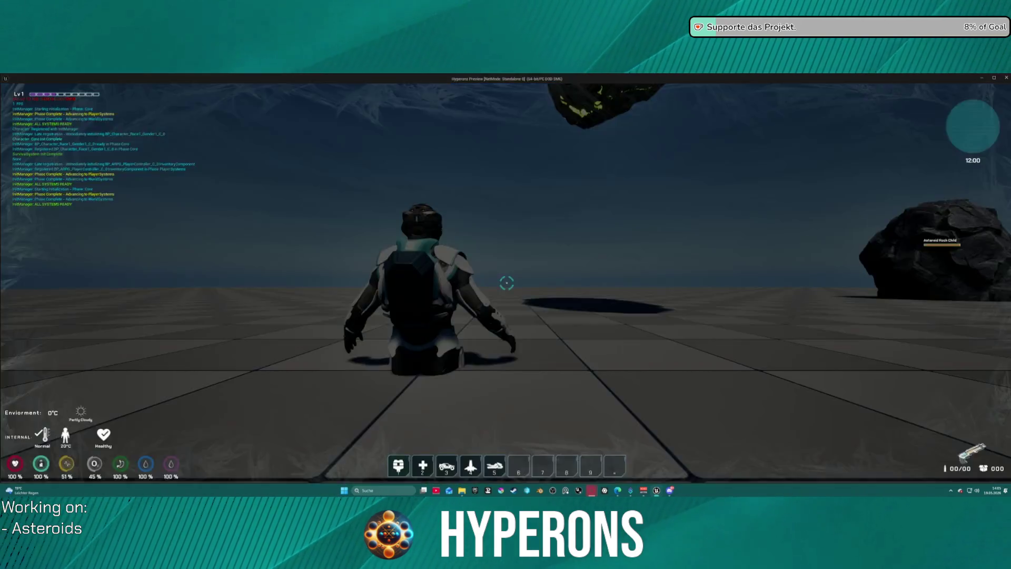
- Equip the Harvester from the inventory and beam the first asteroid
key("i")
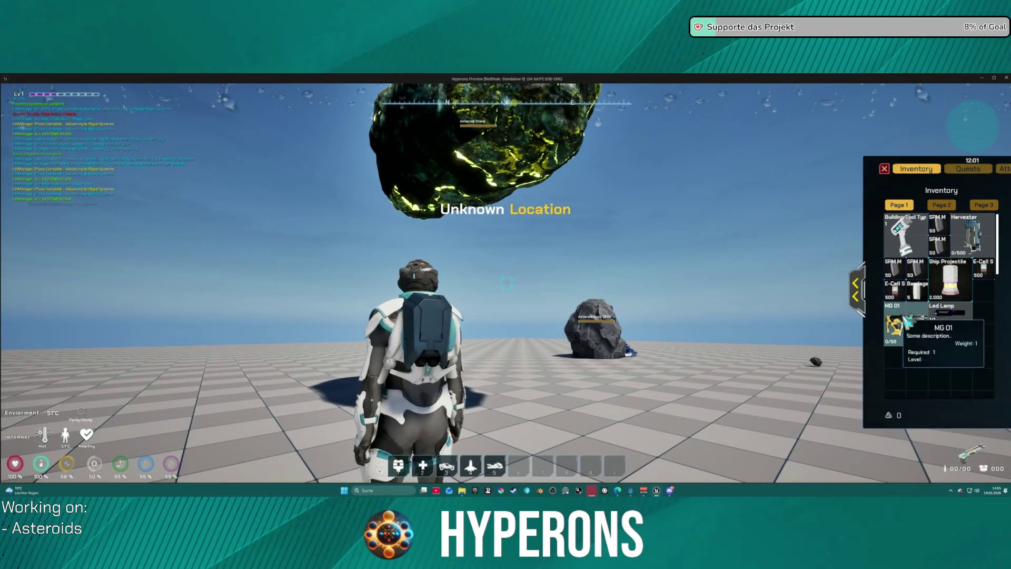
right_click(972, 234)
left_click(885, 169)
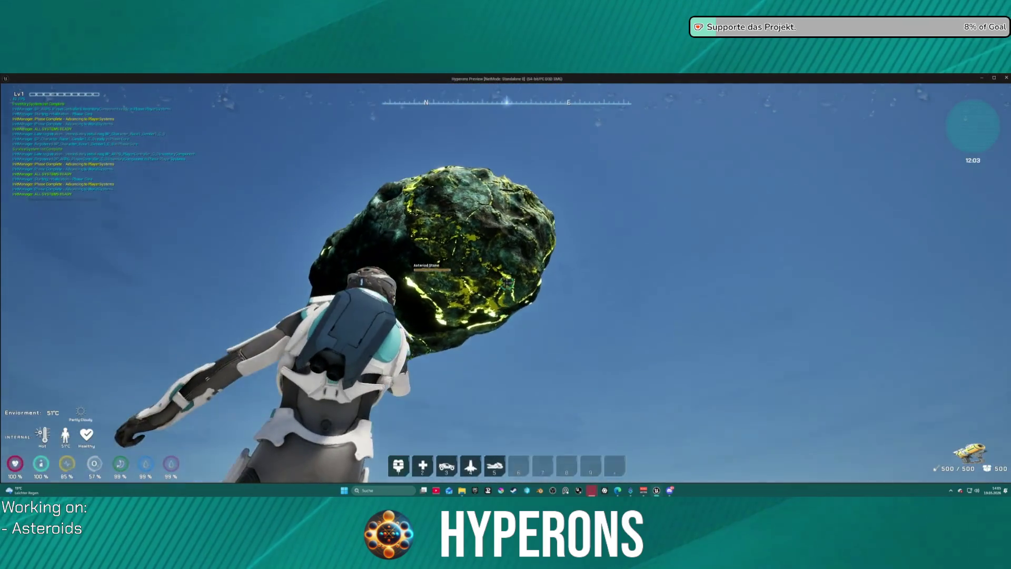
left_click(507, 283)
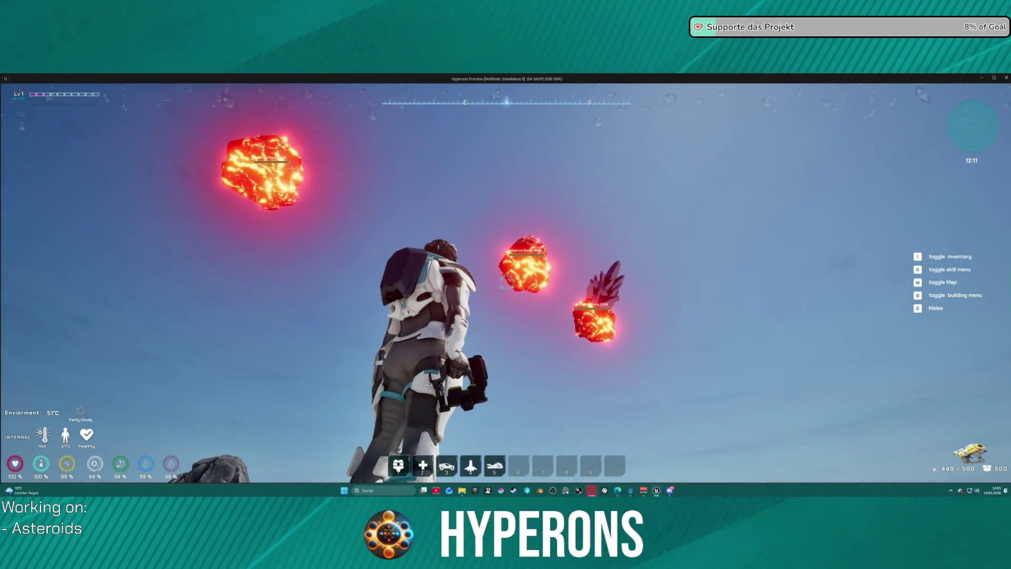
- Jump, shoot the right asteroid, then return to the editor and stop the session
key("space")
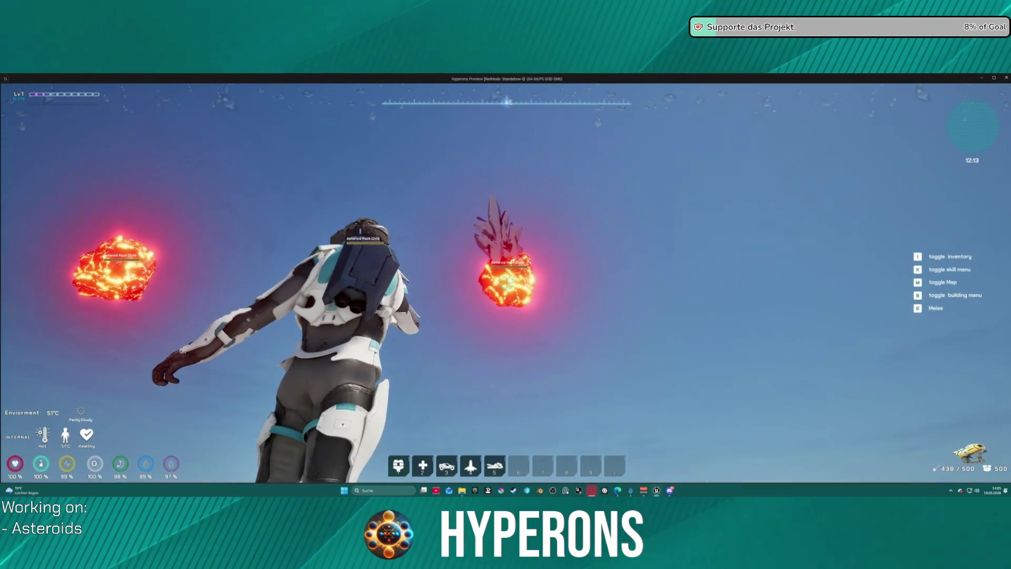
left_click(507, 284)
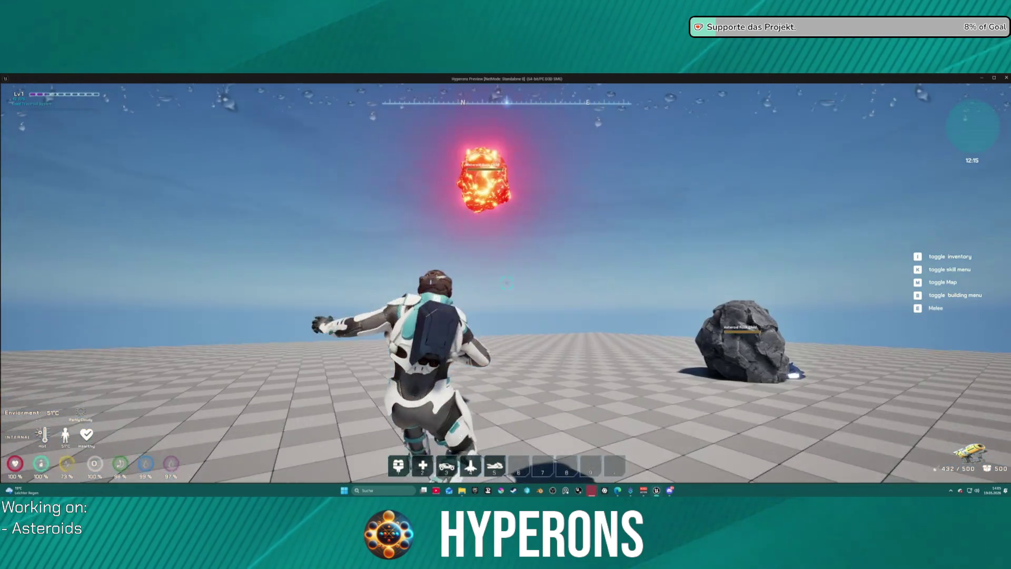
key("space")
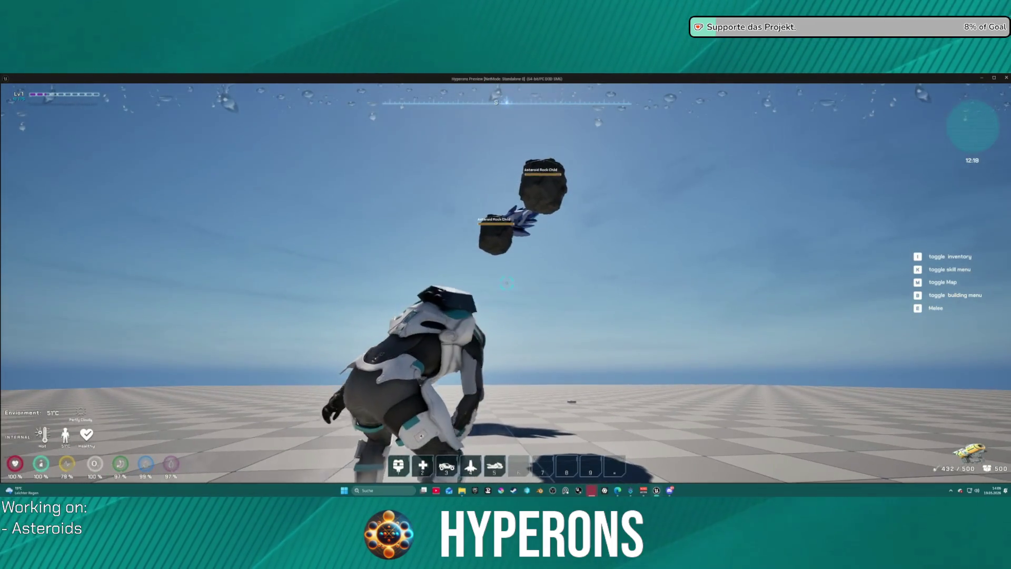
key("alt+Tab")
key("Escape")
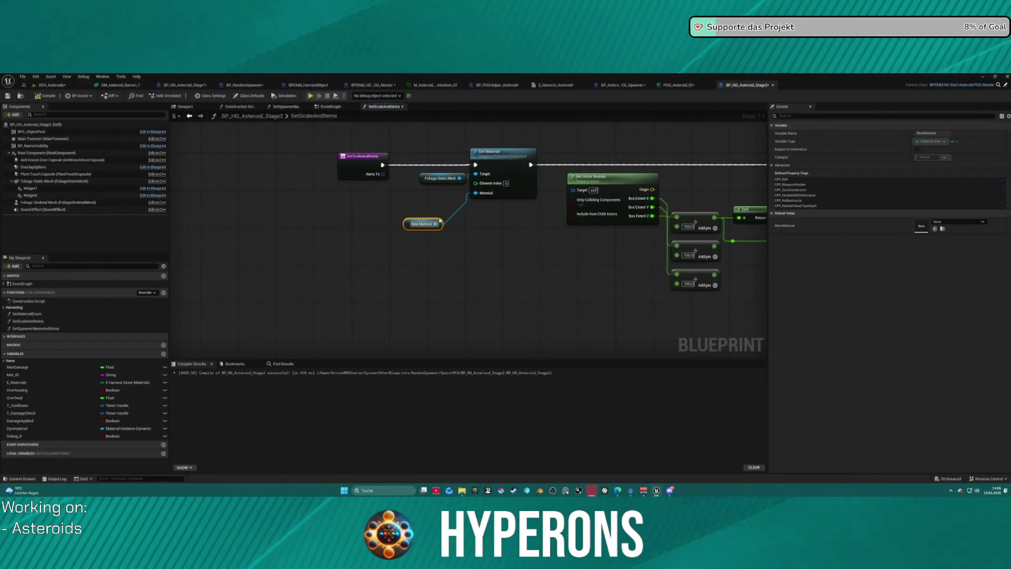
- Open the EventGraph and review the dynamic material, Print String and FInterp To nodes
left_click(337, 106)
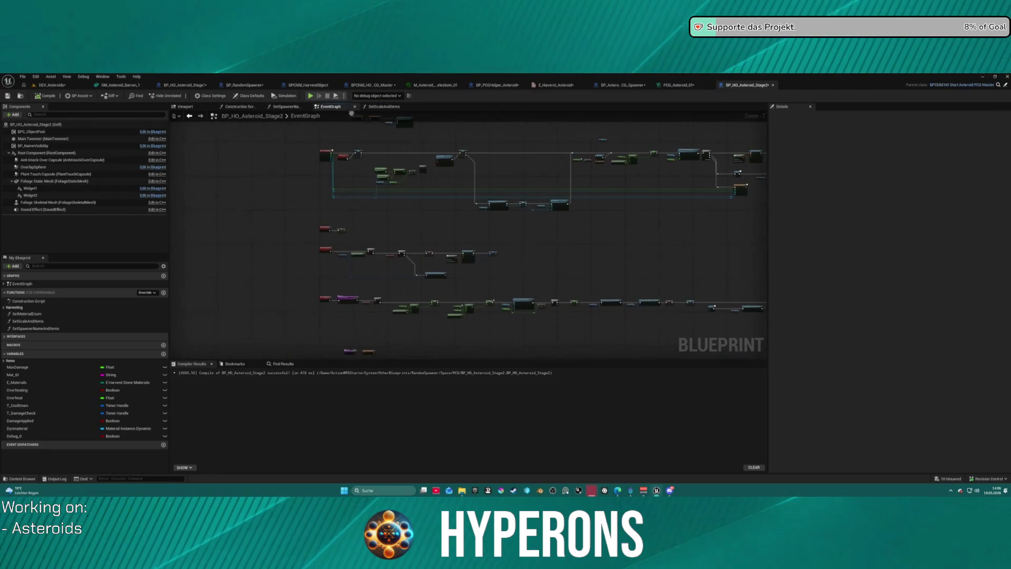
scroll(431, 234, "up", 7)
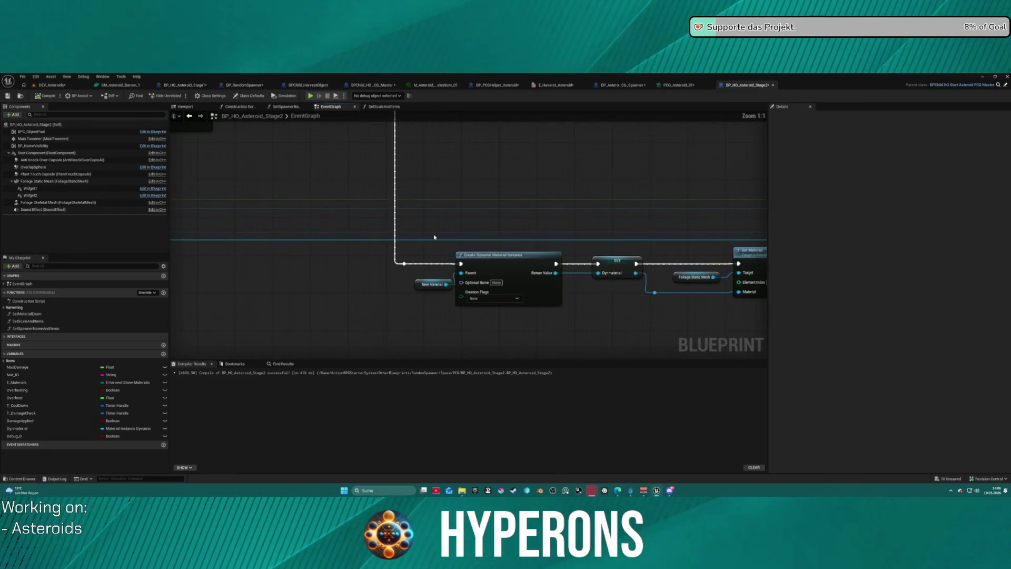
left_click_drag(431, 234, 353, 255)
left_click(323, 295)
mouse_move(424, 203)
left_mouse_down()
mouse_move(271, 251)
mouse_move(230, 325)
left_mouse_up()
scroll(231, 325, "down", 3)
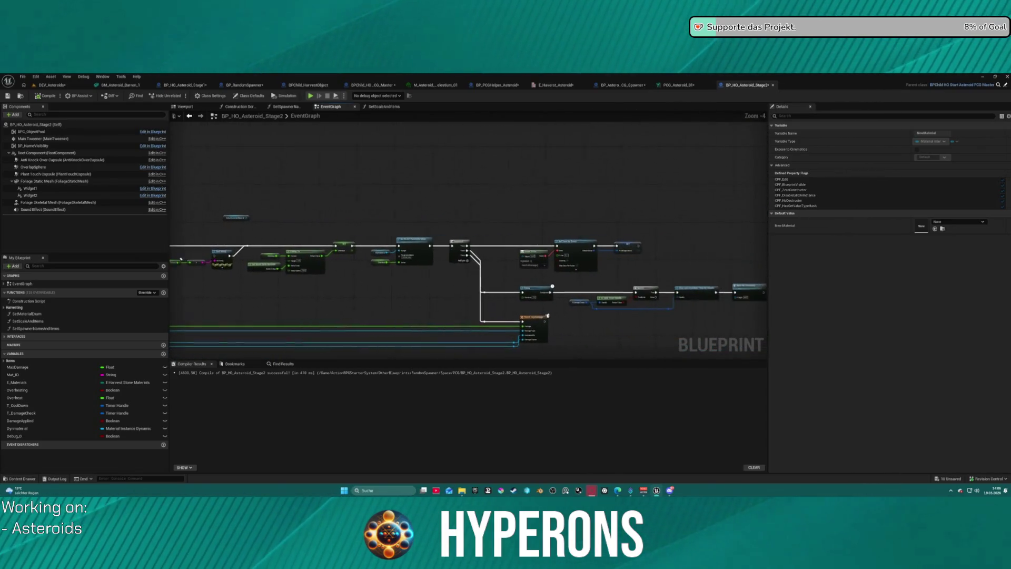
scroll(436, 312, "up", 2)
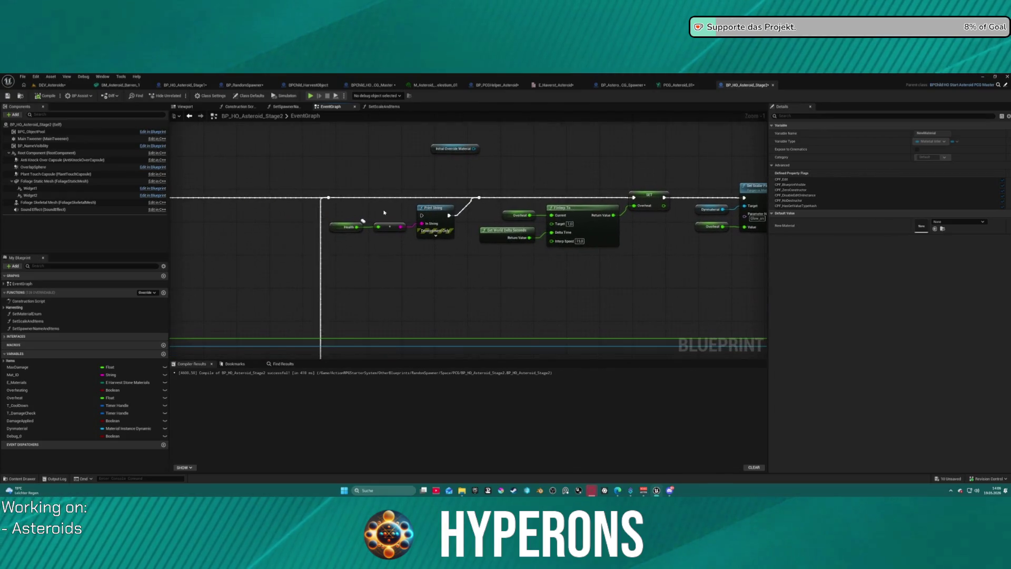
left_click_drag(361, 209, 219, 202)
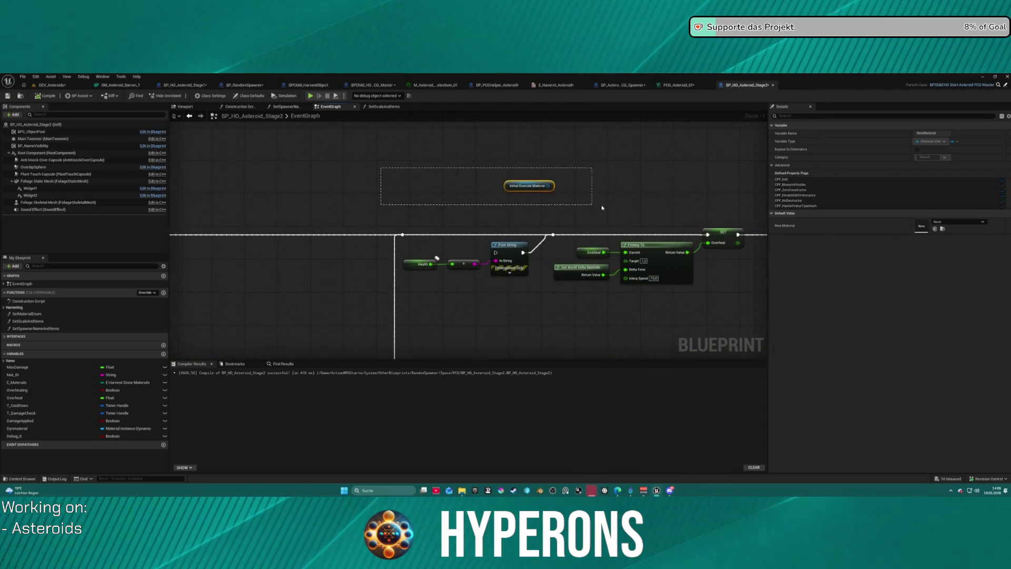
left_click_drag(598, 208, 559, 207)
scroll(548, 222, "down", 4)
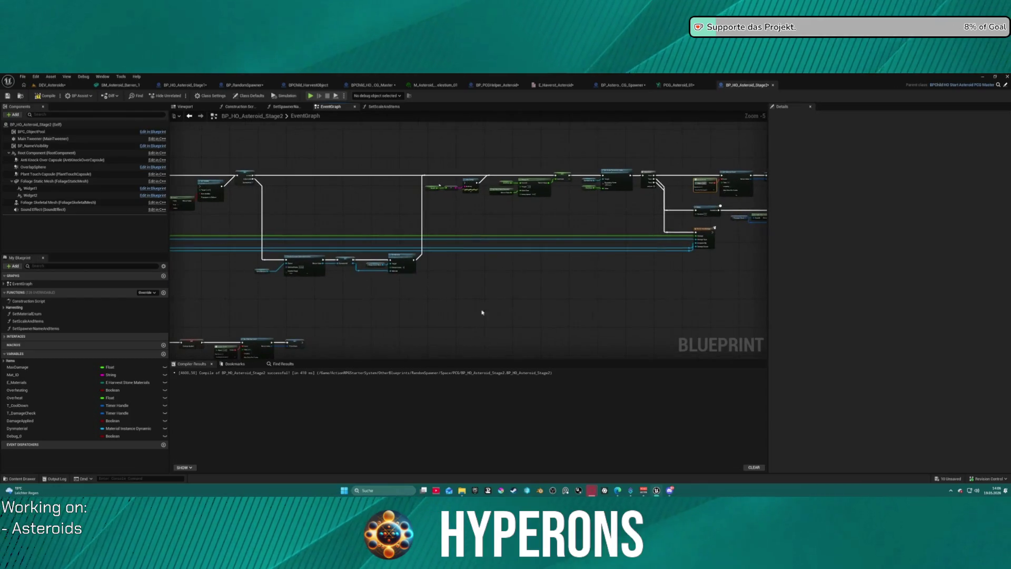
- Pan across the Branch, SET, FInterp To and Create Event nodes toward the timers
mouse_move(363, 237)
left_mouse_down()
mouse_move(384, 228)
mouse_move(458, 264)
mouse_move(411, 283)
mouse_move(482, 201)
left_mouse_up()
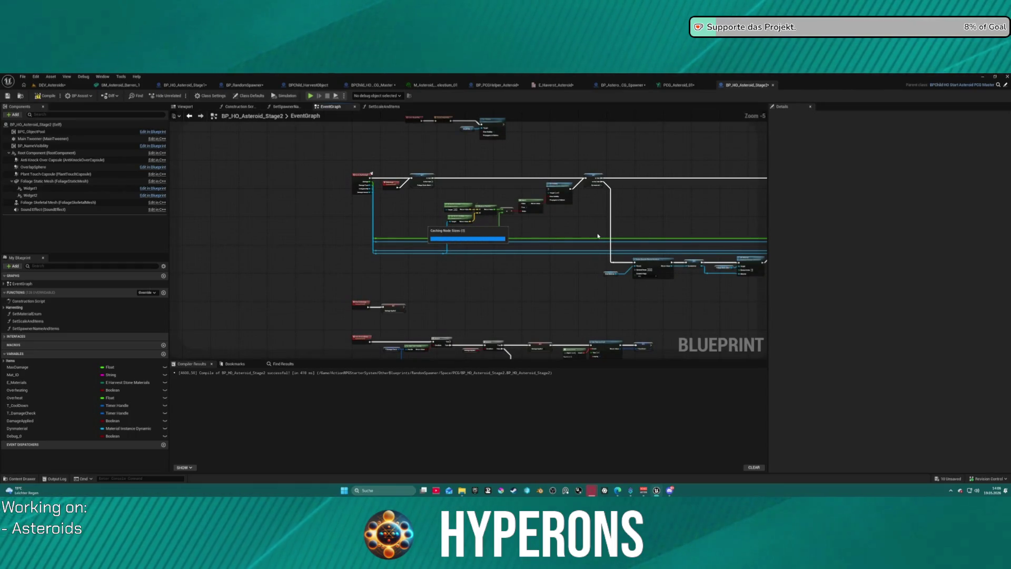
scroll(579, 240, "down", 3)
left_click_drag(392, 193, 392, 192)
scroll(392, 192, "up", 9)
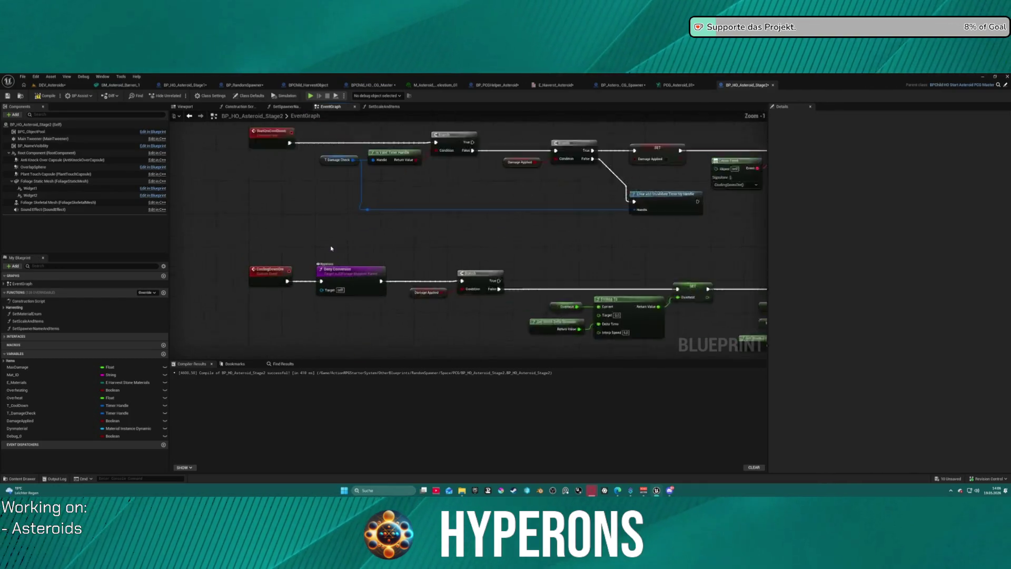
left_click_drag(621, 233, 381, 221)
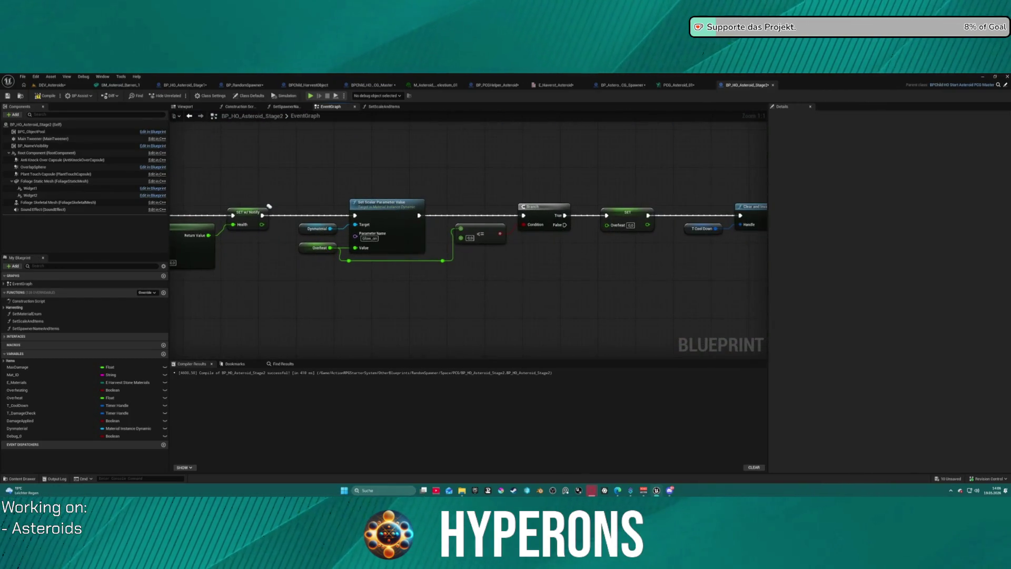
mouse_move(462, 192)
left_mouse_down()
mouse_move(442, 190)
mouse_move(505, 263)
mouse_move(516, 302)
mouse_move(574, 358)
left_mouse_up()
scroll(632, 252, "down", 3)
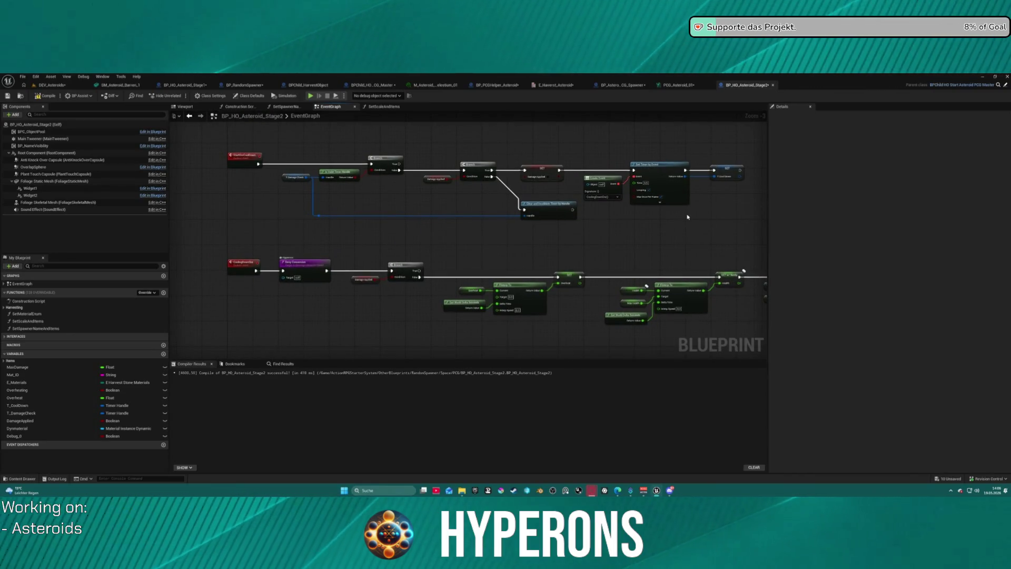
mouse_move(729, 209)
left_mouse_down()
mouse_move(442, 153)
mouse_move(98, 143)
left_mouse_up()
scroll(433, 173, "up", 4)
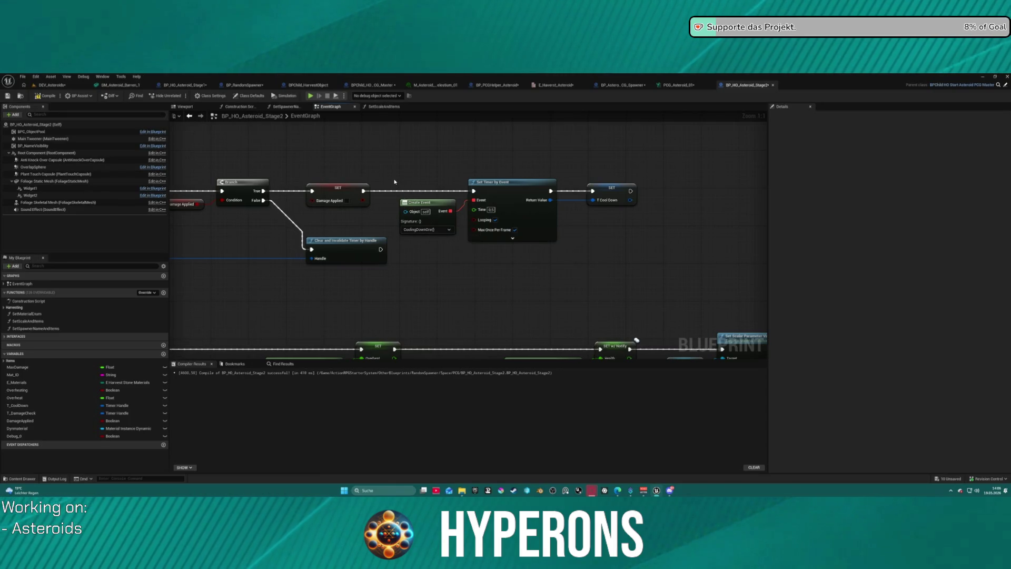
- Review HasGotDamage, StartOreCoolDown and Set Timer by Event, pulling a wire from the timer
mouse_move(398, 176)
left_mouse_down()
mouse_move(558, 223)
mouse_move(828, 243)
mouse_move(762, 253)
mouse_move(728, 215)
mouse_move(704, 212)
left_mouse_up()
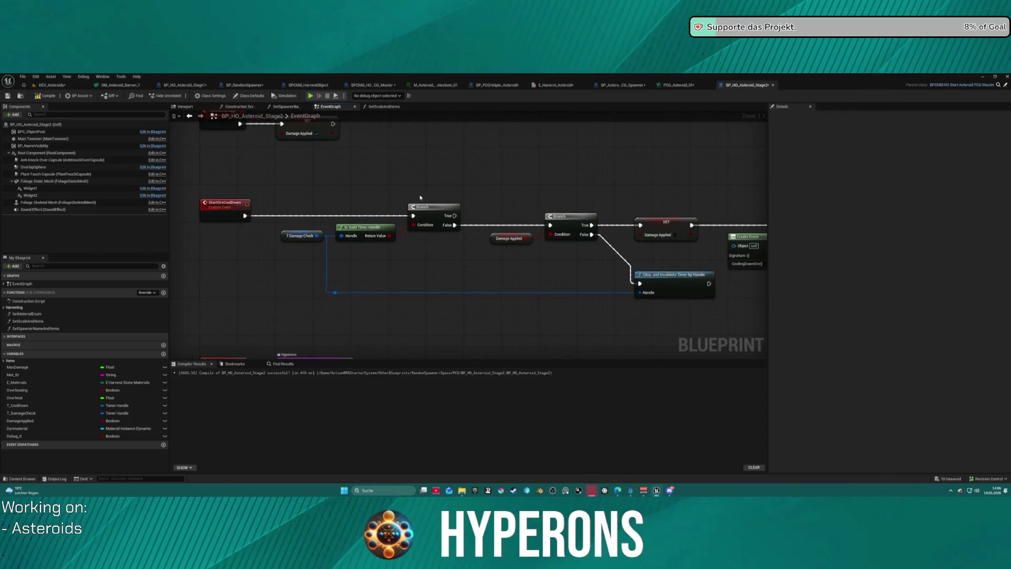
left_click_drag(282, 179, 474, 218)
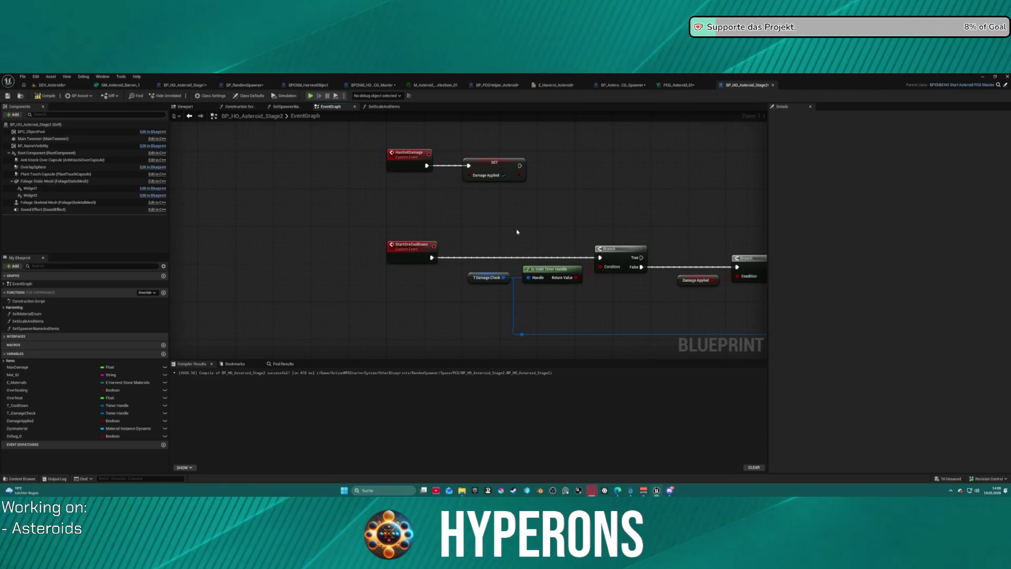
left_click_drag(526, 229, 298, 218)
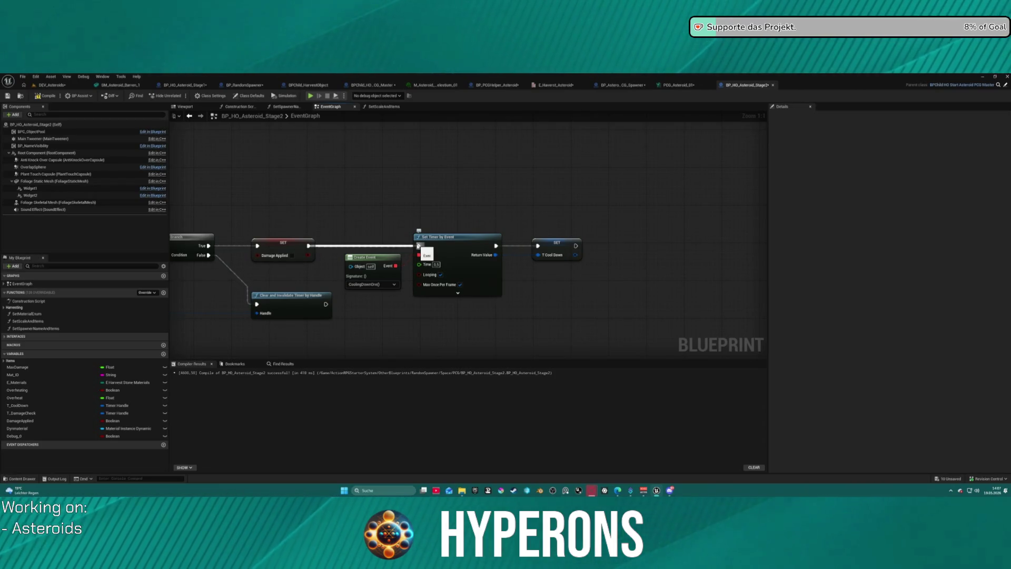
mouse_move(409, 221)
left_mouse_down()
mouse_move(617, 221)
mouse_move(466, 222)
left_mouse_up()
mouse_move(538, 241)
left_mouse_down()
mouse_move(485, 208)
mouse_move(486, 183)
left_mouse_up()
- Add a Custom Event on Set Timer by Event's Event pin and name it InitCooldown
type("custo")
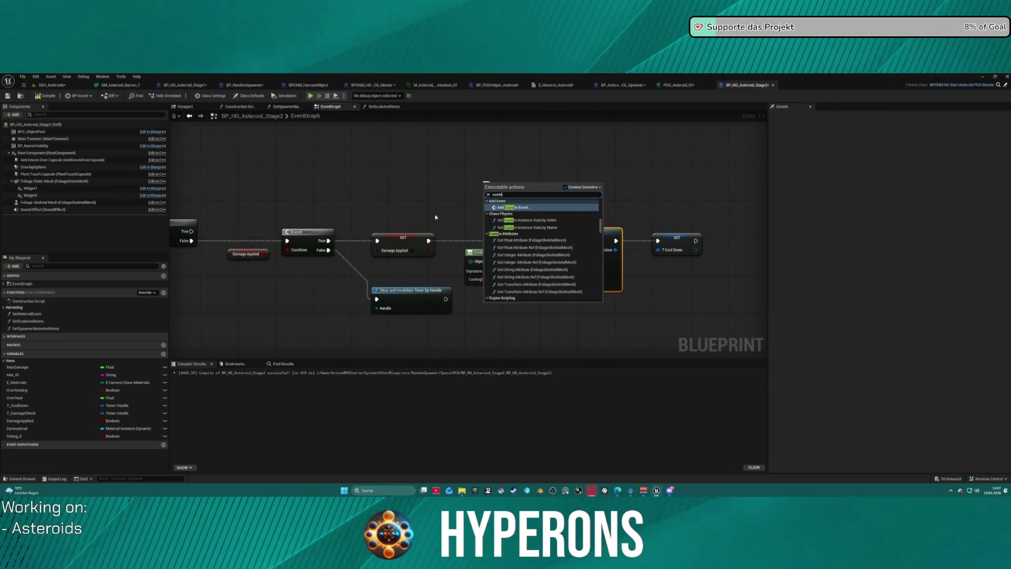
type("v")
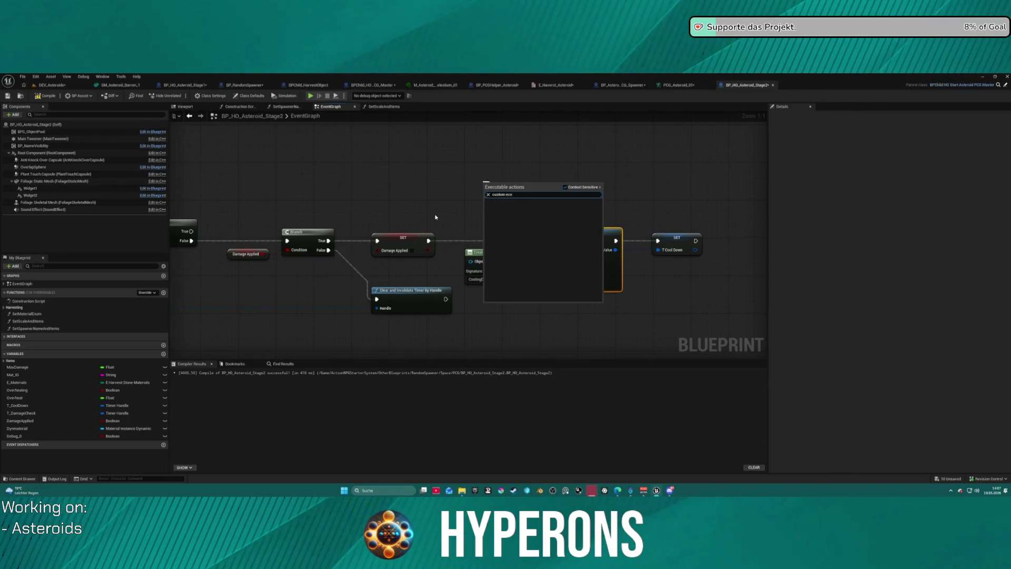
key("BackSpace")
key("Return")
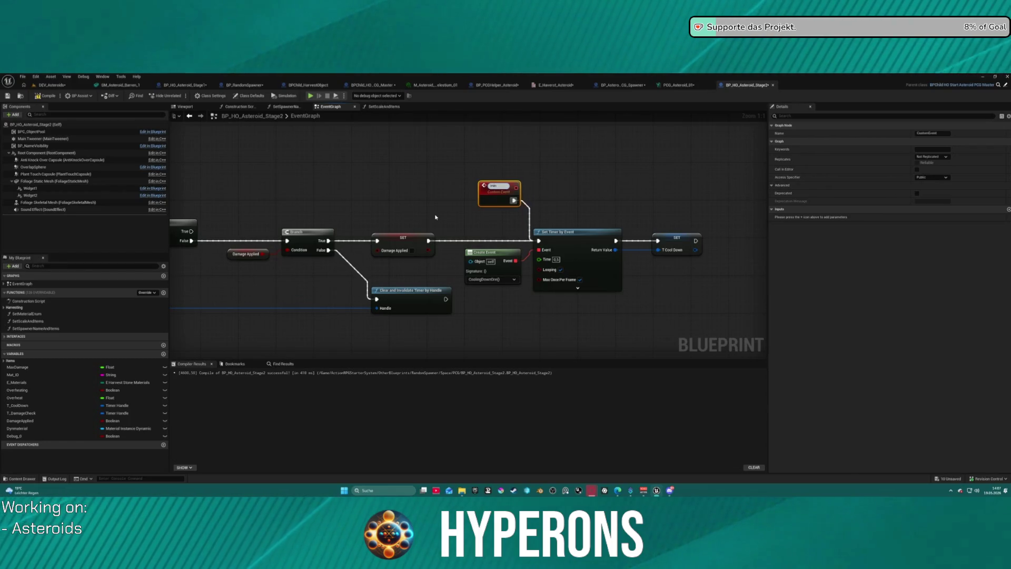
type("t")
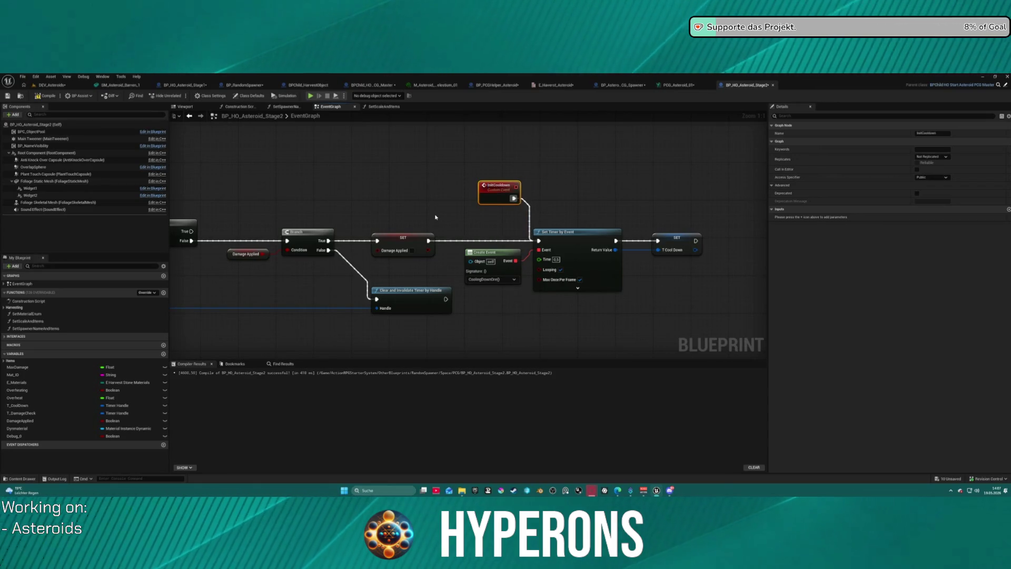
scroll(431, 207, "down", 4)
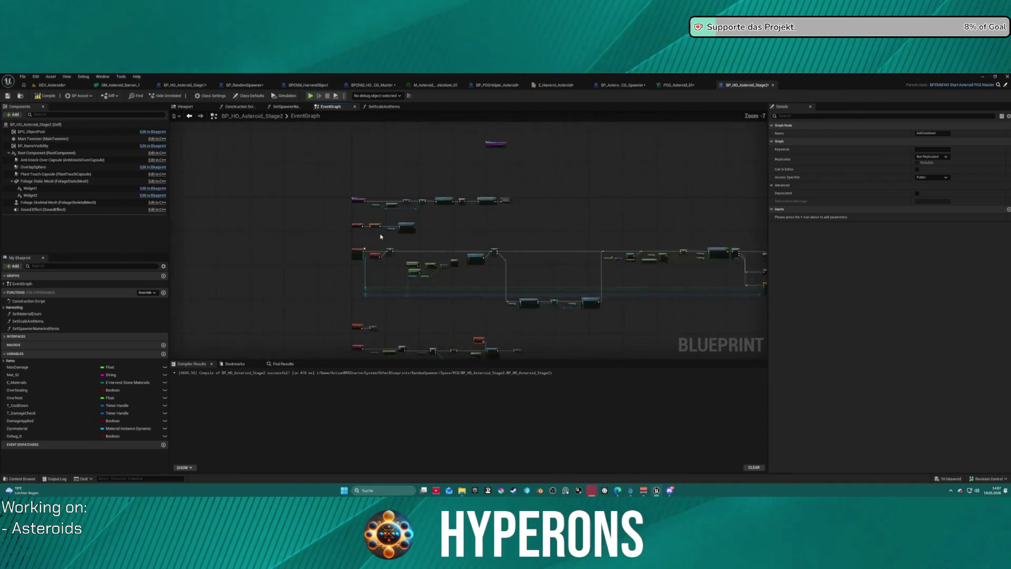
- Call Init Cooldown after Set Visibility, then launch a play test with Alt+P
scroll(389, 231, "up", 2)
left_click_drag(480, 213, 566, 221)
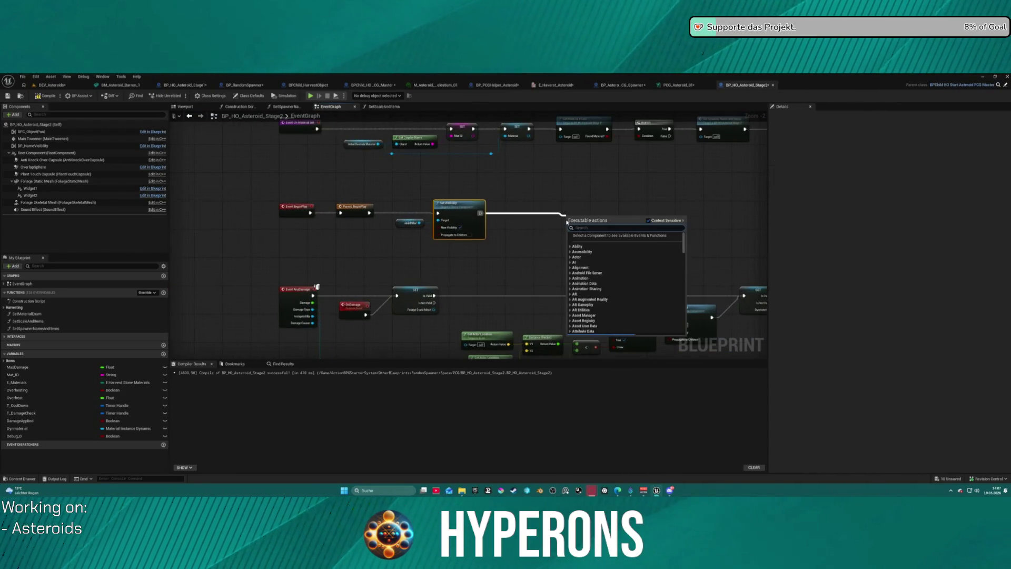
type("init cool")
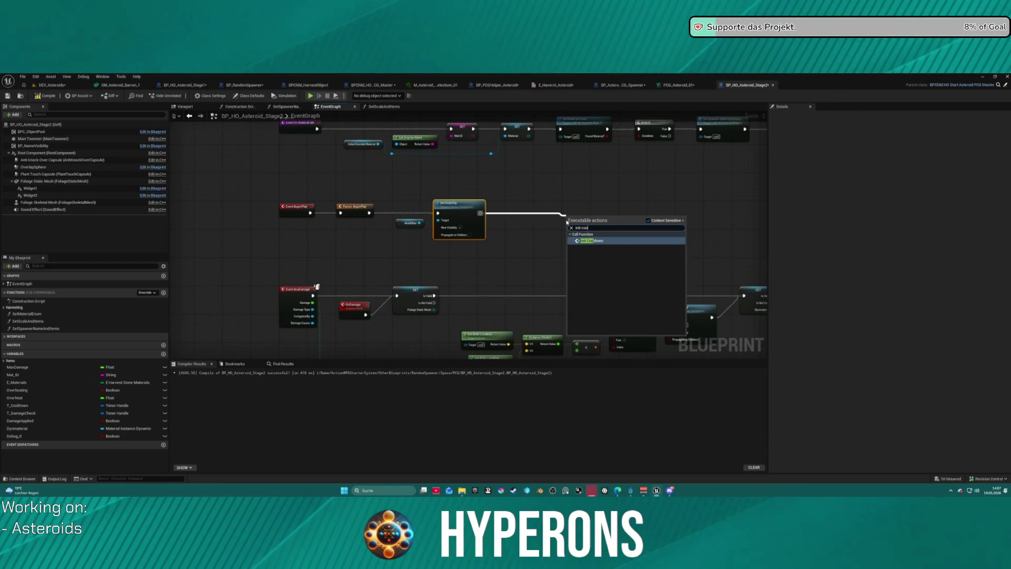
key("Return")
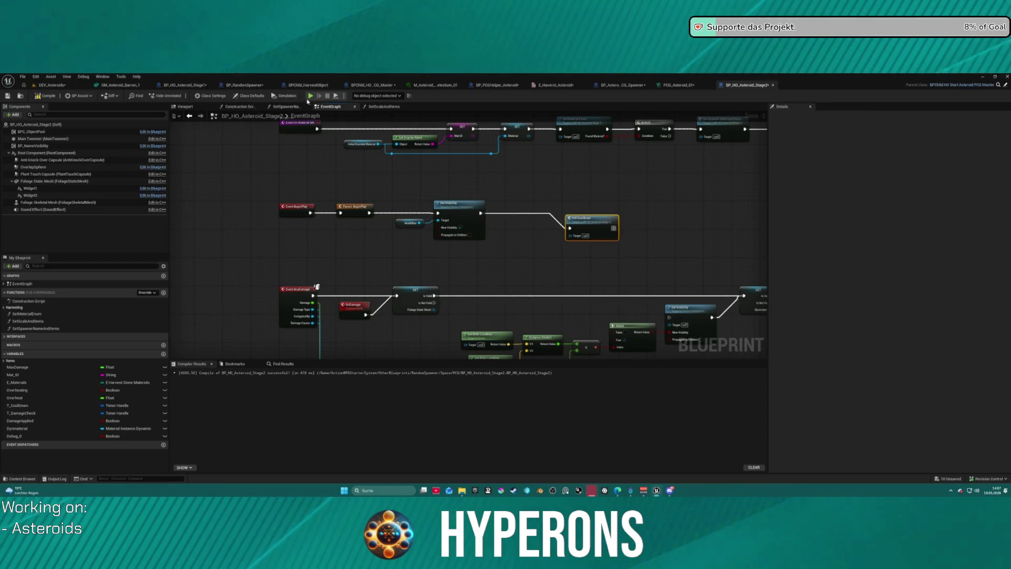
key("alt+p")
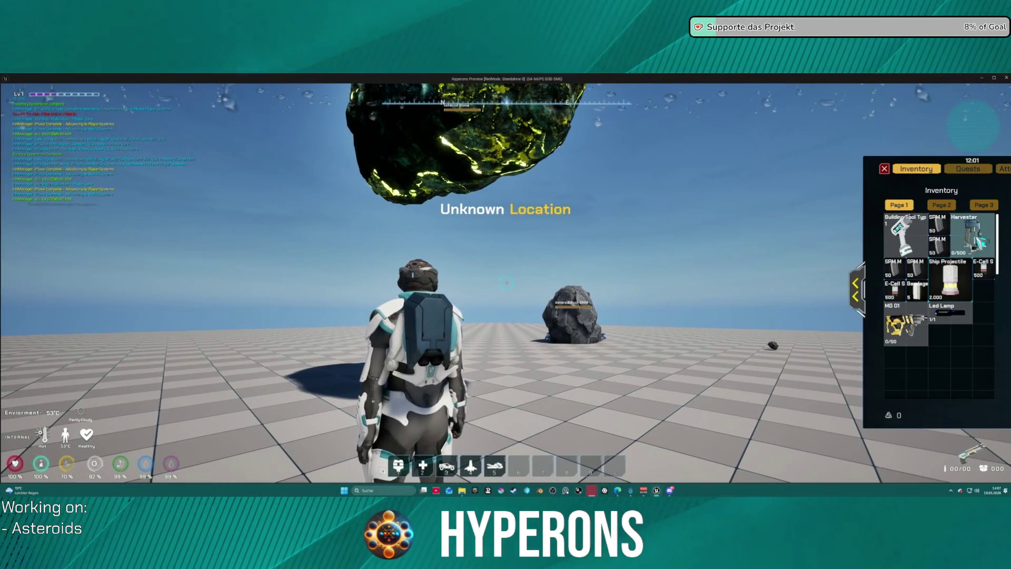
- Reload and shoot the asteroid until it glows red and shatters, then end the play test
left_click(885, 169)
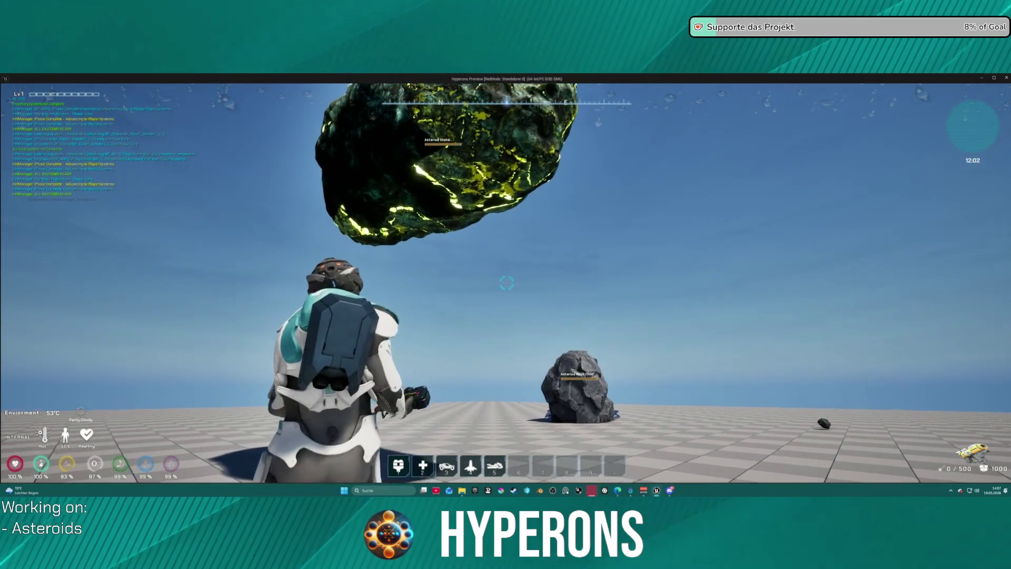
key("r")
left_click(507, 283)
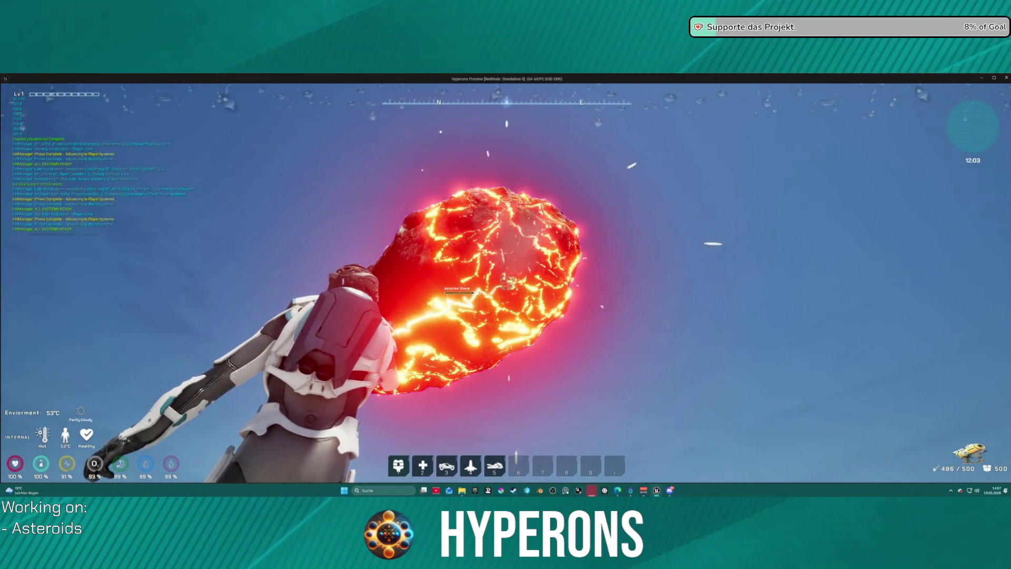
left_click(507, 283)
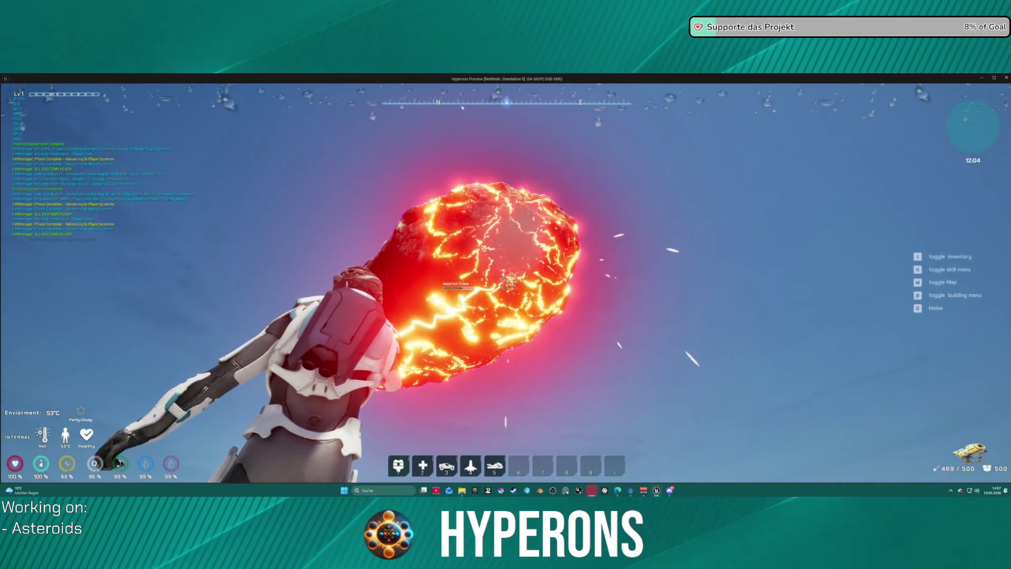
left_click(507, 282)
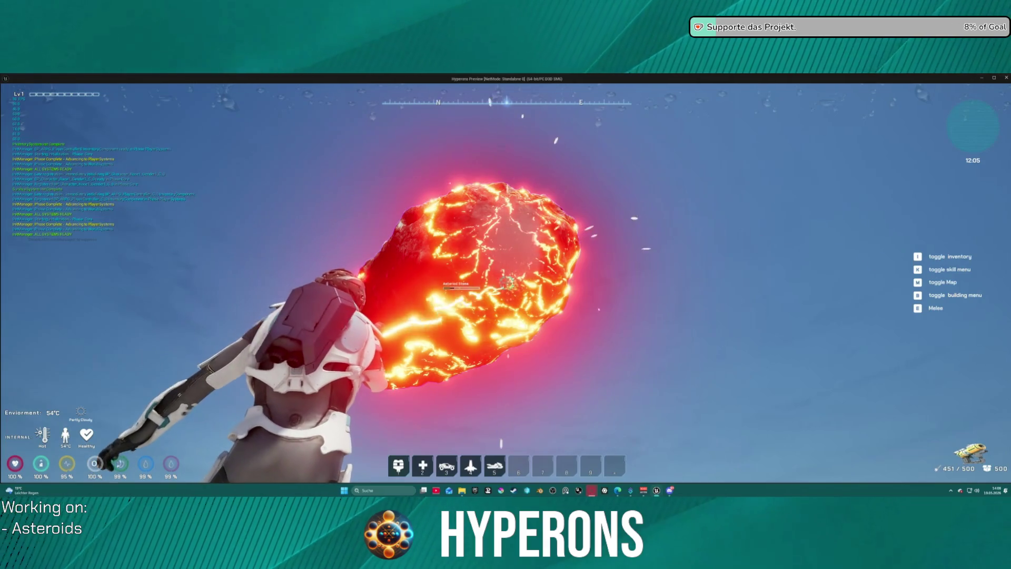
left_click(507, 283)
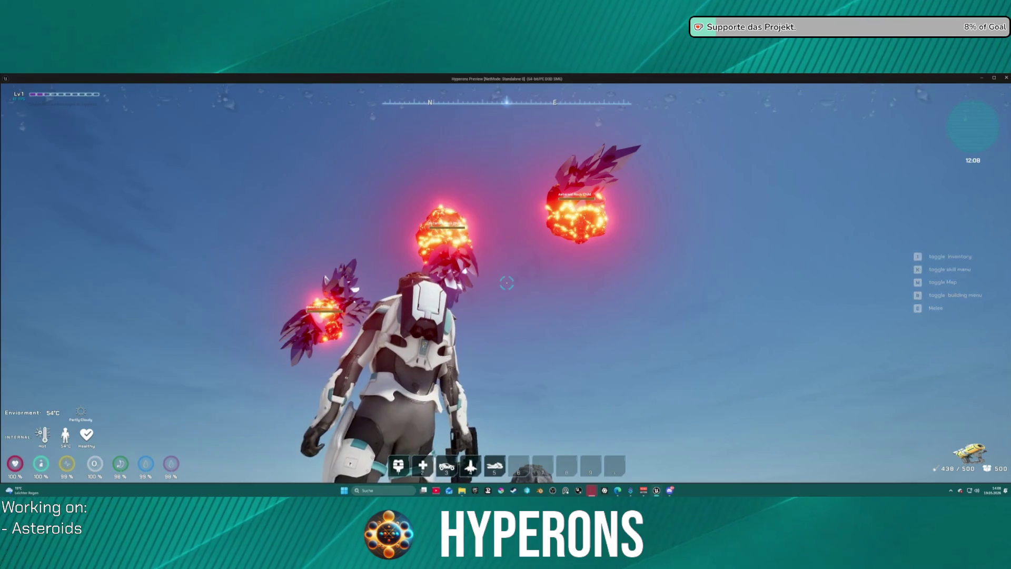
key("Escape")
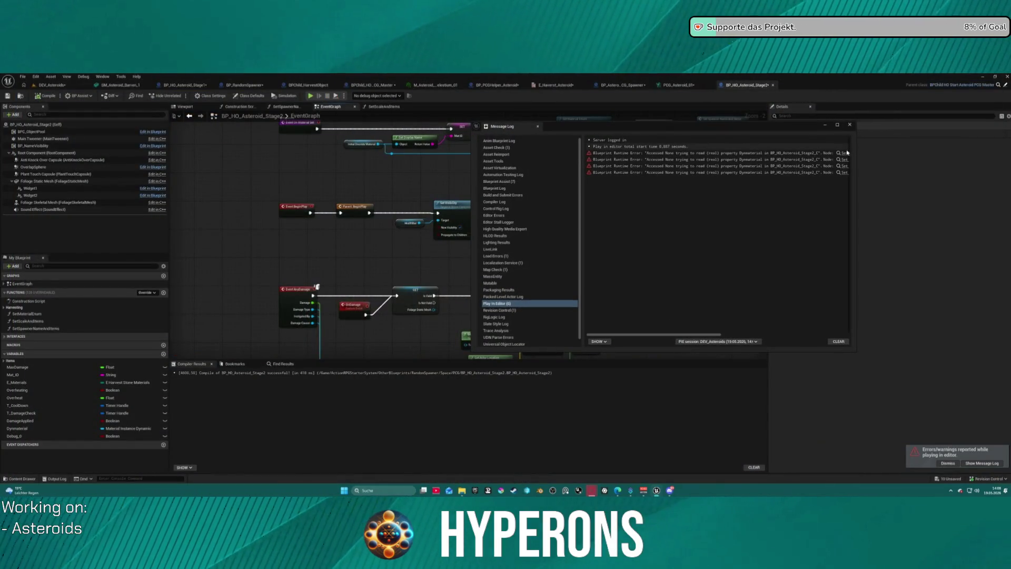
- Jump to the node behind the runtime error and close the Message Log
left_click(843, 154)
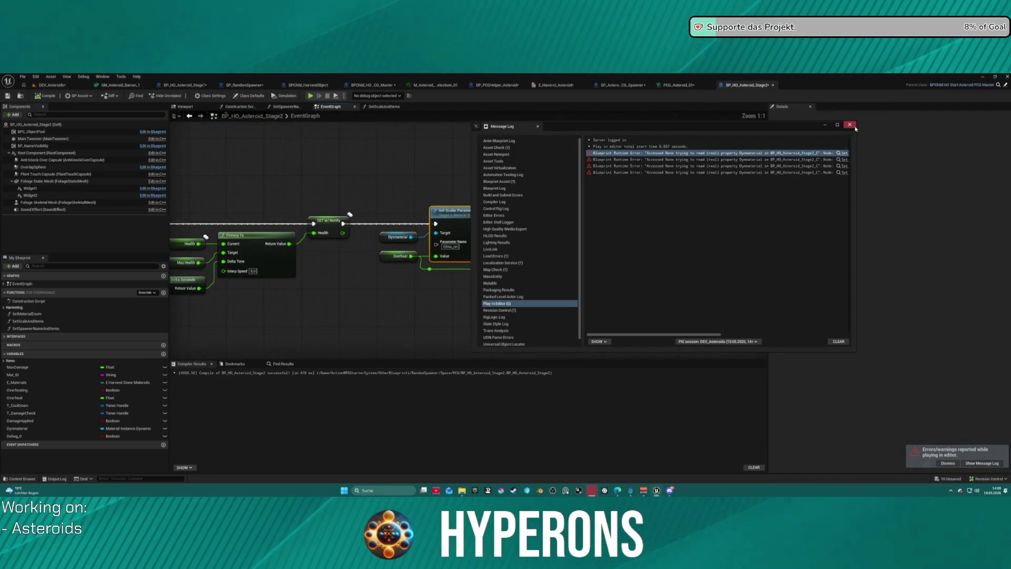
left_click(850, 128)
scroll(530, 188, "down", 7)
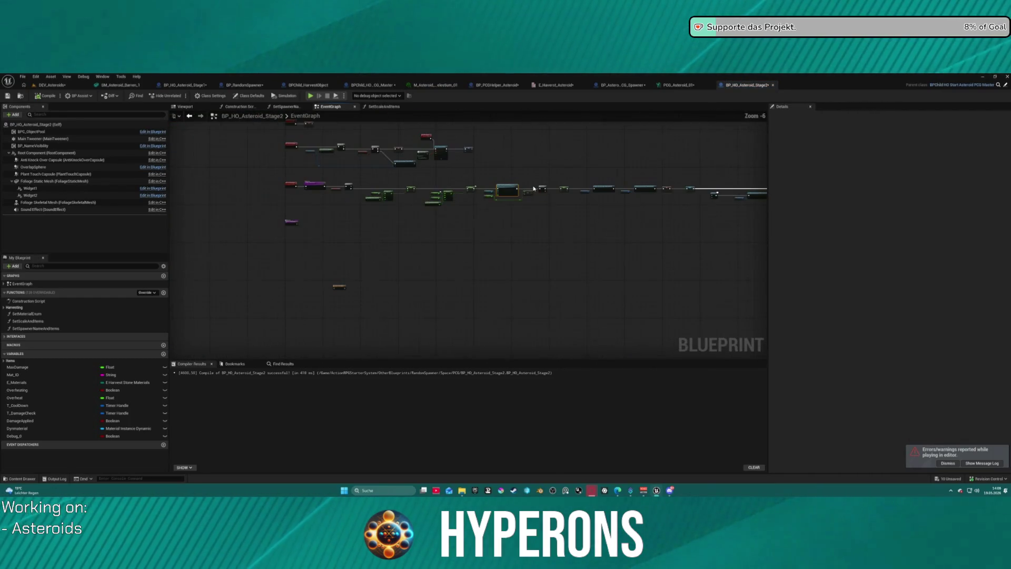
scroll(502, 179, "up", 3)
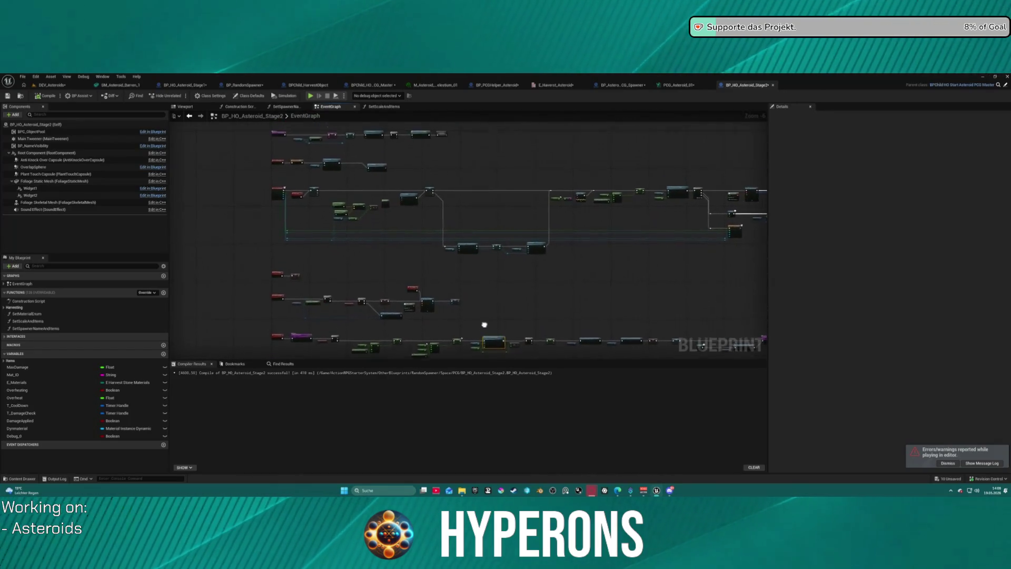
scroll(468, 208, "up", 1)
- Place InitCooldown left of New Material and wire it to Create Dynamic Material Instance
left_click_drag(467, 205, 412, 167)
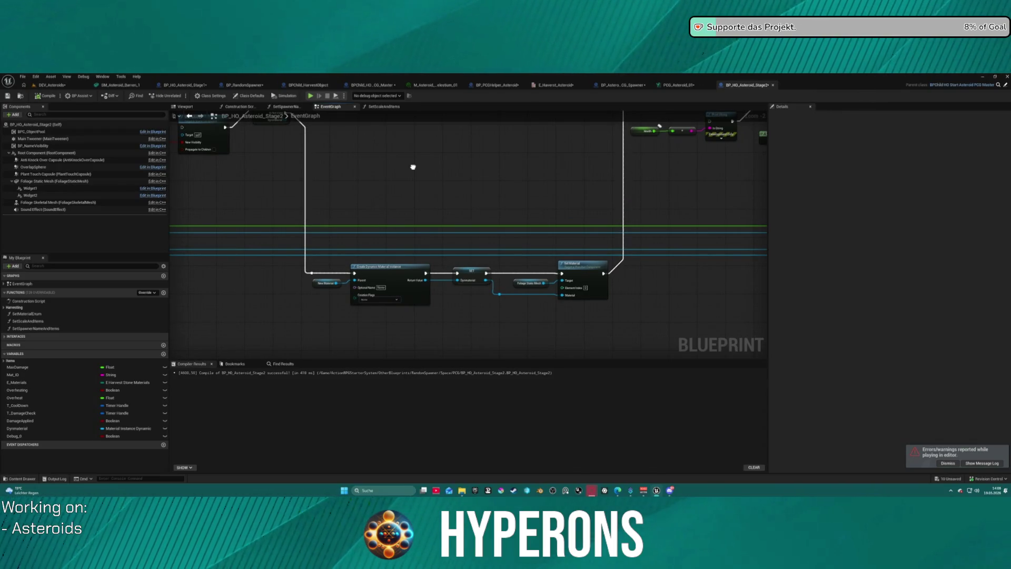
mouse_move(413, 167)
left_mouse_down()
mouse_move(420, 185)
mouse_move(518, 204)
left_mouse_up()
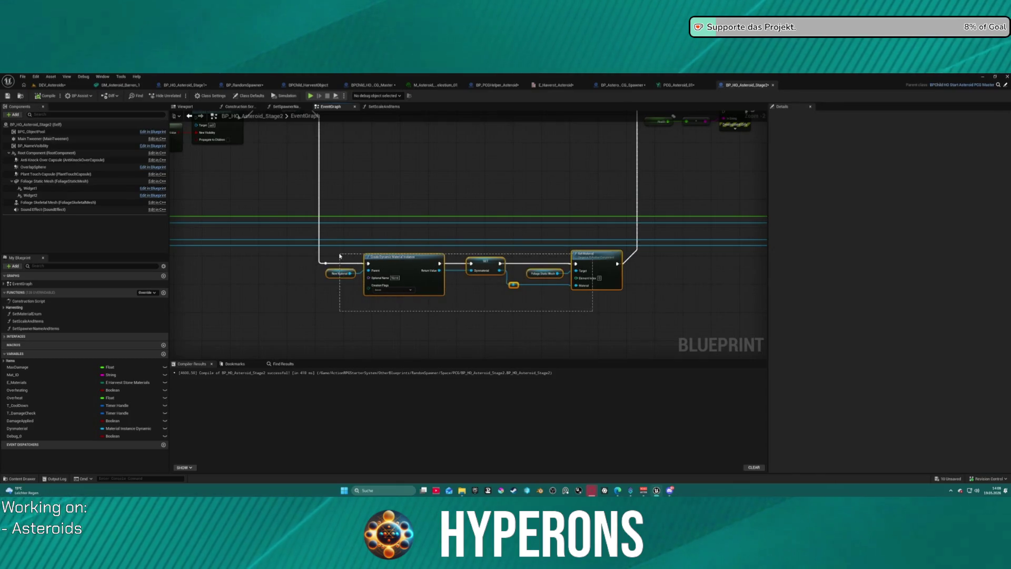
scroll(365, 253, "down", 5)
scroll(431, 207, "up", 8)
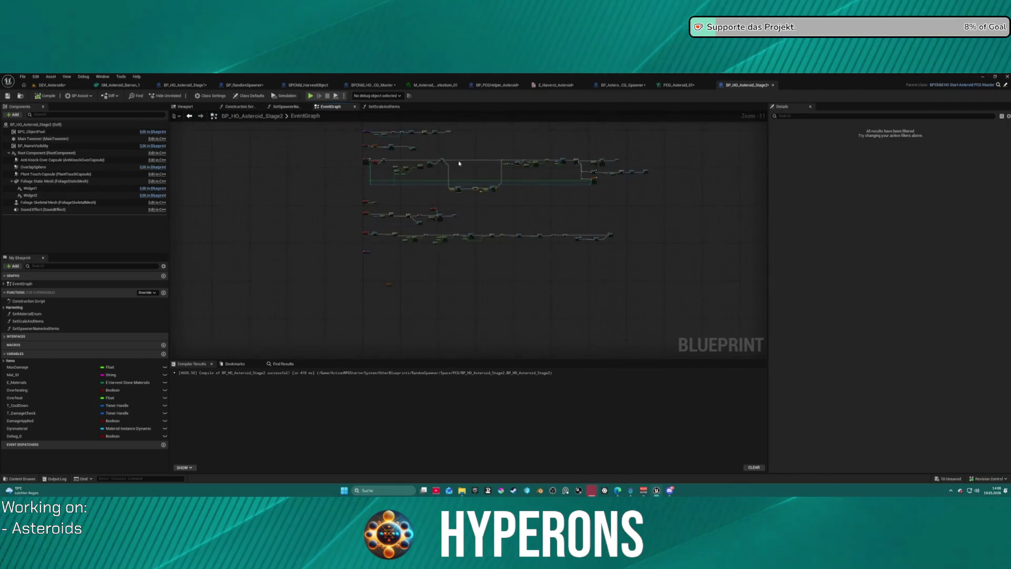
mouse_move(335, 153)
left_mouse_down()
mouse_move(401, 150)
mouse_move(411, 191)
mouse_move(349, 191)
left_mouse_up()
mouse_move(251, 223)
left_mouse_down()
mouse_move(196, 227)
mouse_move(291, 211)
left_mouse_up()
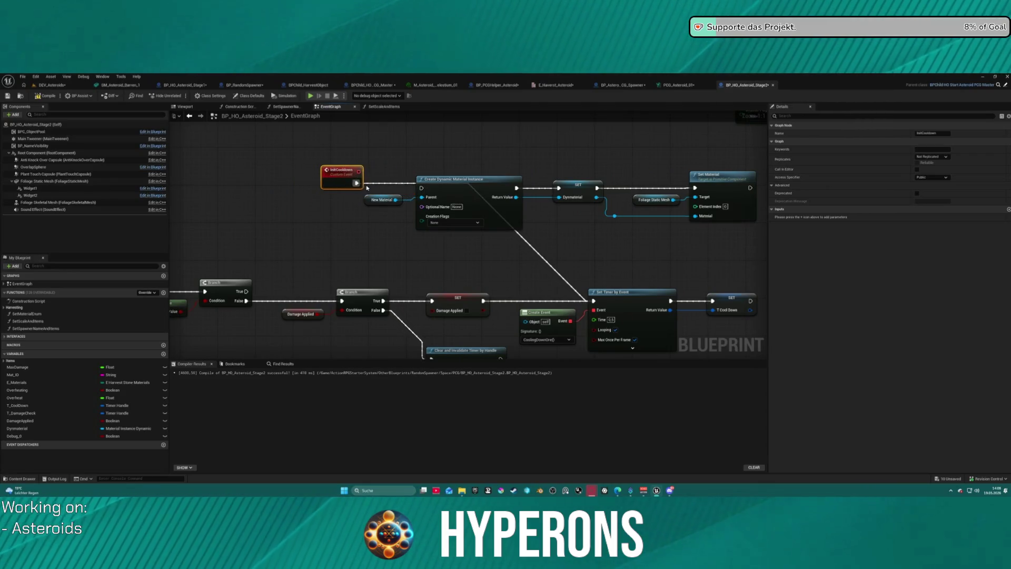
left_click_drag(422, 188, 421, 188)
key("Escape")
mouse_move(700, 196)
left_mouse_down()
mouse_move(461, 187)
mouse_move(325, 285)
left_mouse_up()
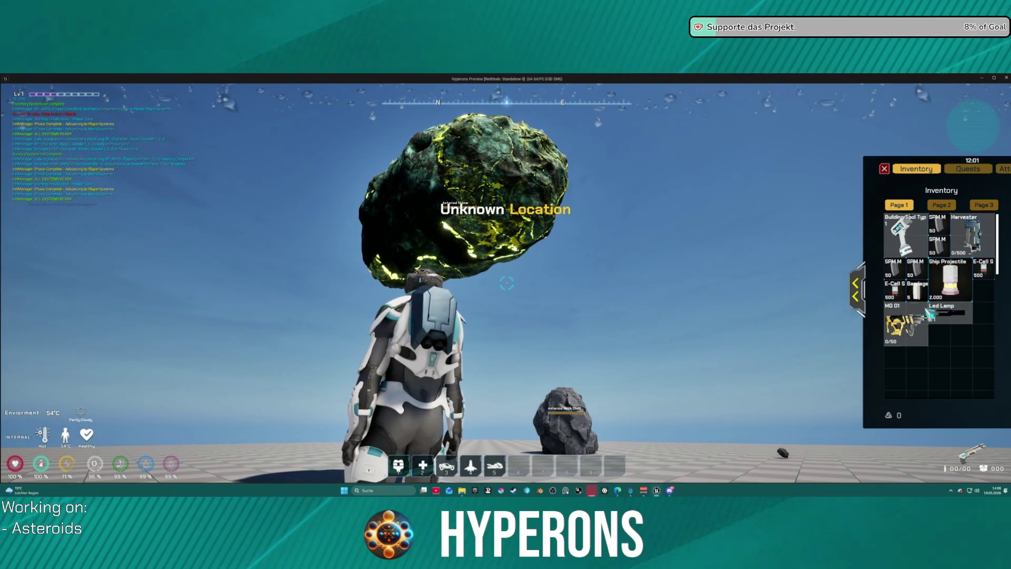
- Equip the Harvester, beam the asteroid until it glows red and shatters, then end the session
double_click(968, 235)
key("i")
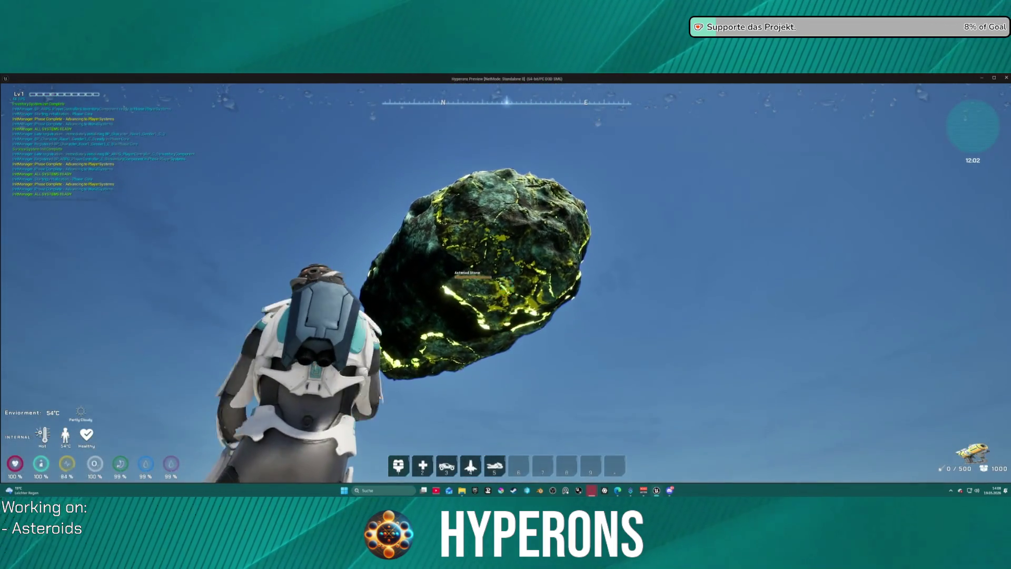
left_click_drag(505, 284, 507, 285)
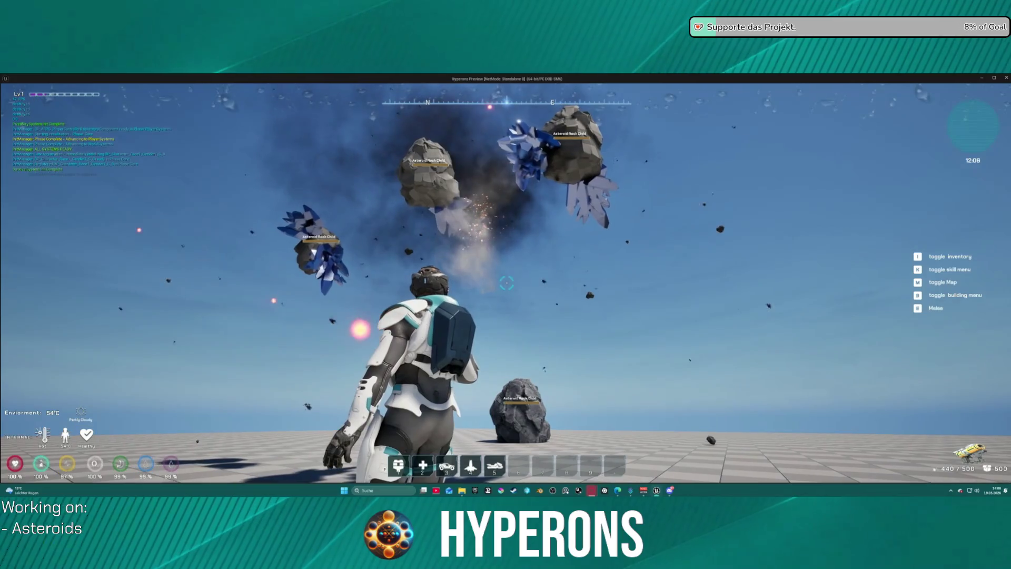
key("Escape")
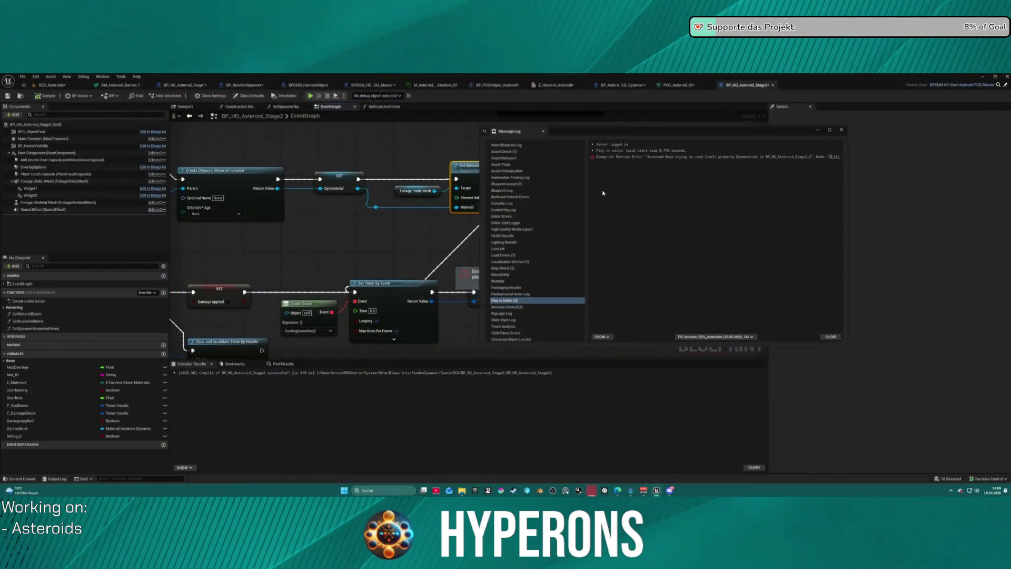
- Jump to the error's node, close the Message Log, and shift InitCooldown further left
left_click(844, 153)
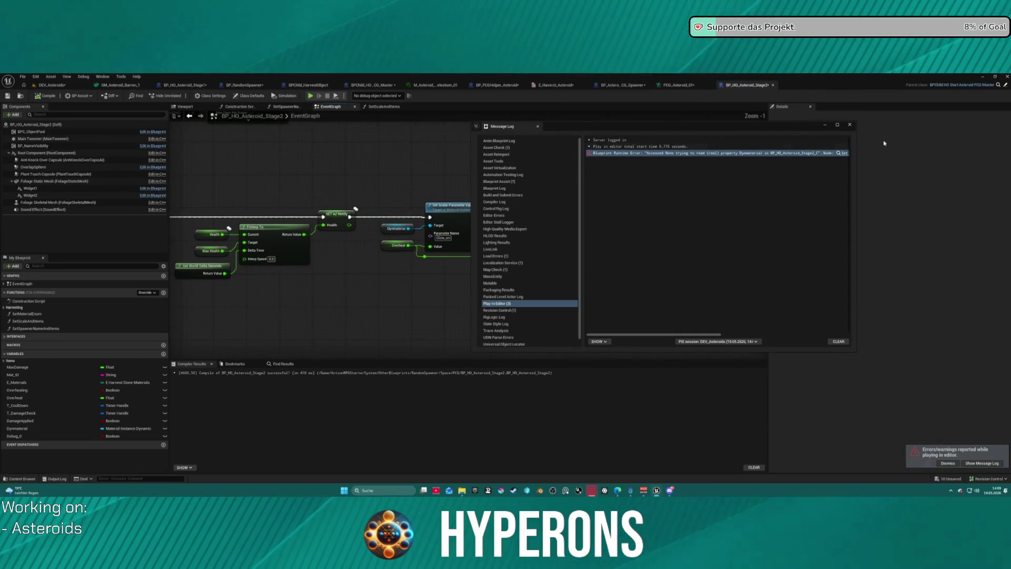
left_click(850, 125)
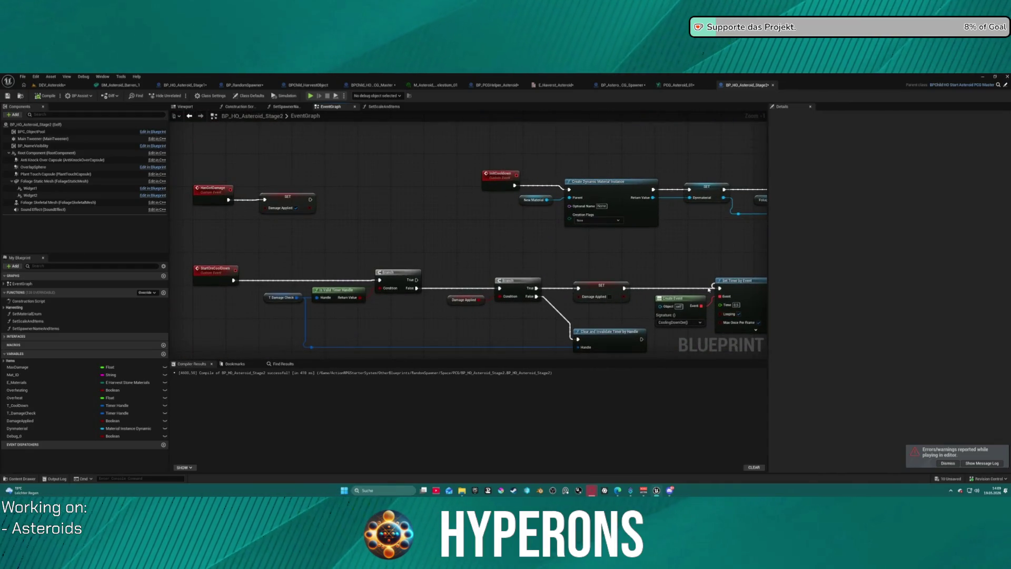
mouse_move(704, 283)
left_mouse_down()
mouse_move(520, 244)
mouse_move(418, 255)
mouse_move(486, 254)
mouse_move(468, 228)
mouse_move(403, 195)
mouse_move(360, 252)
left_mouse_up()
mouse_move(310, 199)
left_mouse_down()
mouse_move(200, 199)
mouse_move(251, 214)
left_mouse_up()
- Insert a Delay node after InitCooldown, move New Material down, and start another play test
type("delay")
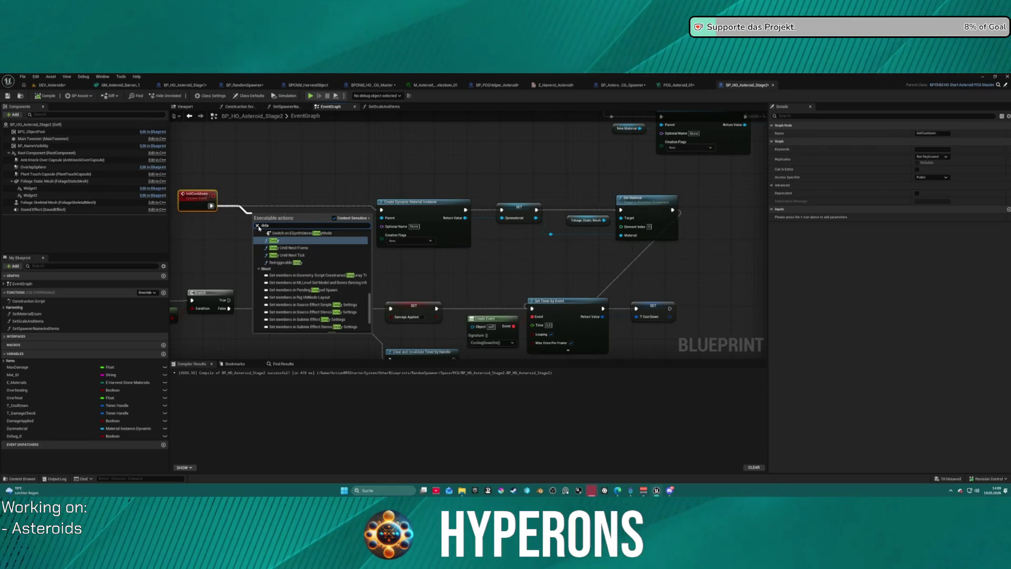
key("Return")
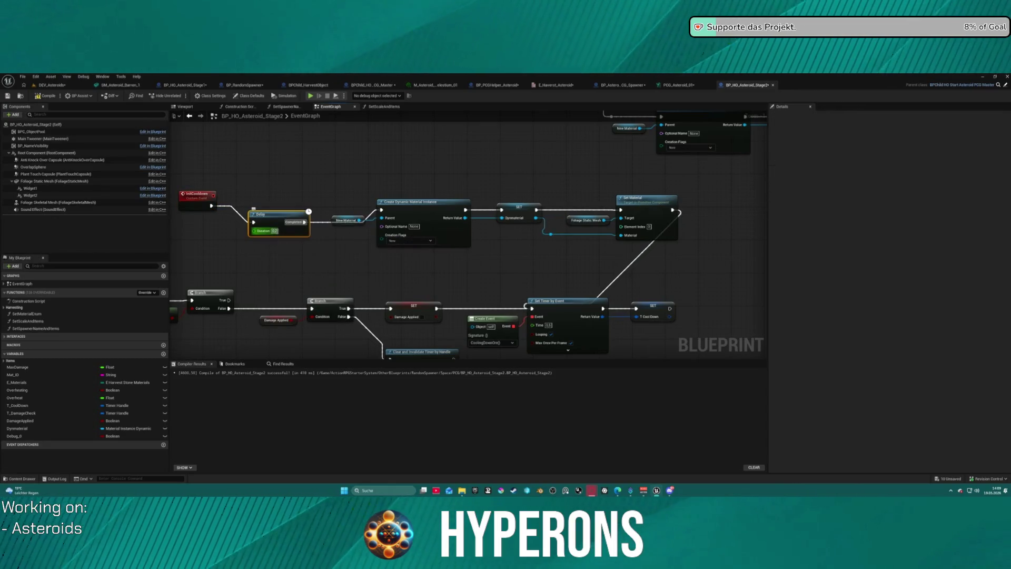
left_click_drag(420, 287, 422, 287)
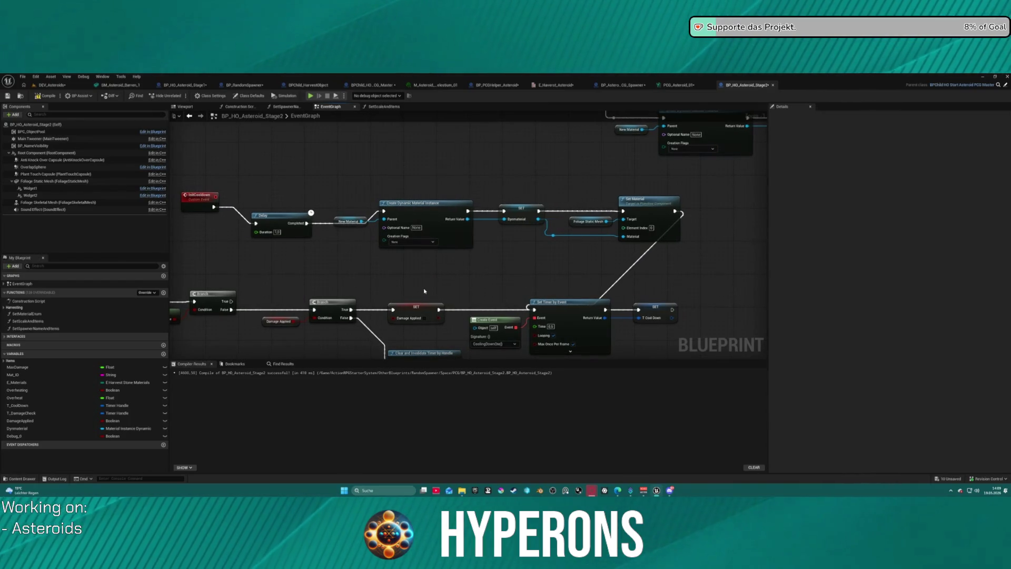
left_click_drag(338, 225, 338, 246)
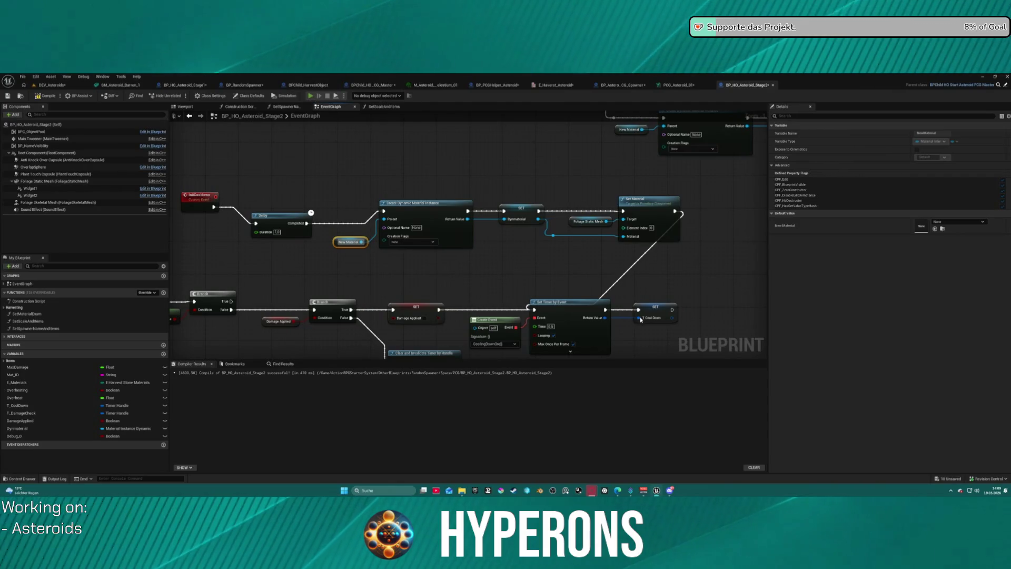
key("i")
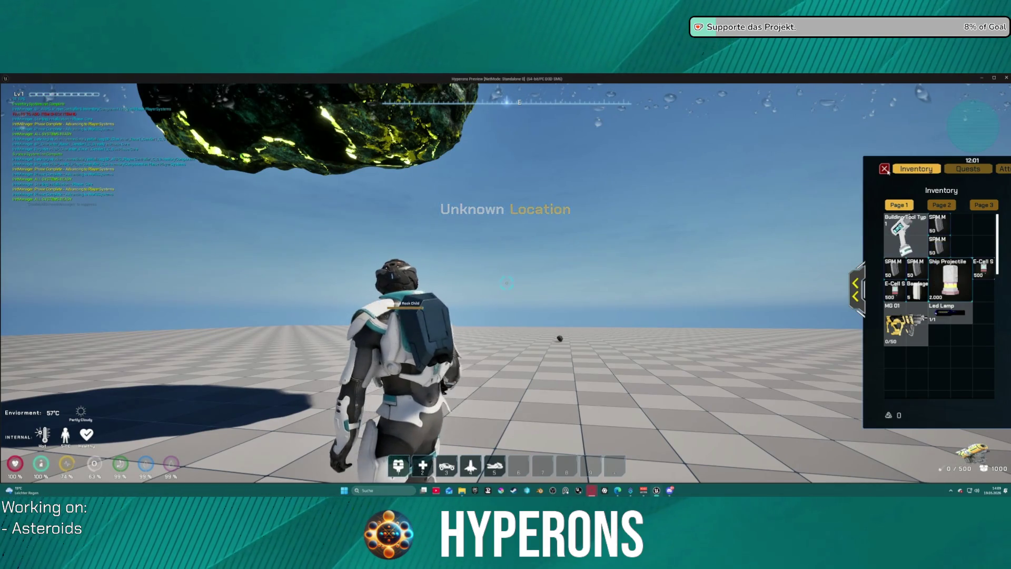
- Beam the asteroid with the harvester until it glows red and explodes, then stop Play In Editor
key("i")
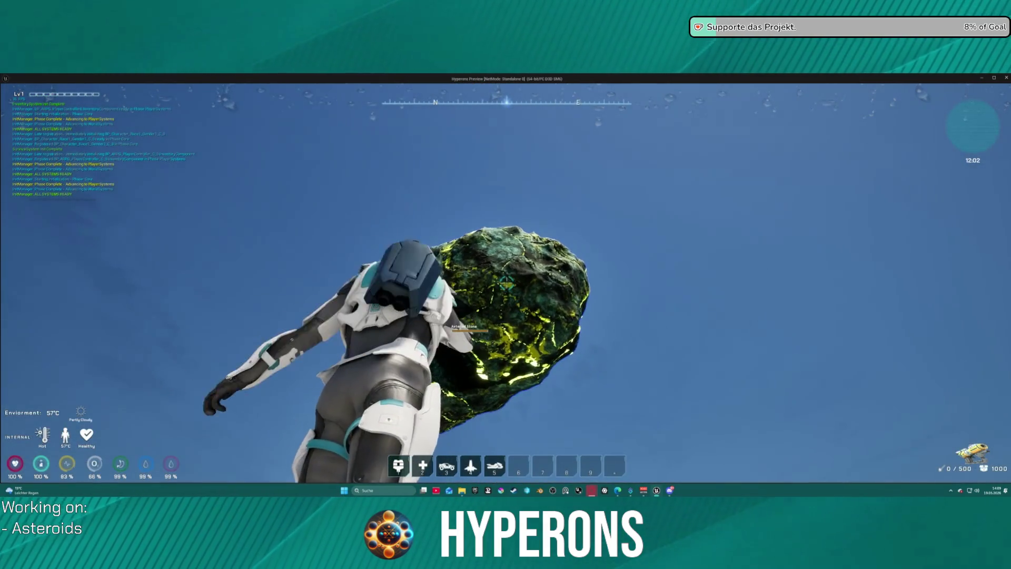
left_click(506, 284)
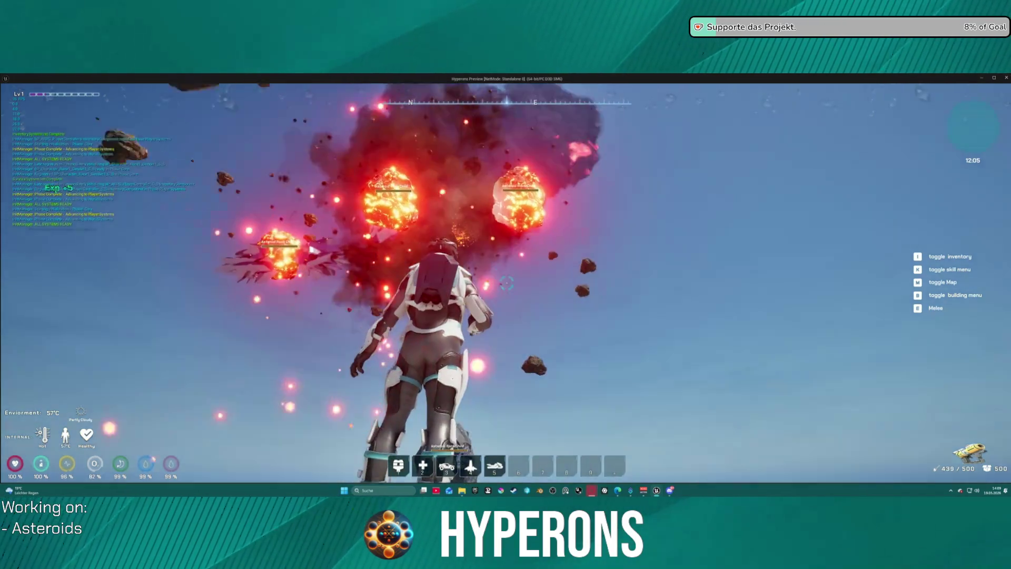
key("Escape")
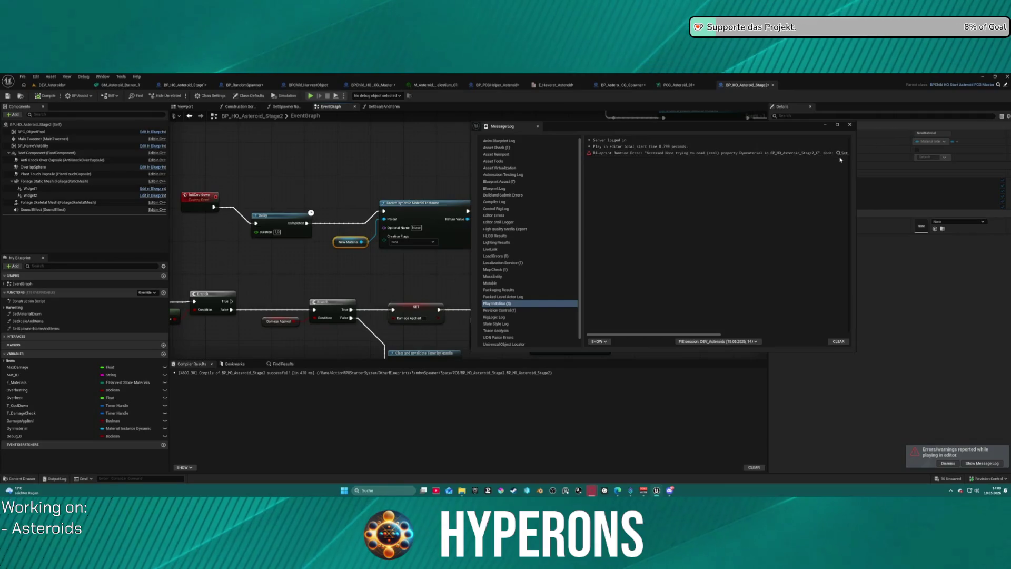
- Jump to the error's node, close the Message Log, and pan over Set Scalar Parameter Value and Set Timer by Event
left_click(843, 154)
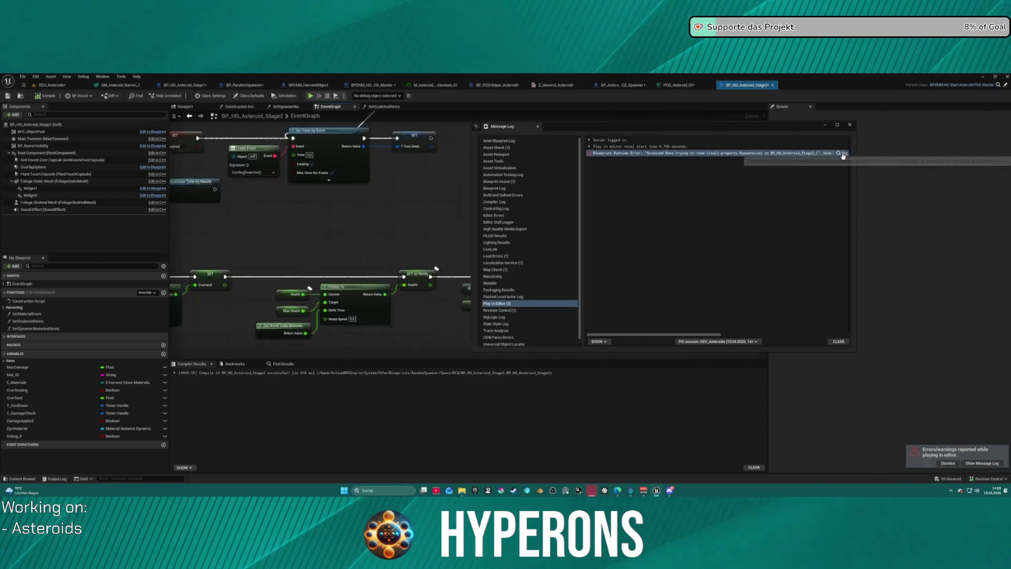
left_click(850, 126)
left_click_drag(293, 203, 495, 239)
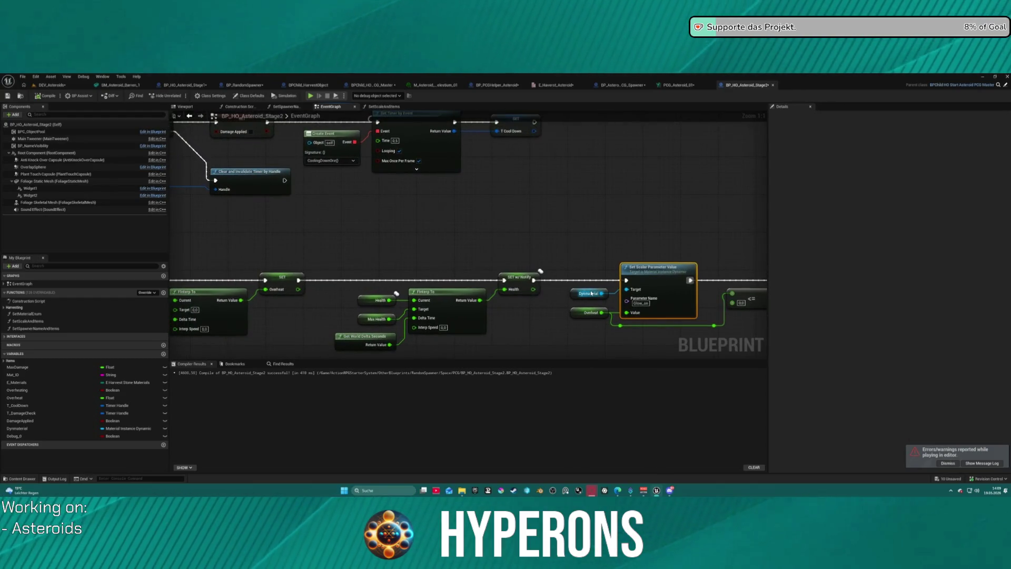
scroll(507, 261, "down", 4)
scroll(330, 283, "up", 3)
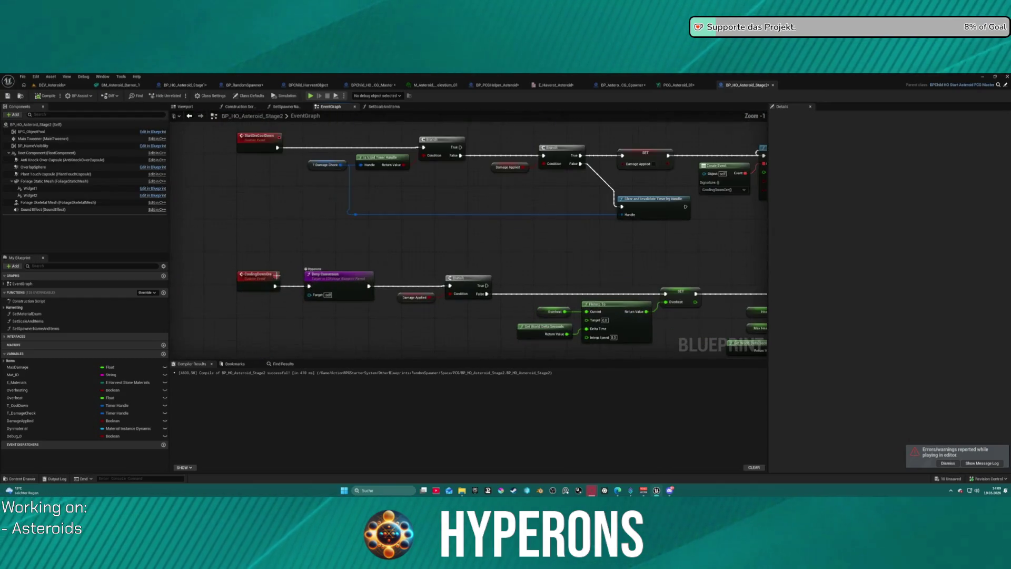
mouse_move(564, 255)
left_mouse_down()
mouse_move(311, 274)
mouse_move(498, 290)
mouse_move(521, 302)
mouse_move(482, 379)
mouse_move(520, 354)
left_mouse_up()
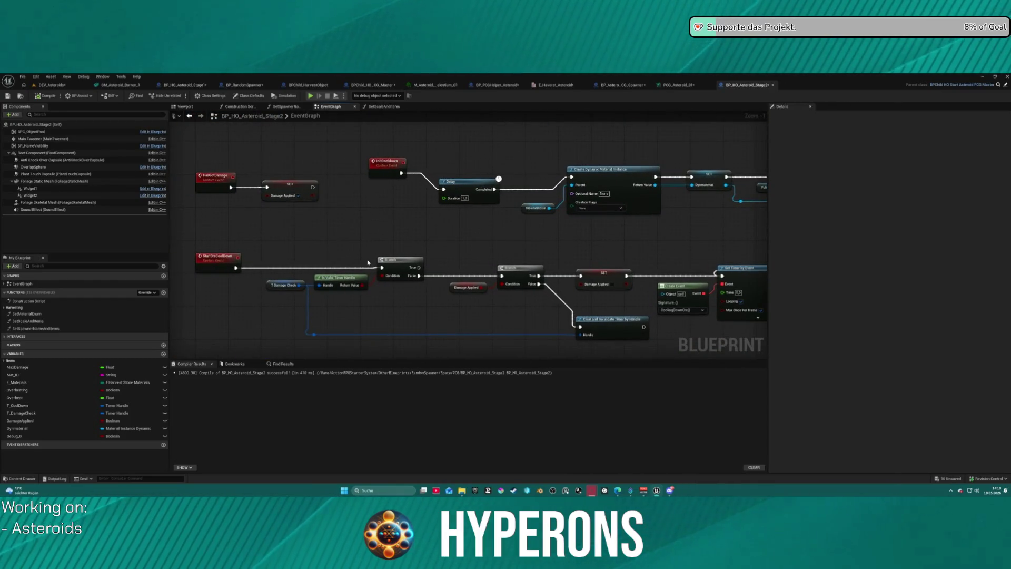
mouse_move(461, 251)
left_mouse_down()
mouse_move(465, 269)
mouse_move(451, 284)
left_mouse_up()
- Inspect the InitCooldown event, then pan to the Set Visibility and Init Cooldown row
left_click(320, 158)
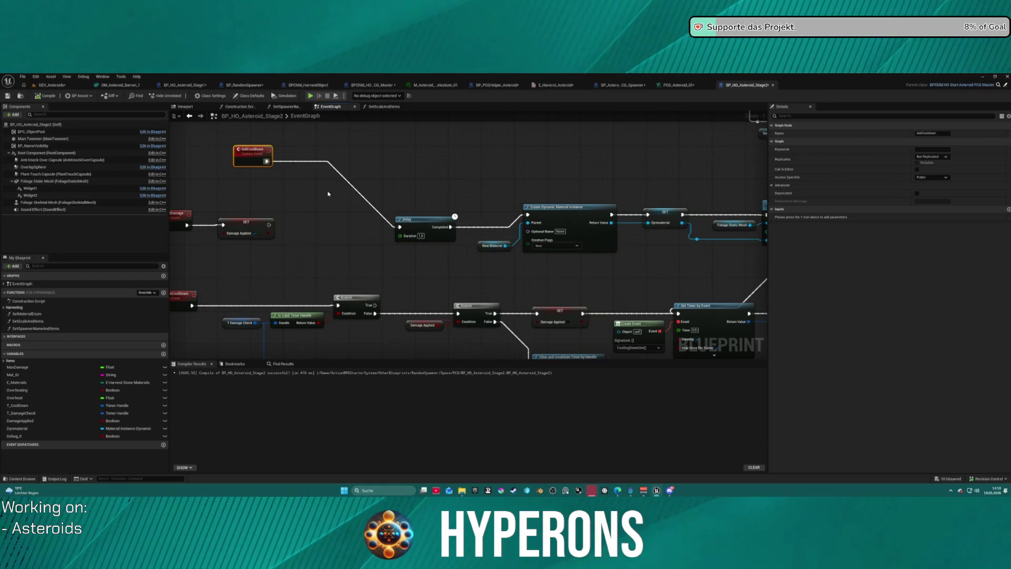
scroll(332, 147, "down", 4)
scroll(273, 263, "up", 5)
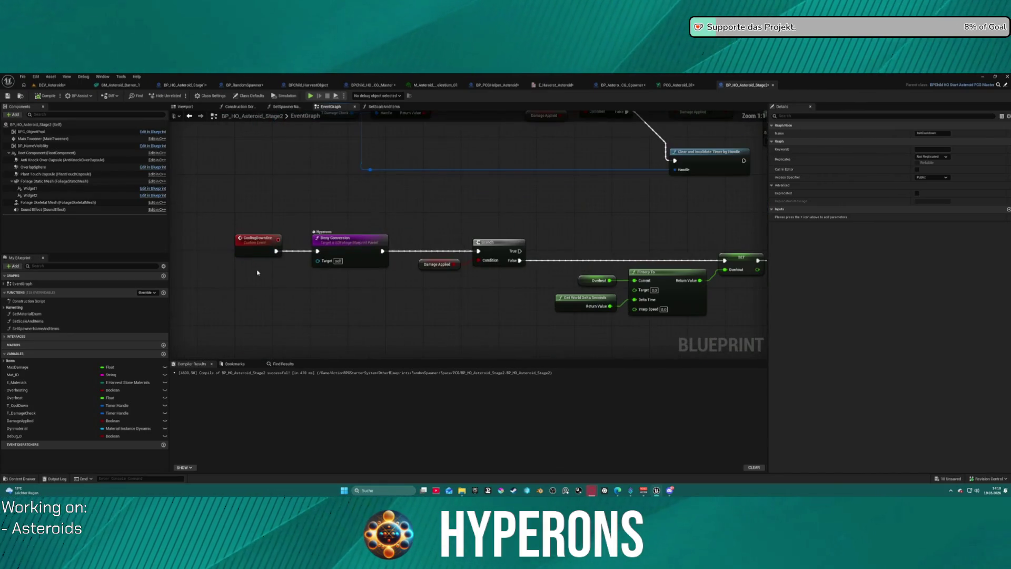
scroll(437, 313, "down", 4)
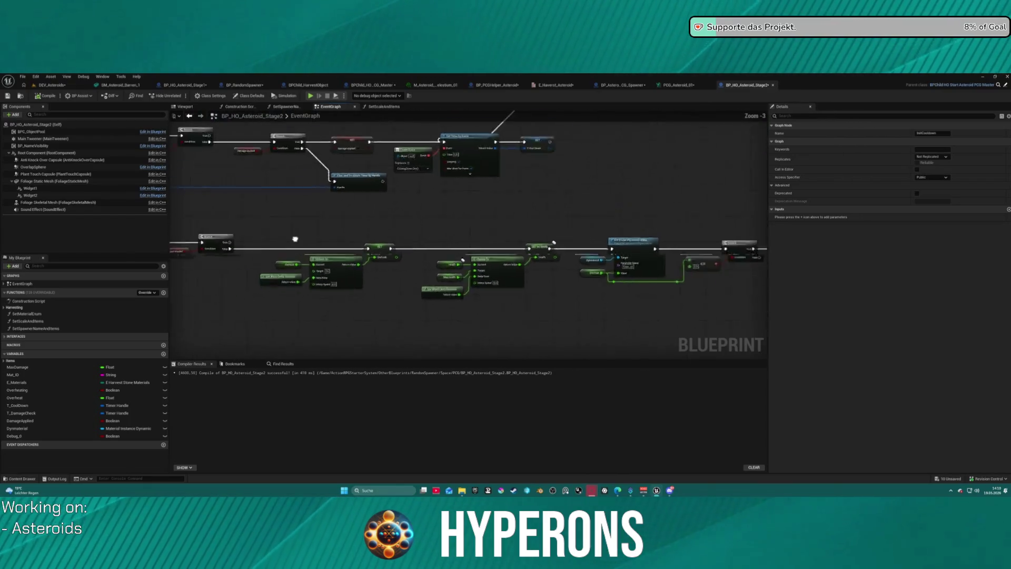
left_click_drag(438, 313, 436, 320)
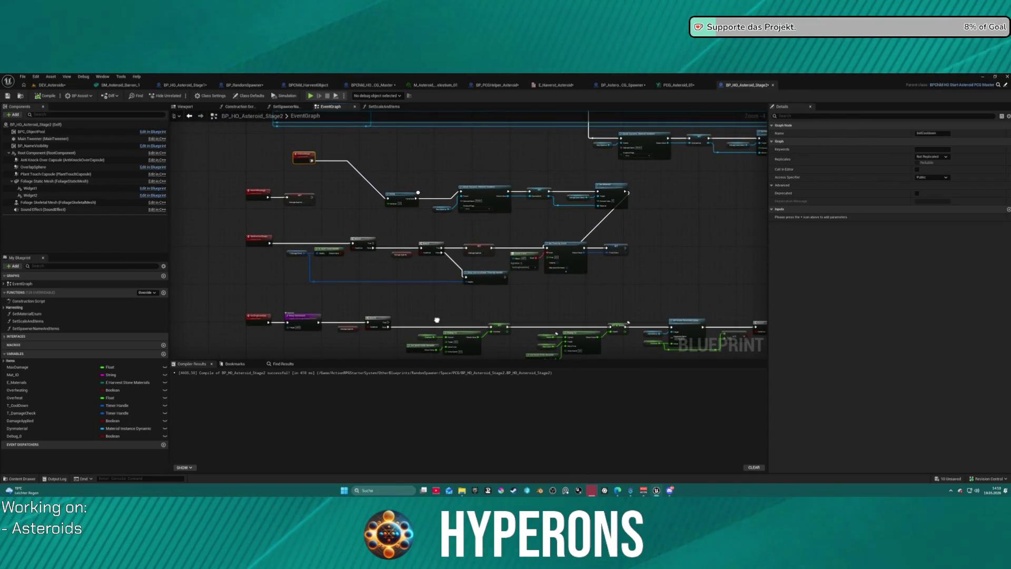
scroll(437, 319, "up", 5)
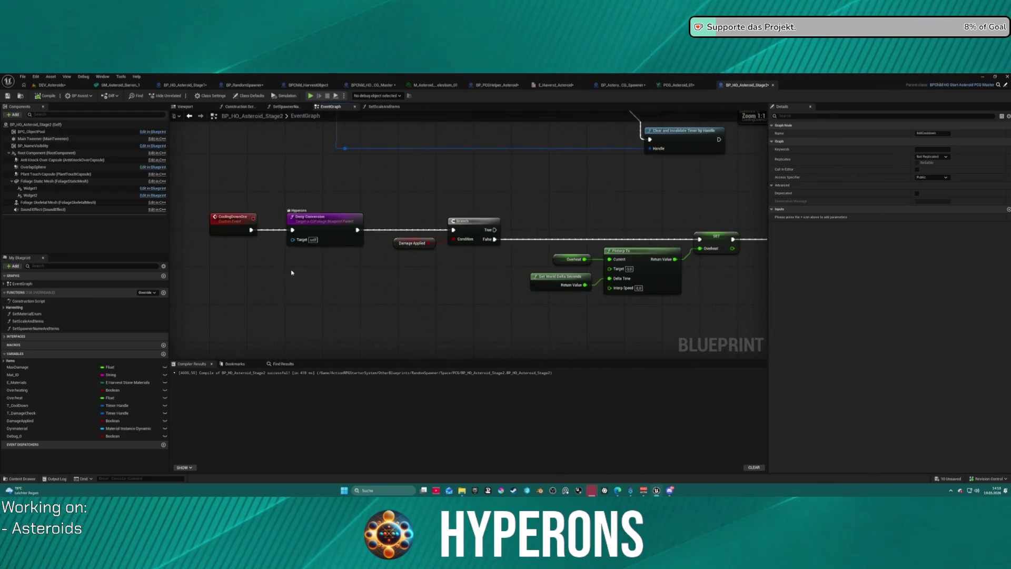
scroll(349, 225, "down", 5)
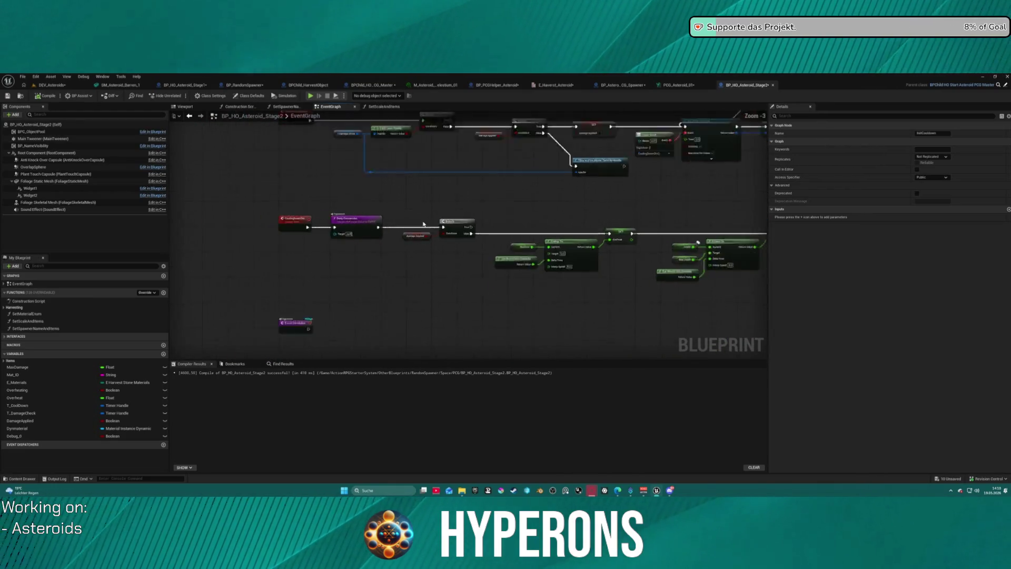
scroll(395, 284, "up", 6)
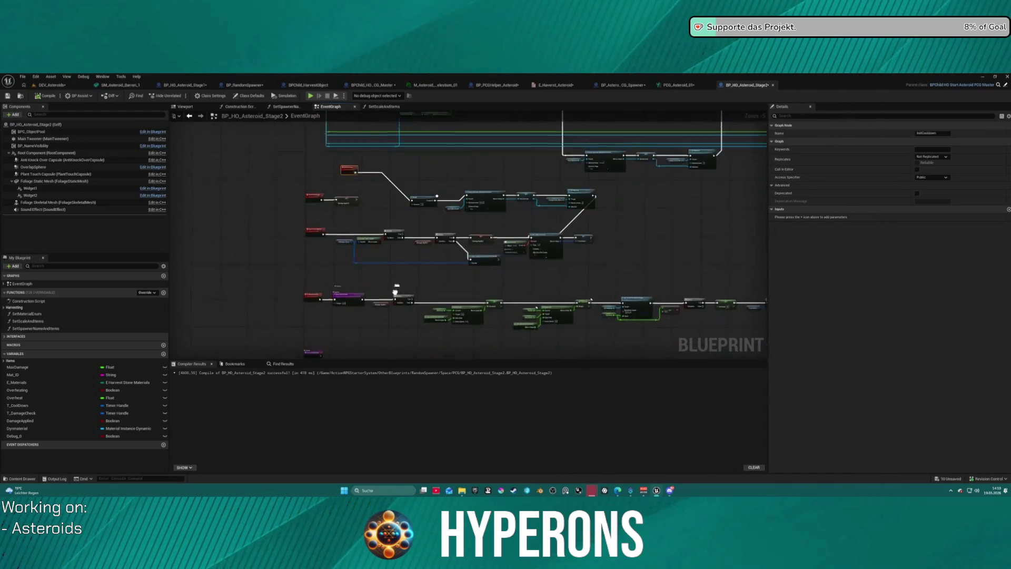
mouse_move(404, 204)
left_mouse_down()
mouse_move(177, 199)
mouse_move(288, 282)
mouse_move(237, 271)
mouse_move(200, 158)
mouse_move(217, 124)
left_mouse_up()
- Add a Foliage Static Mesh getter and a Dynmaterial setter between Set Visibility and Init Cooldown
mouse_move(394, 136)
left_mouse_down()
mouse_move(440, 125)
mouse_move(583, 127)
mouse_move(485, 235)
mouse_move(448, 300)
left_mouse_up()
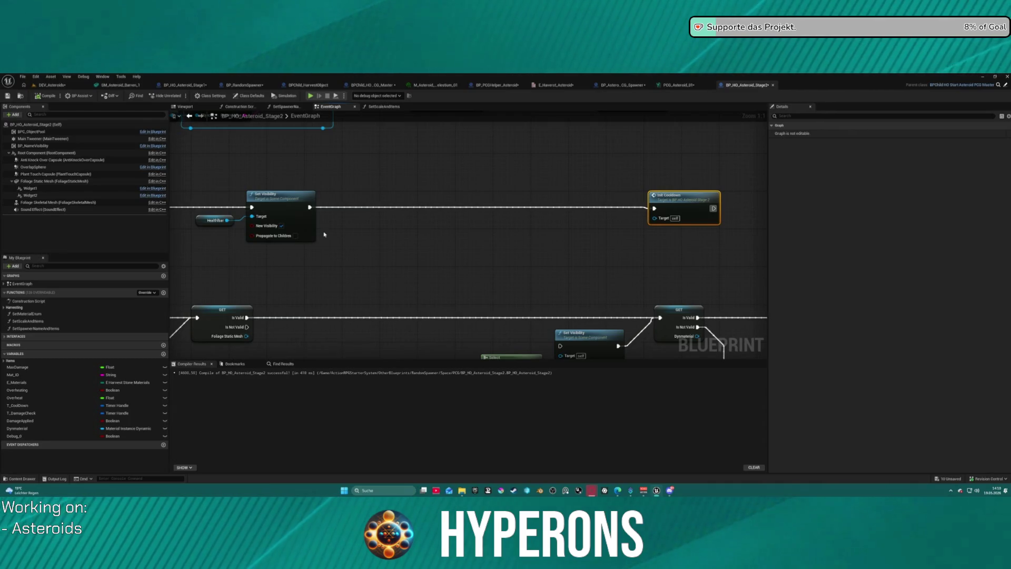
left_click(56, 184)
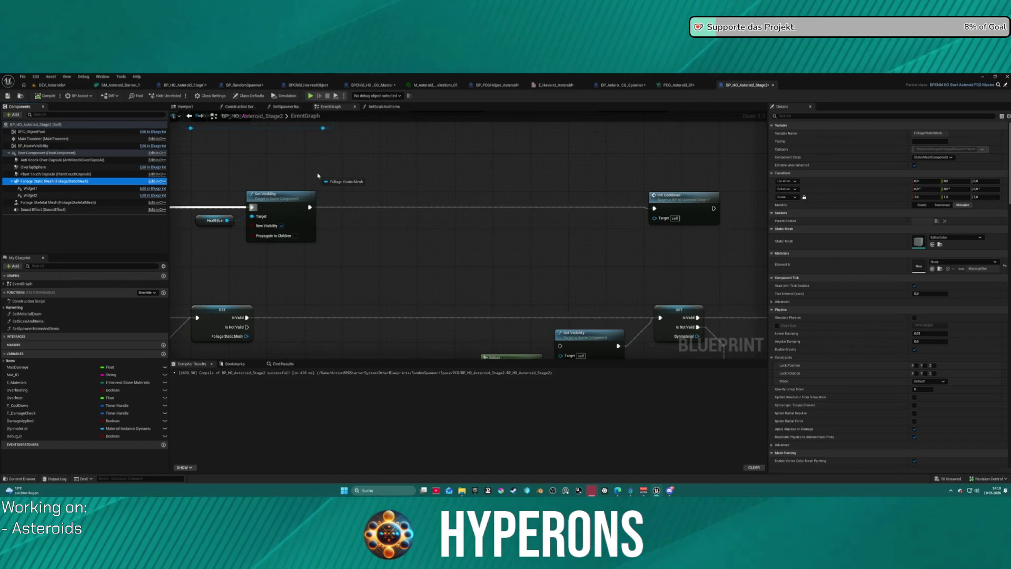
left_click_drag(326, 173, 327, 172)
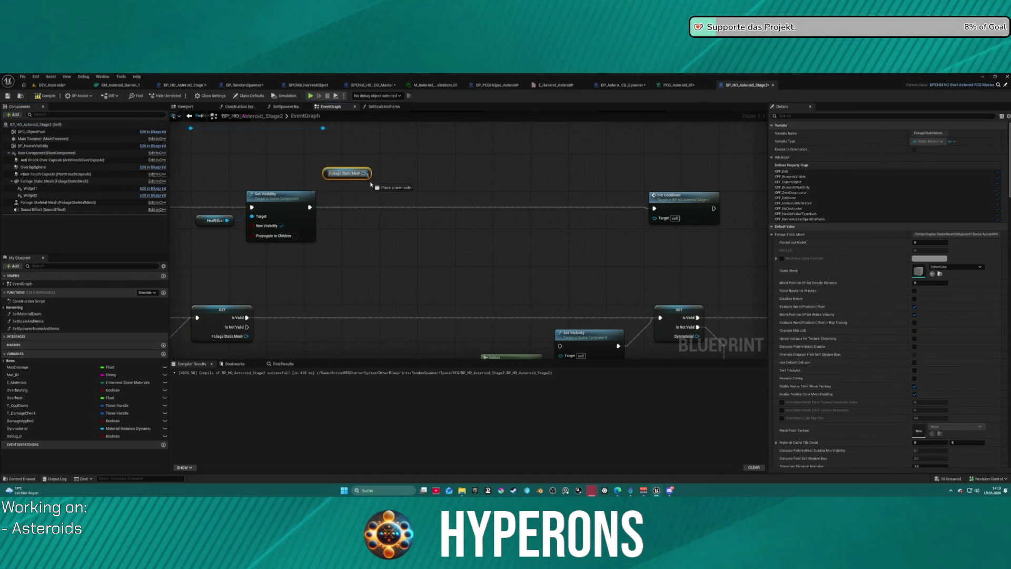
left_click_drag(379, 196, 380, 198)
mouse_move(17, 428)
left_mouse_down()
mouse_move(121, 425)
mouse_move(419, 203)
mouse_move(378, 180)
left_mouse_up()
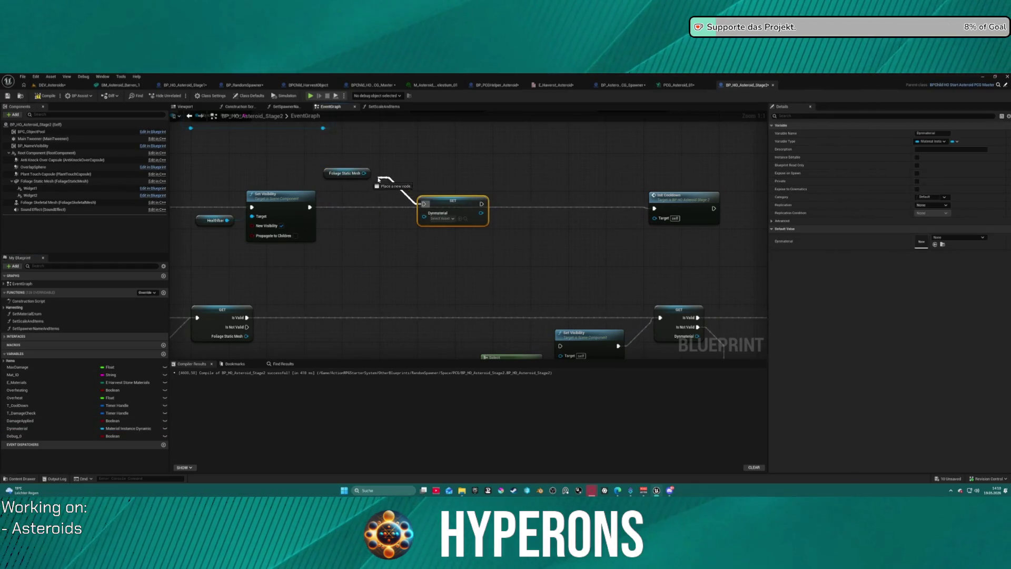
left_click_drag(322, 205, 310, 207)
left_click_drag(363, 174, 420, 217)
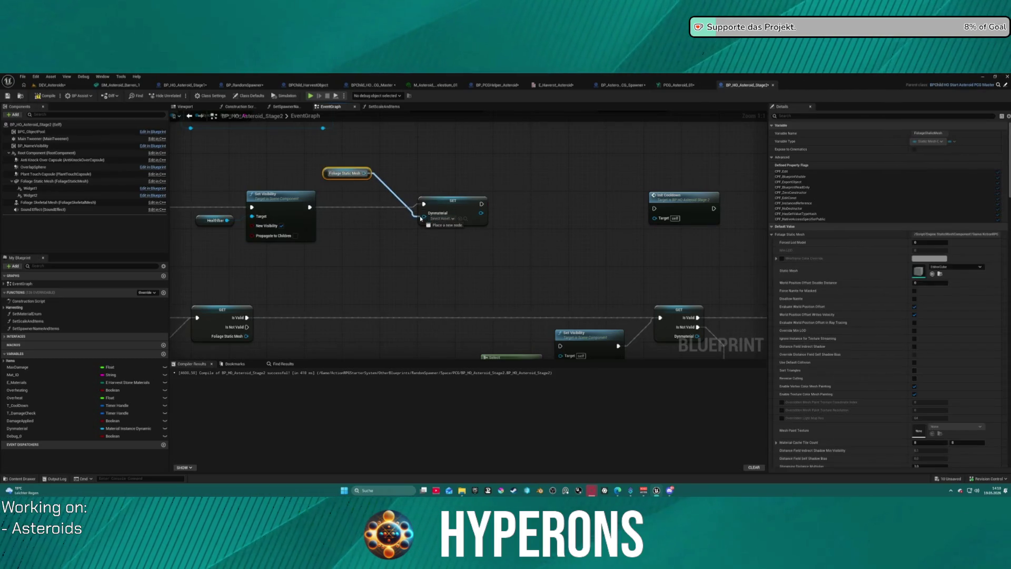
left_click_drag(481, 204, 555, 205)
left_click_drag(666, 211, 655, 209)
- Add a Get Material node for the Foliage Static Mesh
left_click_drag(364, 173, 433, 173)
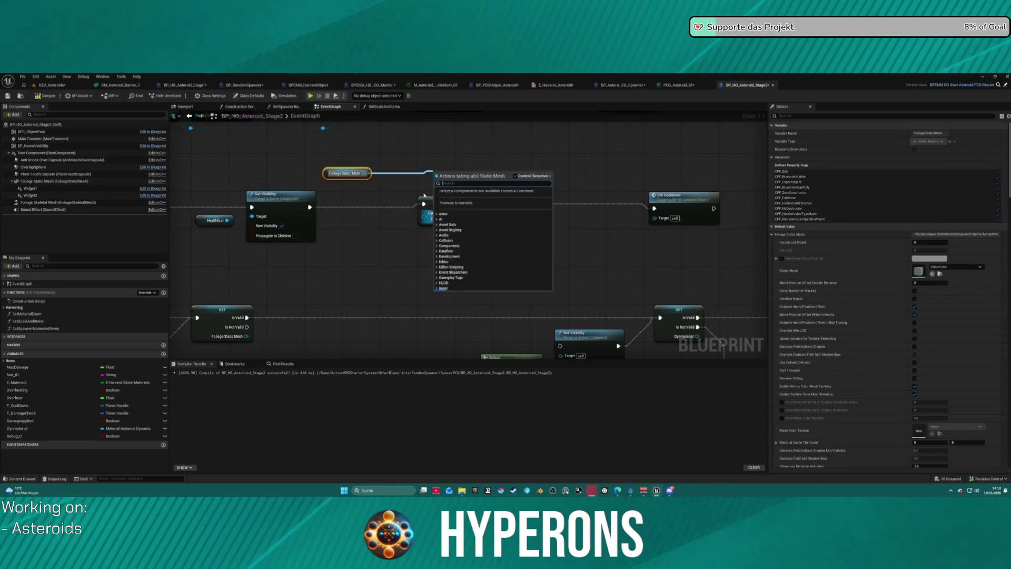
type("get materia")
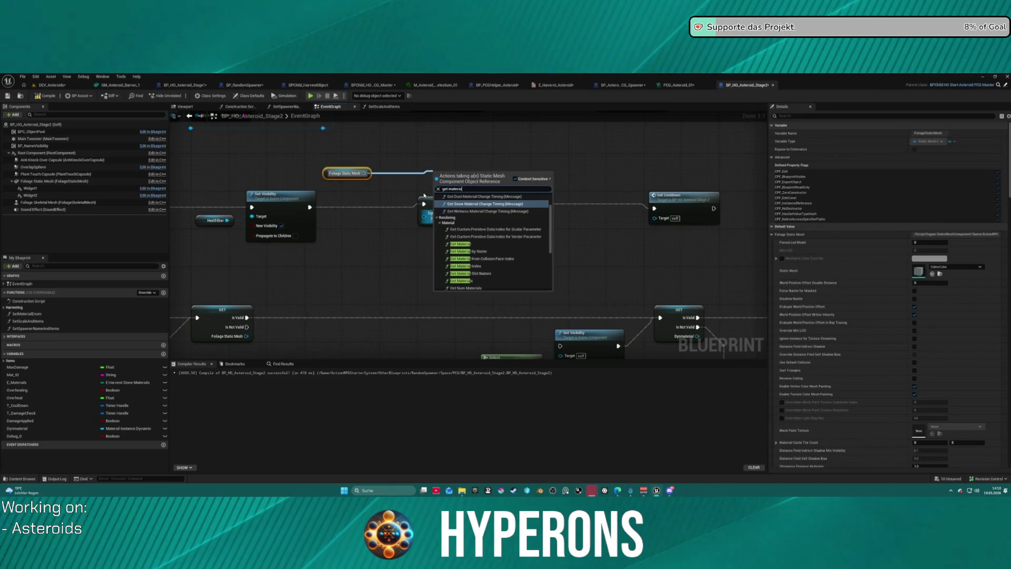
scroll(423, 195, "down", 2)
left_click(479, 245)
scroll(497, 184, "up", 2)
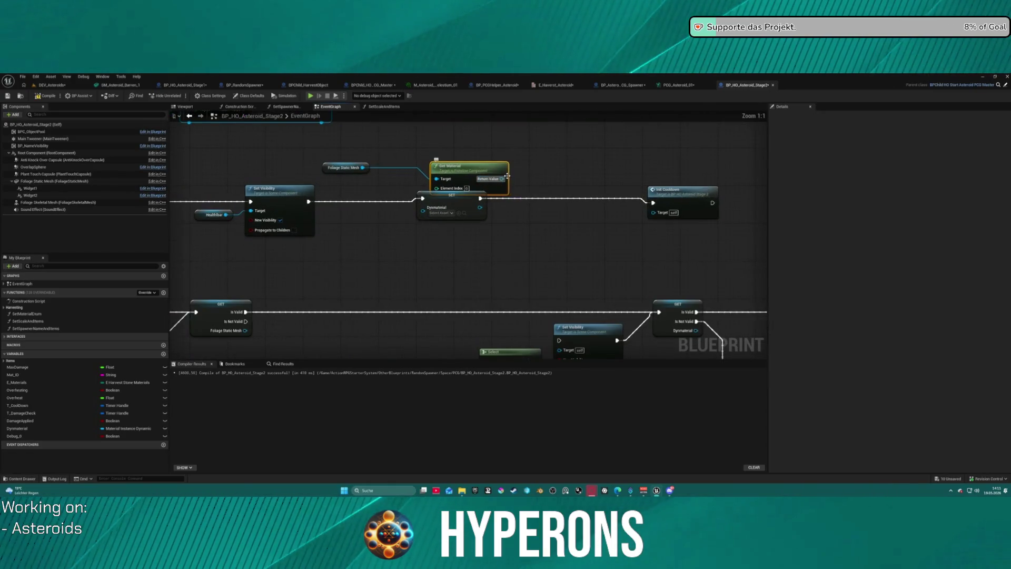
left_click(437, 213)
left_click(452, 200)
left_click_drag(477, 174, 425, 151)
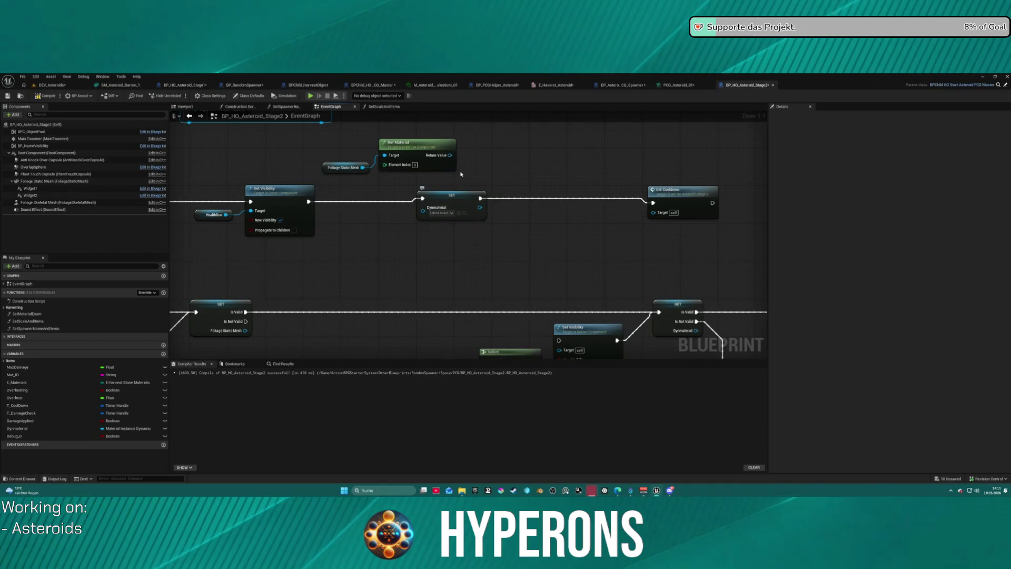
- Feed the material into Create Dynamic Material Instance, store it in Dynmaterial, then compile and play
left_click_drag(451, 155, 490, 156)
scroll(518, 163, "down", 15)
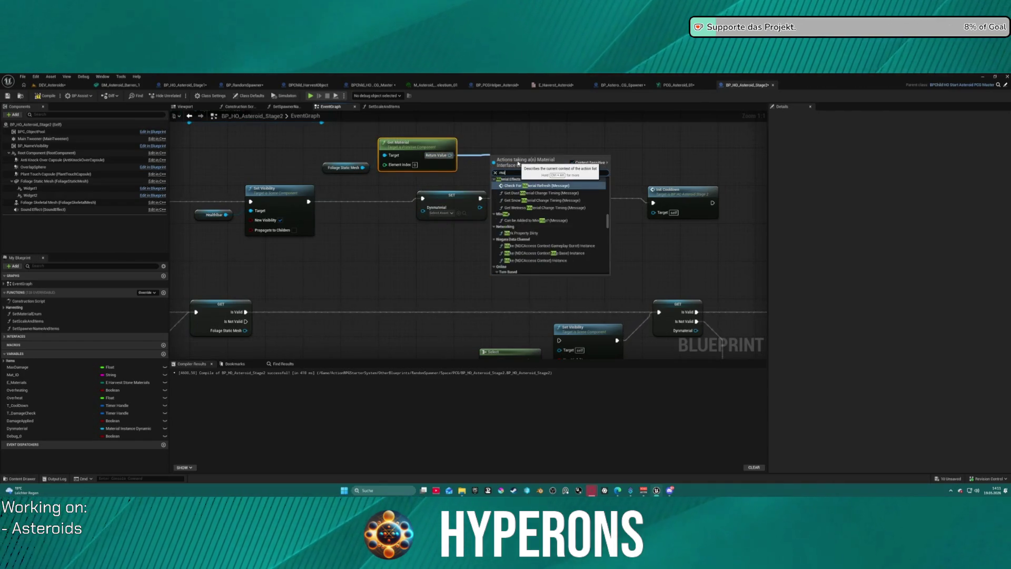
type("material")
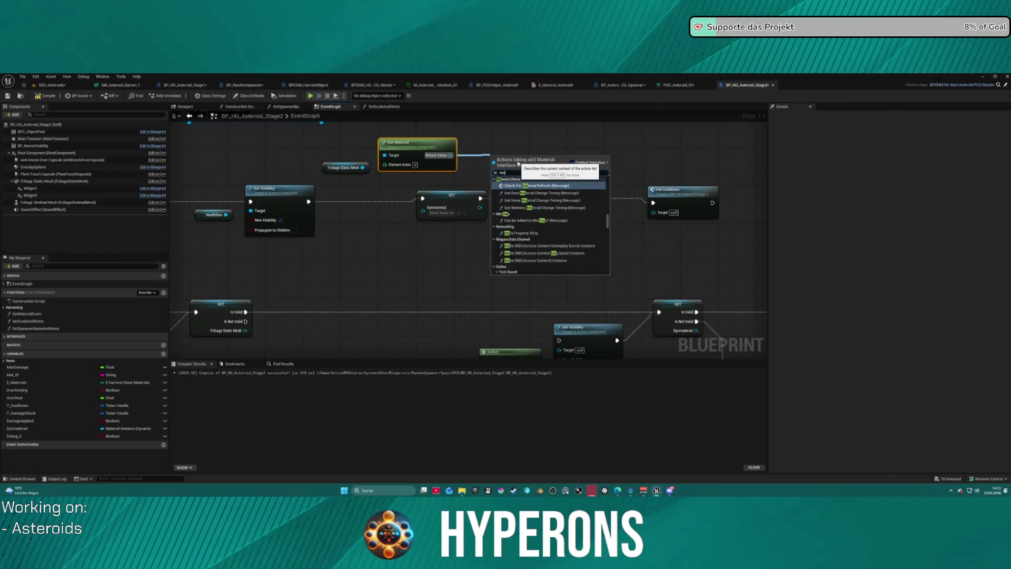
type(" inst")
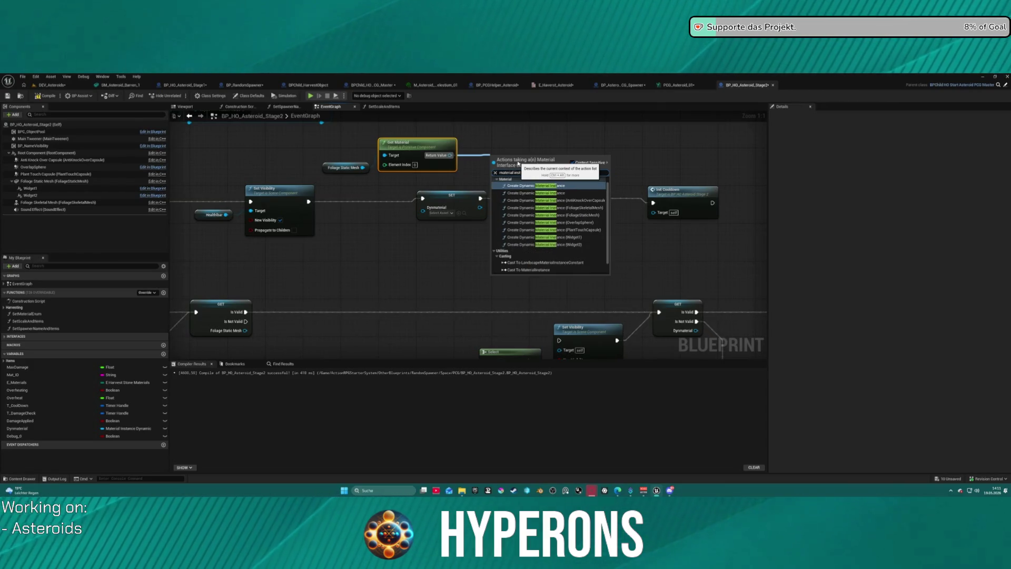
key("Return")
mouse_move(494, 170)
left_mouse_down()
mouse_move(428, 218)
mouse_move(308, 202)
left_mouse_up()
mouse_move(565, 178)
left_mouse_down()
mouse_move(450, 212)
mouse_move(432, 205)
mouse_move(439, 197)
left_mouse_up()
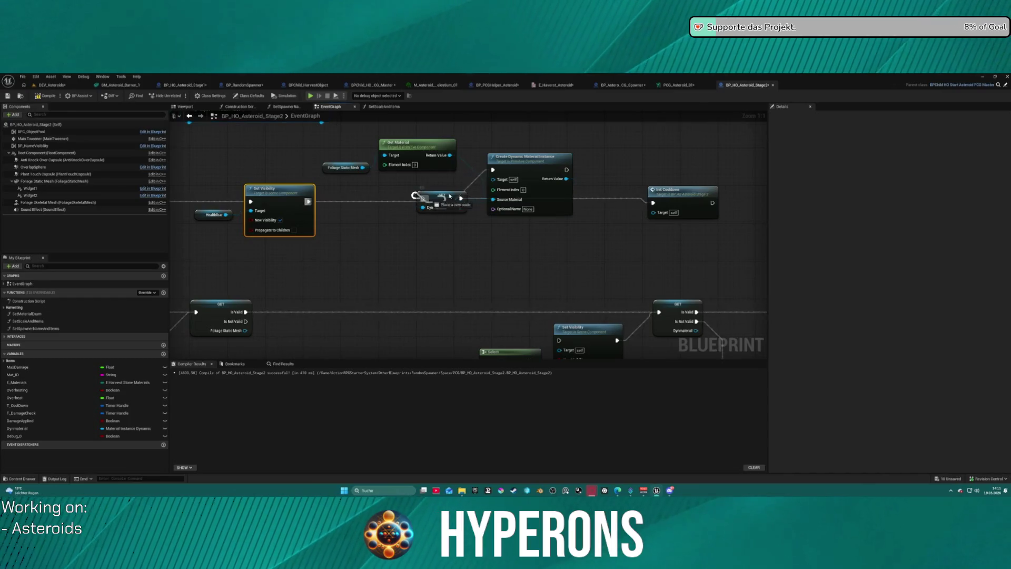
left_click_drag(567, 169, 567, 170)
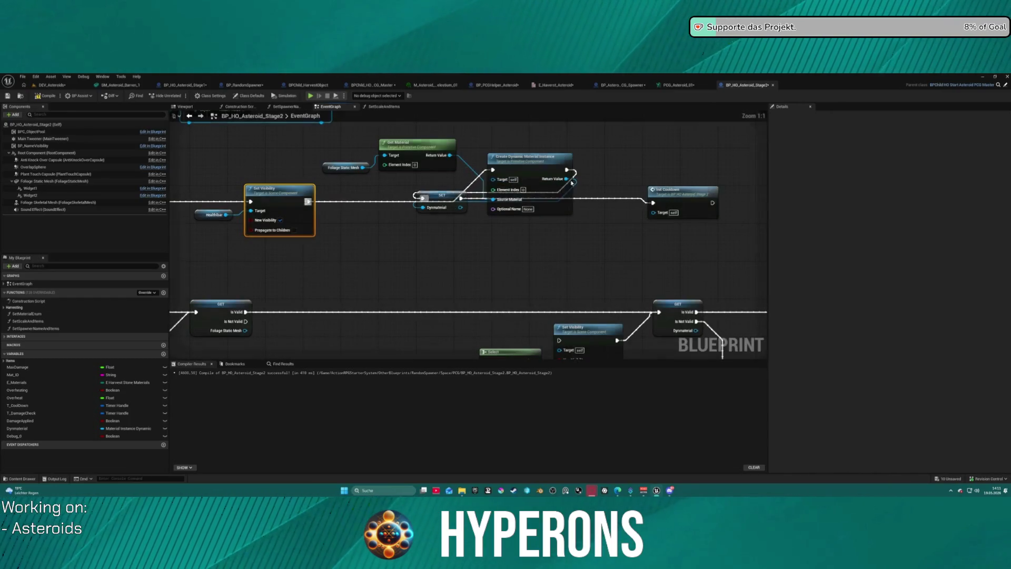
key("f")
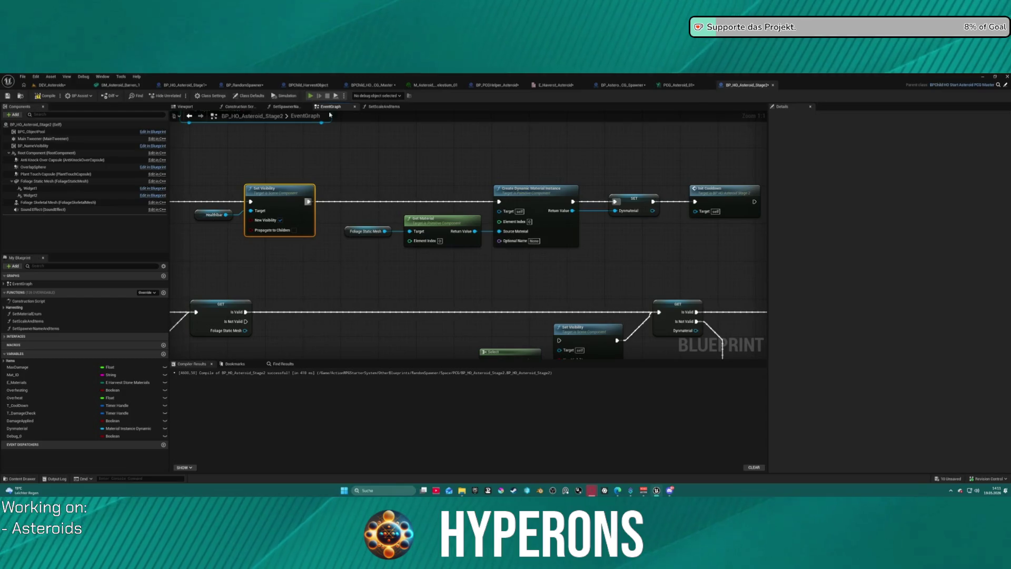
key("alt+p")
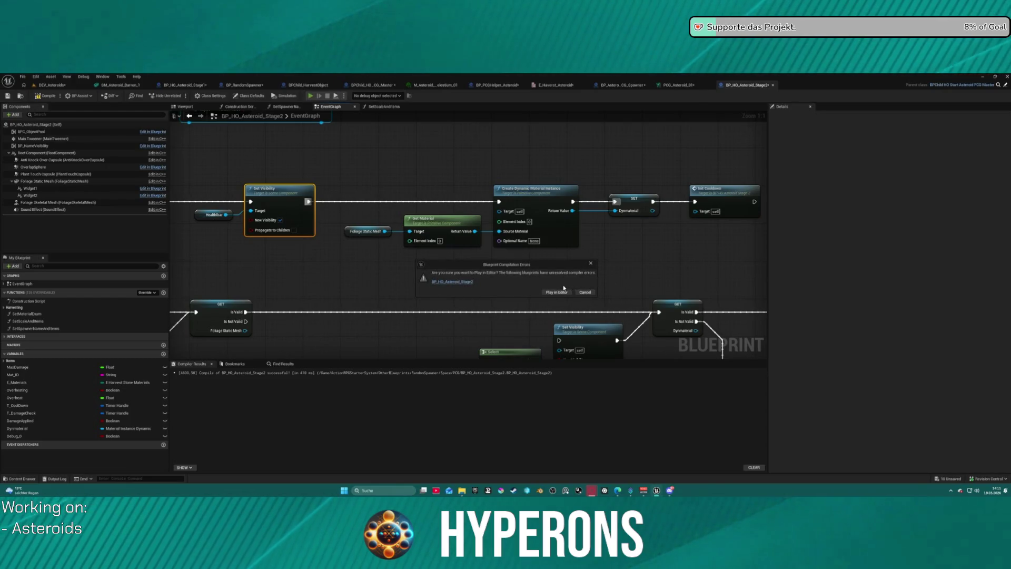
- Review the compile error, close the Message Log, and rewire the Foliage Static Mesh getter's output
left_click(590, 295)
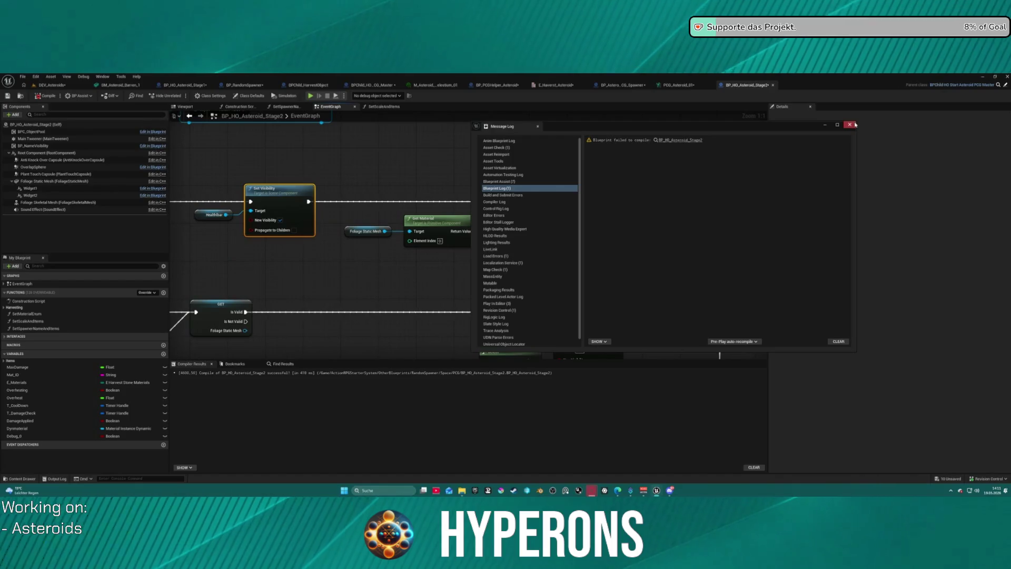
left_click(854, 125)
left_click(366, 231)
left_click_drag(385, 232, 506, 212)
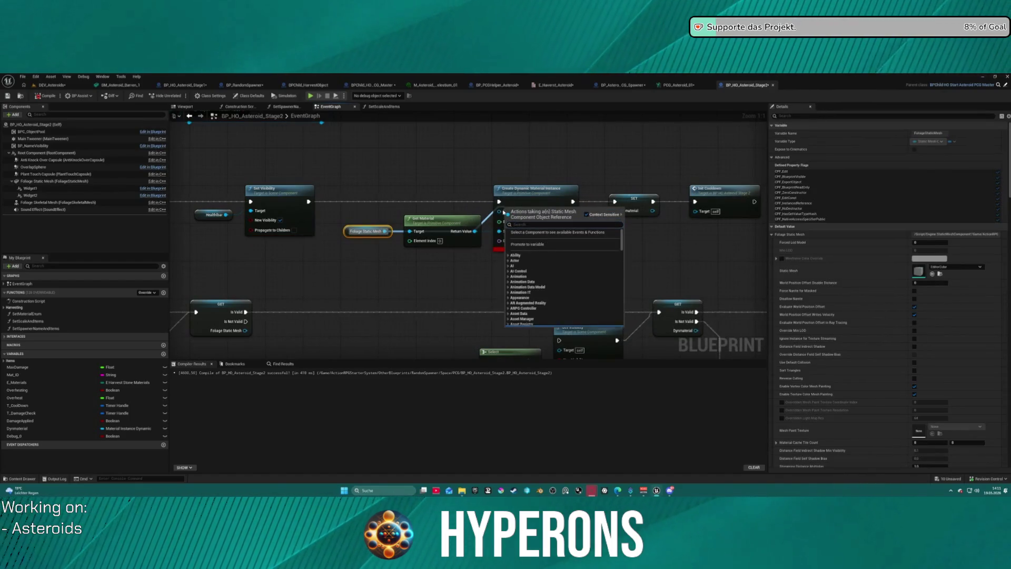
mouse_move(385, 231)
left_mouse_down()
mouse_move(402, 228)
mouse_move(380, 233)
left_mouse_up()
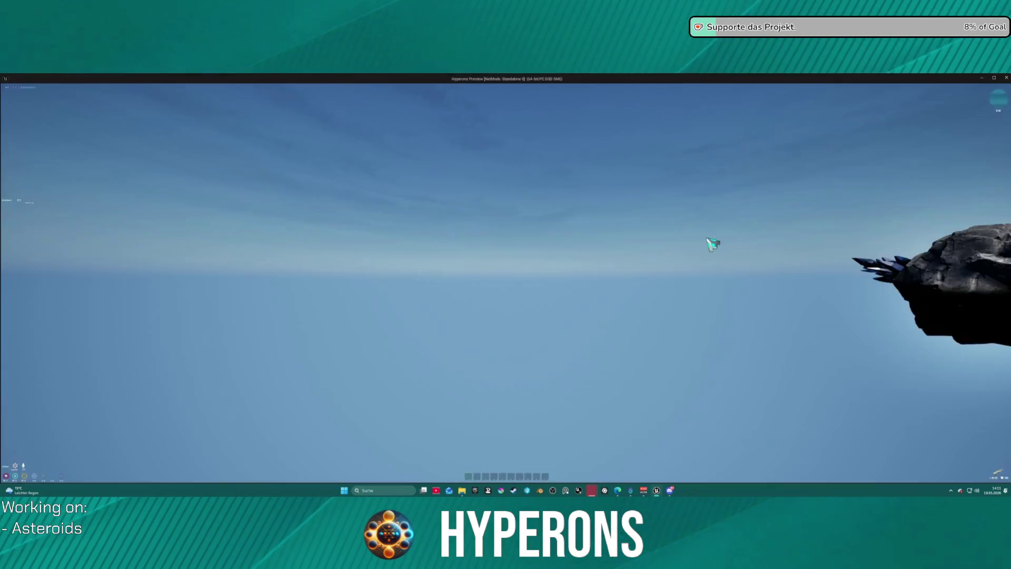
- Shoot the asteroid until it glows red and explodes, back away, and stop the play test
key("i")
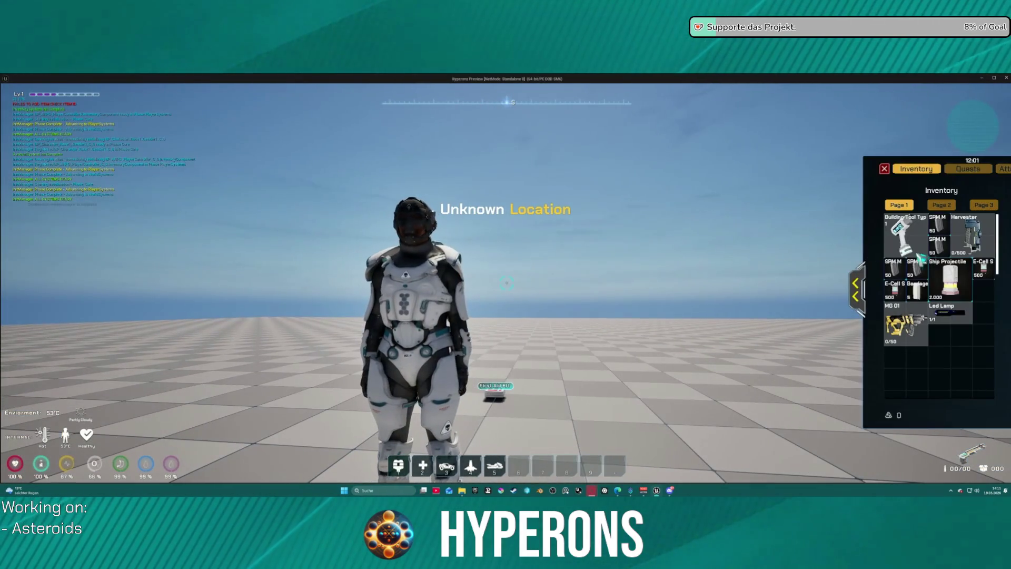
left_click(885, 168)
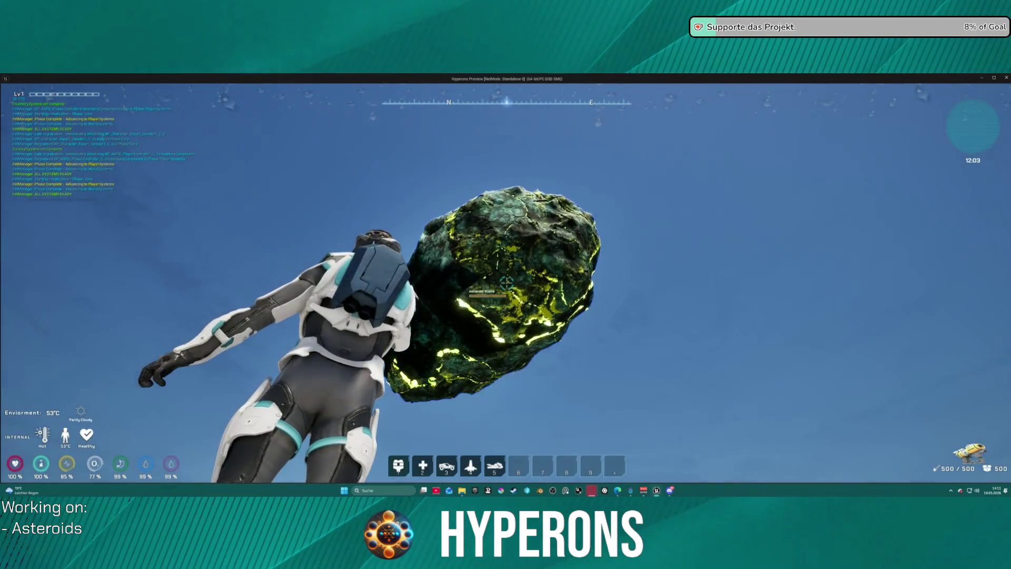
left_click(507, 284)
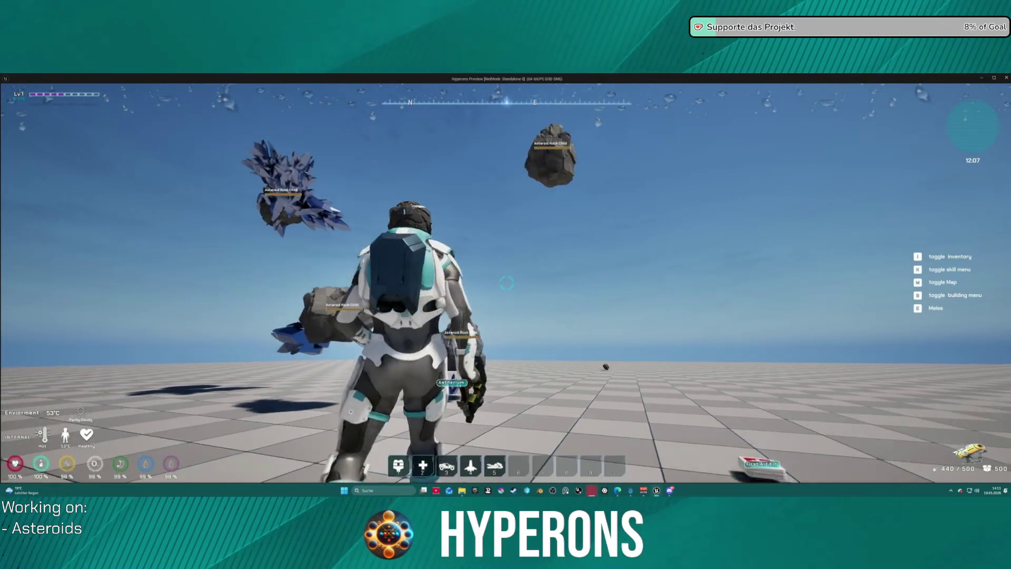
key("s")
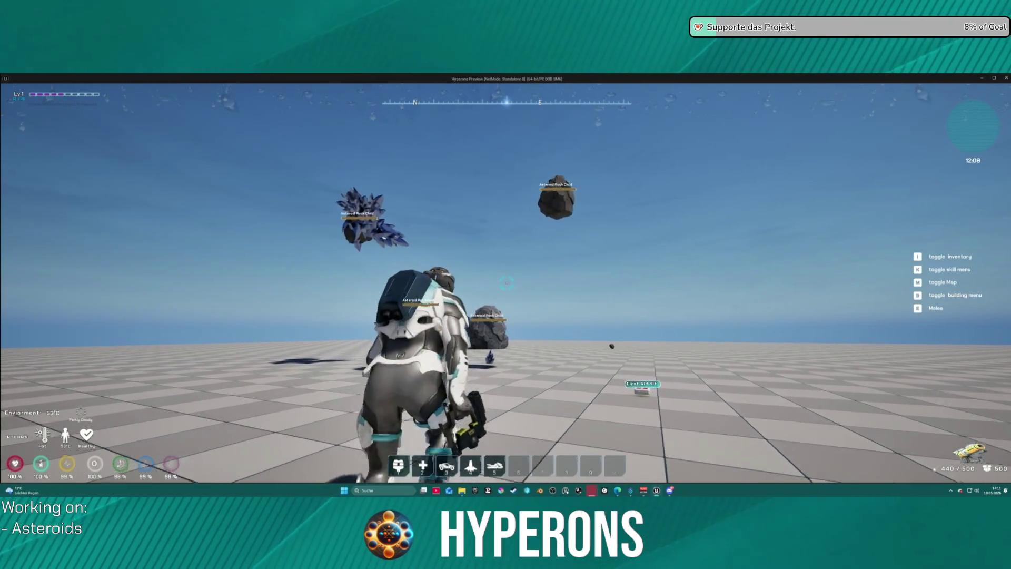
key("Escape")
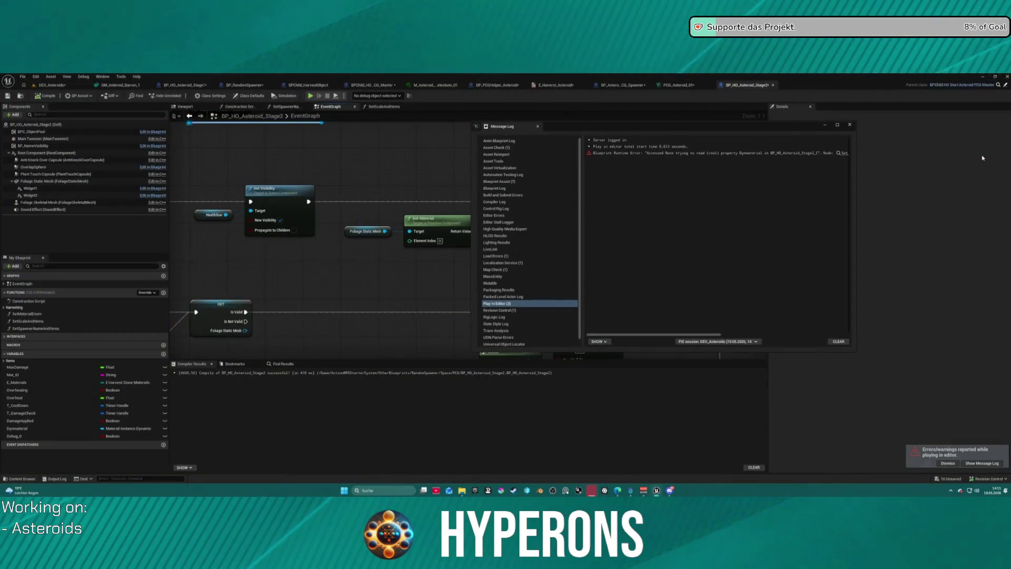
- Jump to the error's node, close the Message Log, and pan across the Branch and timer-clearing nodes
left_click(841, 153)
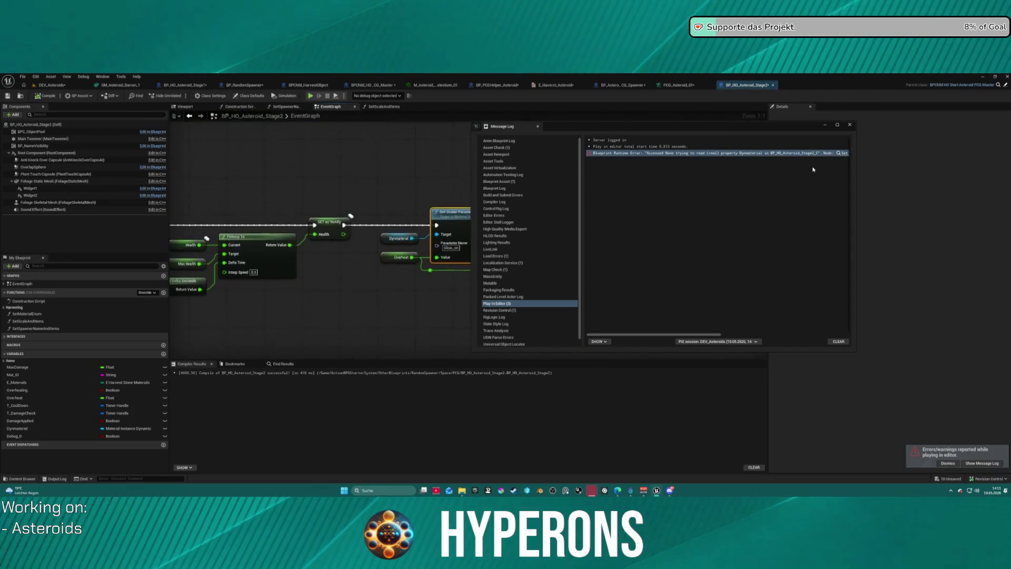
left_click(850, 126)
mouse_move(221, 221)
left_mouse_down()
mouse_move(756, 224)
mouse_move(758, 248)
mouse_move(686, 211)
mouse_move(257, 215)
left_mouse_up()
mouse_move(389, 255)
left_mouse_down()
mouse_move(259, 271)
mouse_move(230, 288)
left_mouse_up()
left_click_drag(505, 264, 232, 260)
left_click_drag(547, 258, 390, 256)
- Pan to the Delay and Create Dynamic Material Instance nodes, then switch to the Construction Script
mouse_move(231, 259)
left_mouse_down()
mouse_move(334, 280)
mouse_move(684, 258)
mouse_move(529, 314)
left_mouse_up()
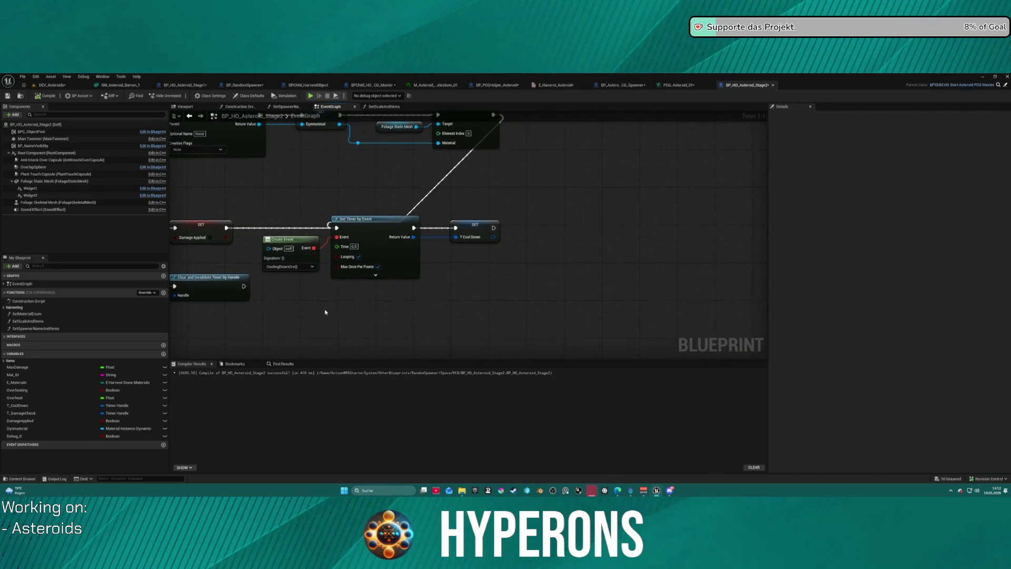
left_click_drag(325, 312, 411, 322)
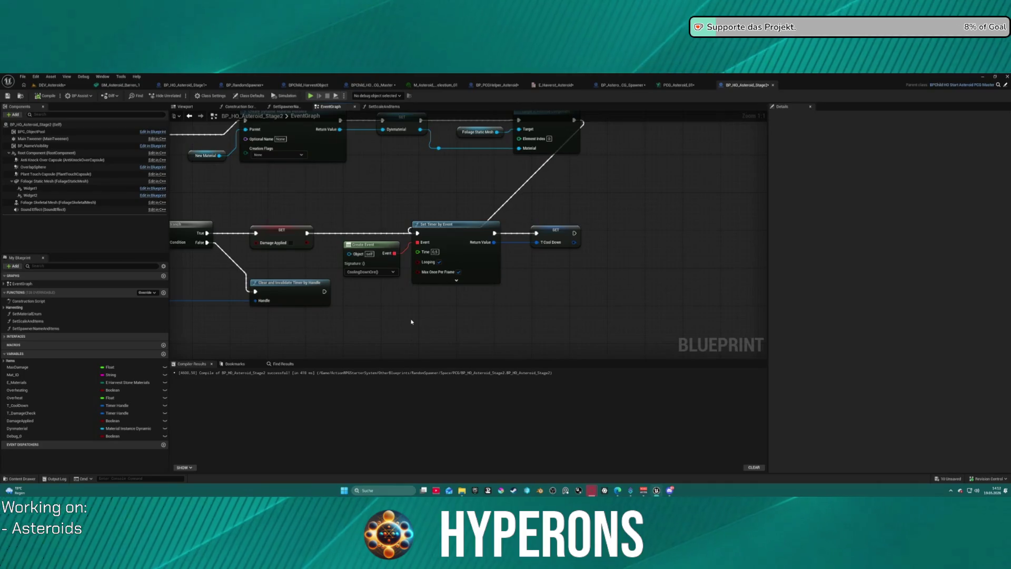
mouse_move(416, 191)
left_mouse_down()
mouse_move(587, 242)
mouse_move(532, 237)
mouse_move(653, 300)
mouse_move(571, 283)
left_mouse_up()
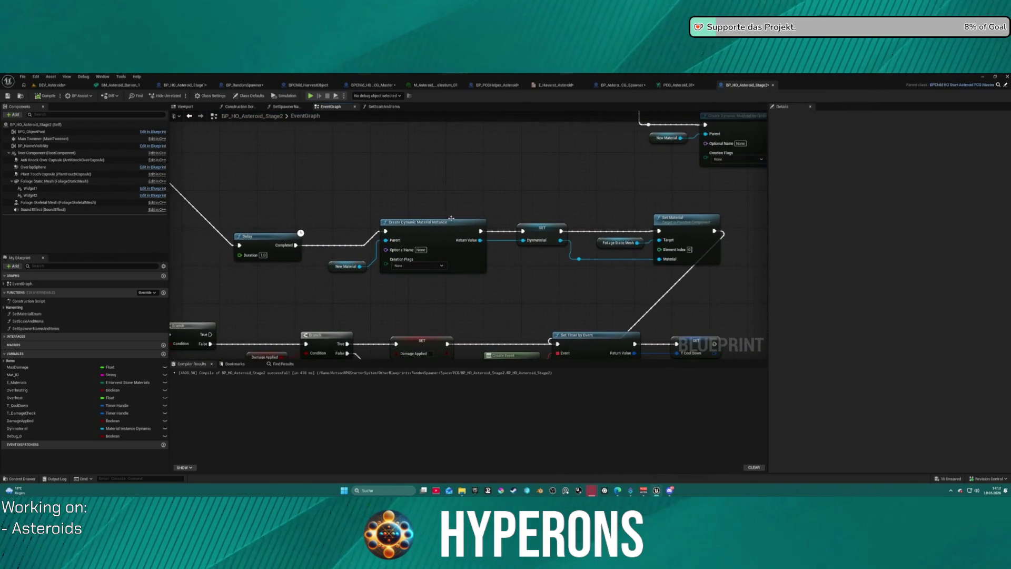
scroll(665, 271, "down", 1)
mouse_move(665, 271)
left_mouse_down()
mouse_move(706, 181)
mouse_move(648, 329)
left_mouse_up()
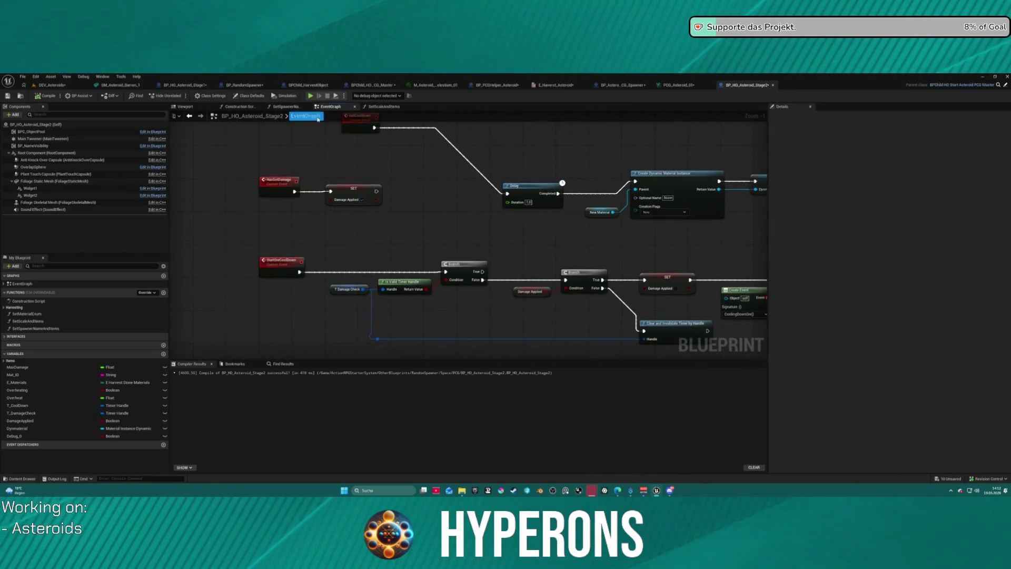
left_click(239, 107)
- Pan Stage2's Construction Script to show the Set Static Mesh and Set Material nodes
scroll(652, 194, "up", 1)
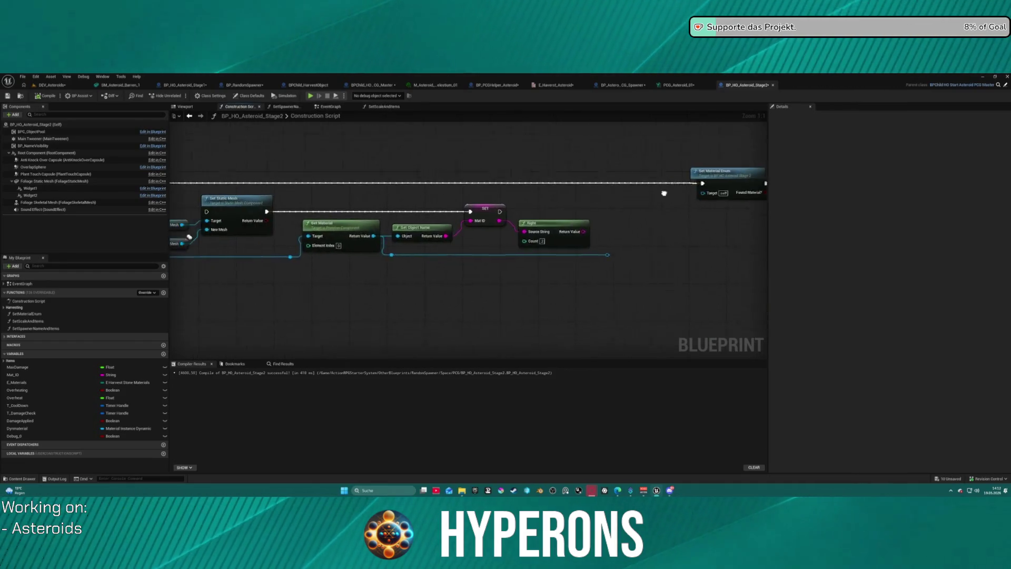
left_click_drag(344, 230, 589, 225)
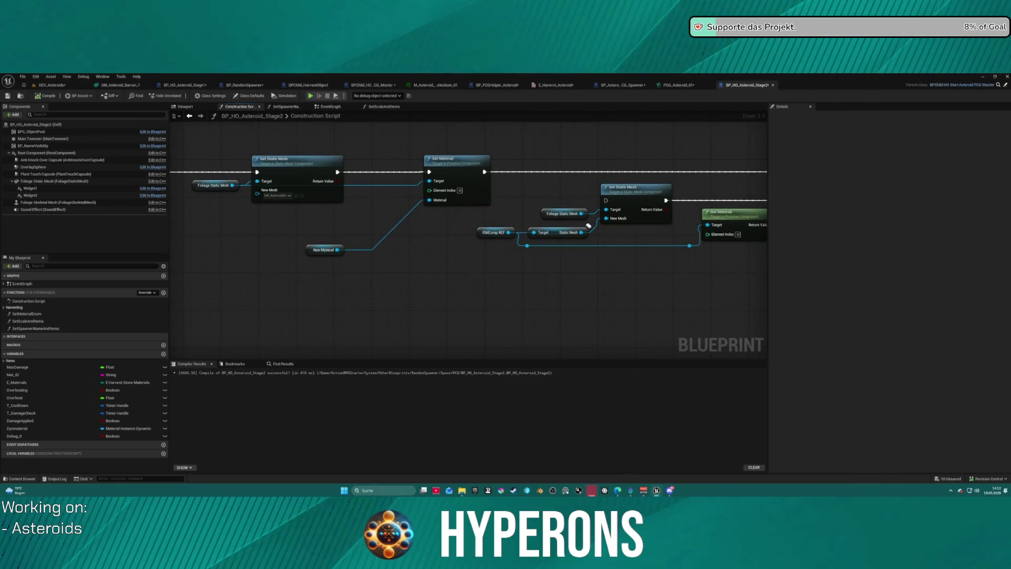
left_click_drag(589, 226, 552, 227)
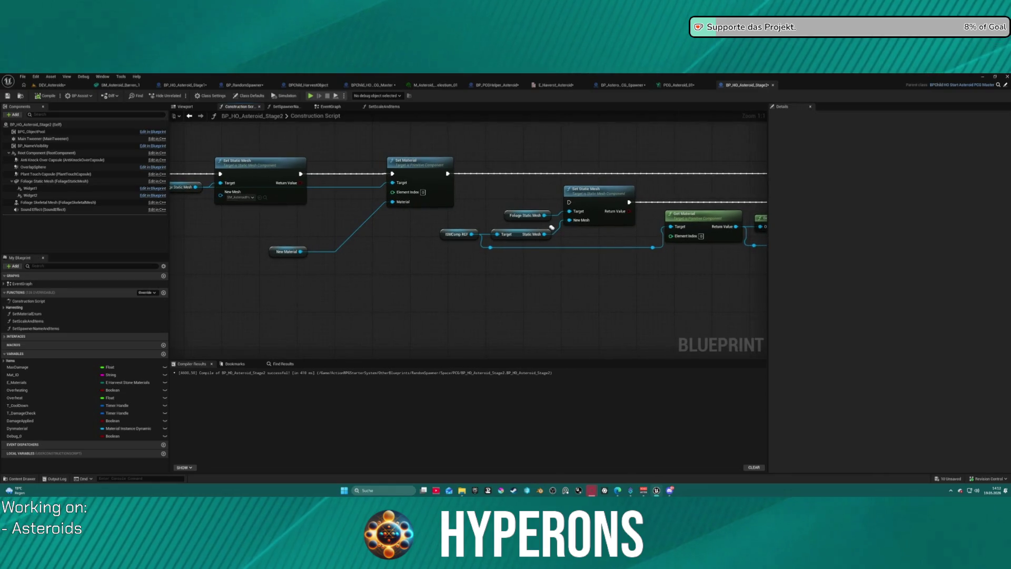
- Compare with BP_Asteroid_PCG_Spawner's Construction Script, then return to Stage2's event graph
left_click(632, 87)
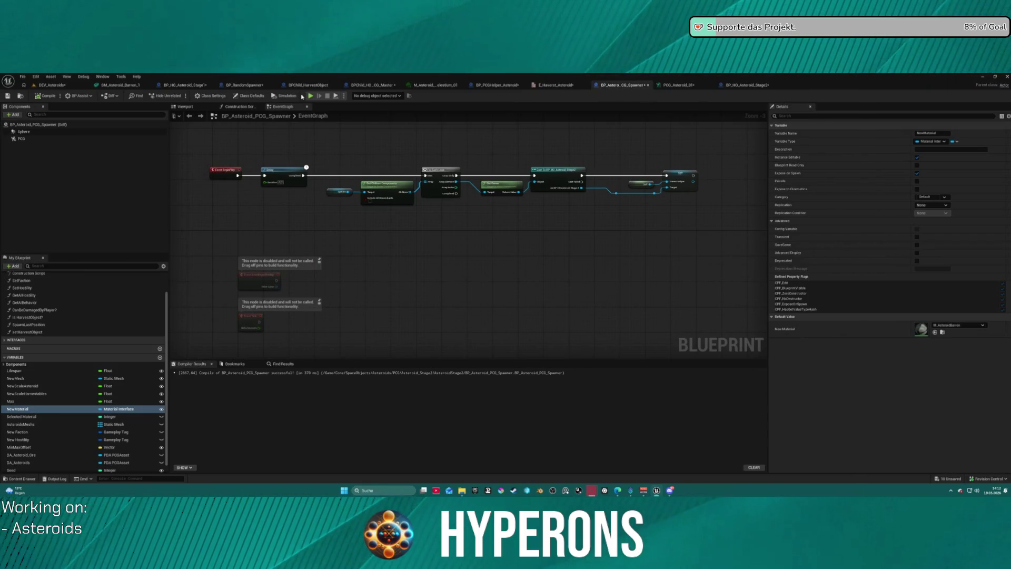
left_click(240, 107)
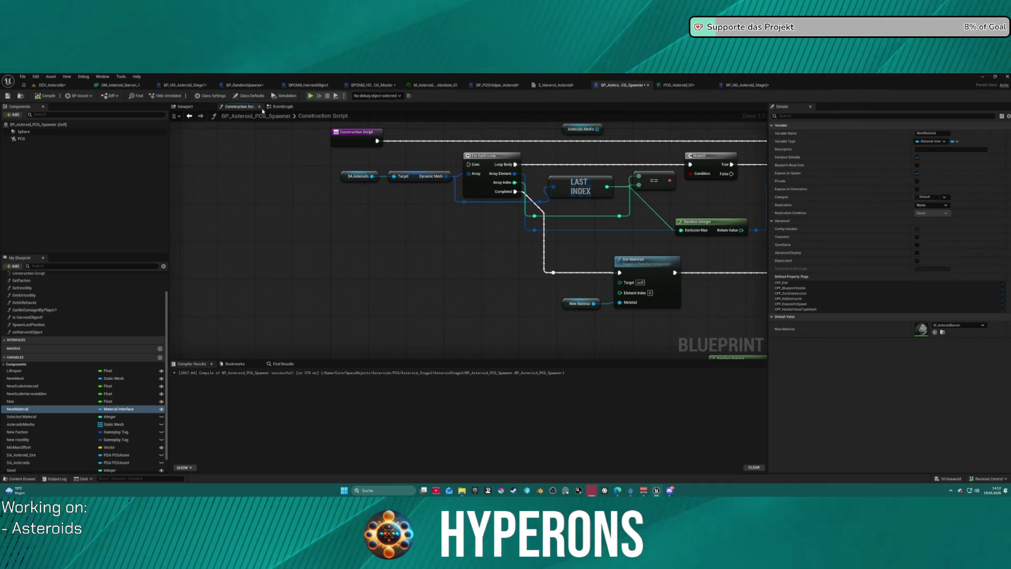
left_click(735, 85)
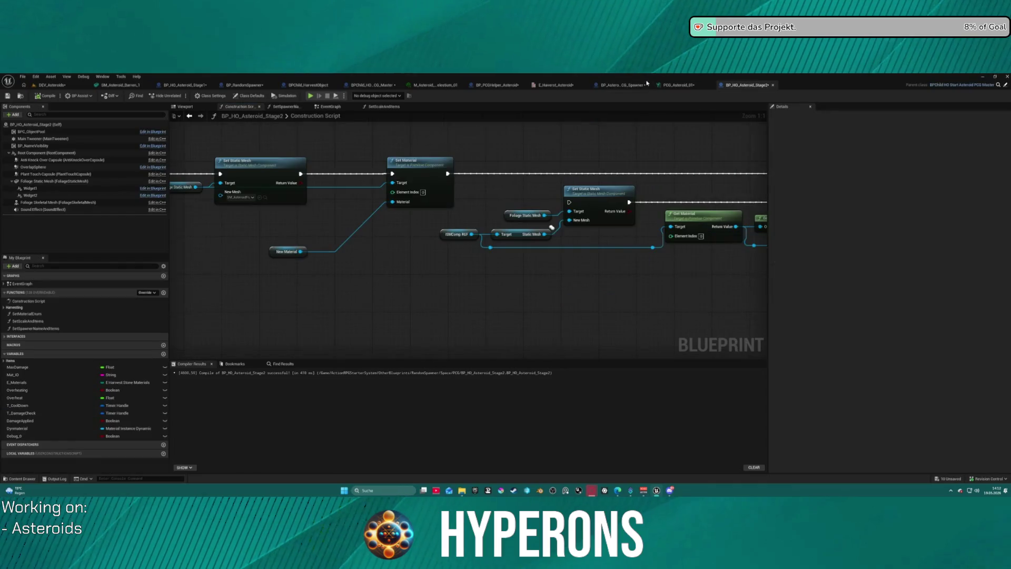
left_click(330, 106)
- Select the dynamic material setup nodes in the EventGraph and delete them
left_click_drag(493, 191, 269, 197)
left_click_drag(249, 160, 578, 239)
left_click_drag(705, 238, 716, 237)
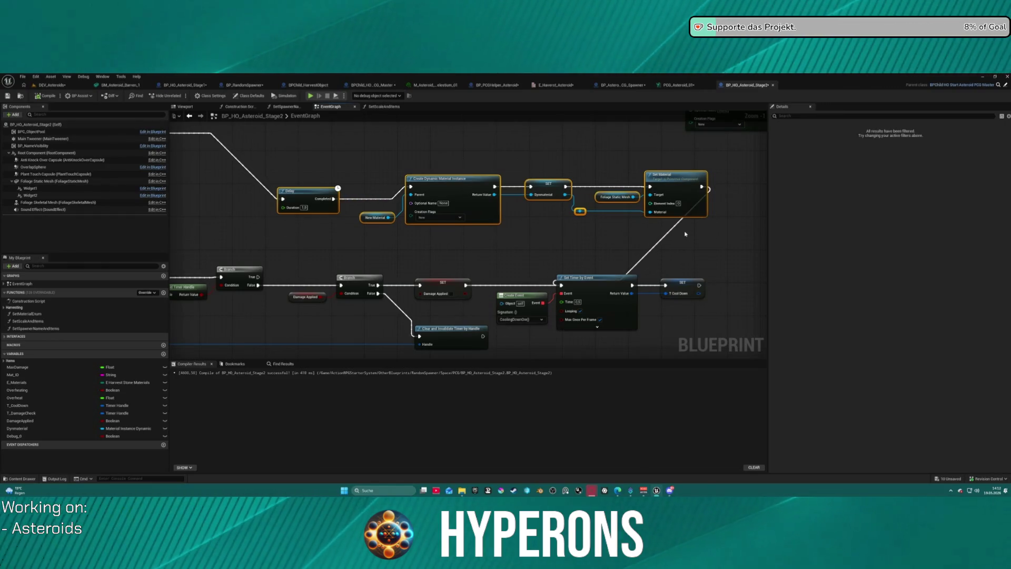
key("Delete")
- Inspect the InitCooldown event and cooldown timer nodes, cancelling a stray connection from Time
left_click_drag(228, 190, 410, 190)
mouse_move(329, 130)
left_mouse_down()
mouse_move(644, 187)
mouse_move(488, 151)
mouse_move(506, 163)
left_mouse_up()
left_click_drag(592, 178, 333, 170)
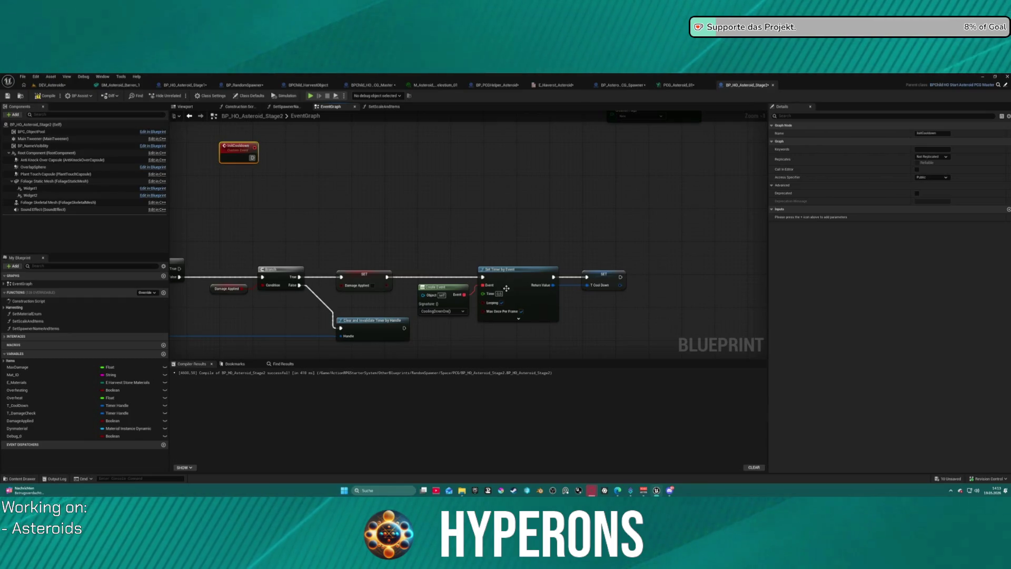
left_click_drag(482, 298, 474, 306)
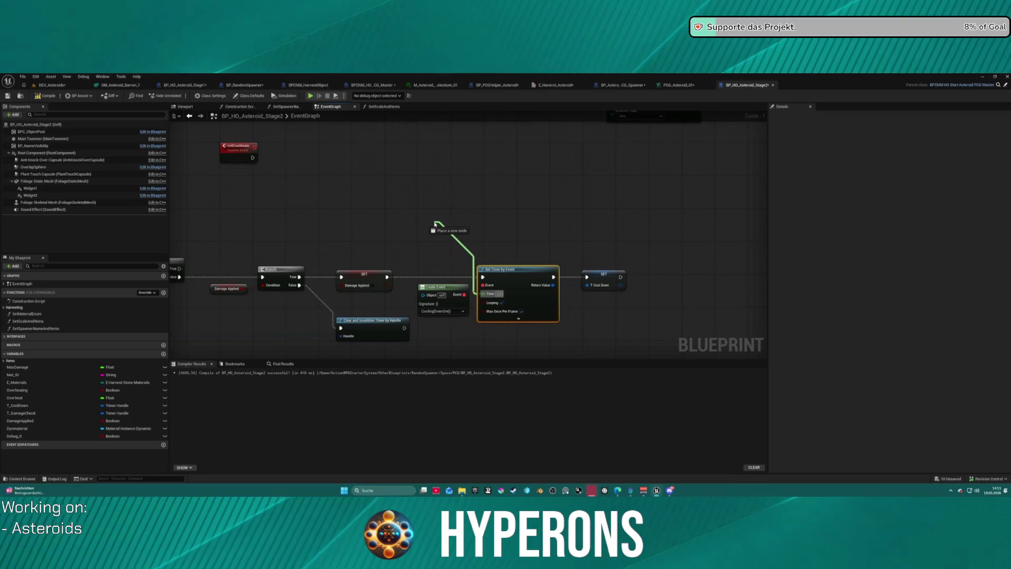
left_click_drag(438, 225, 316, 145)
left_click(316, 145)
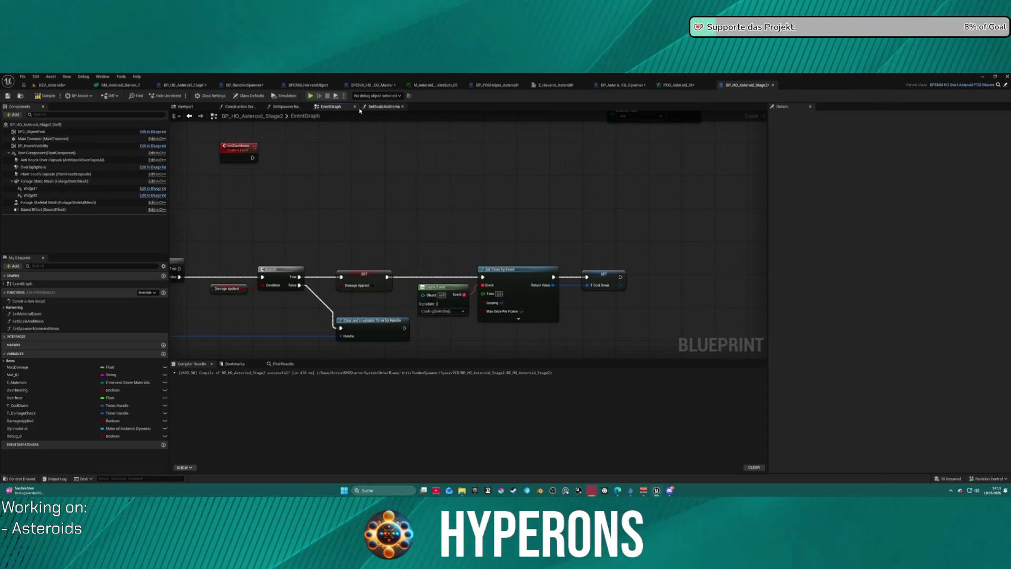
scroll(426, 169, "down", 6)
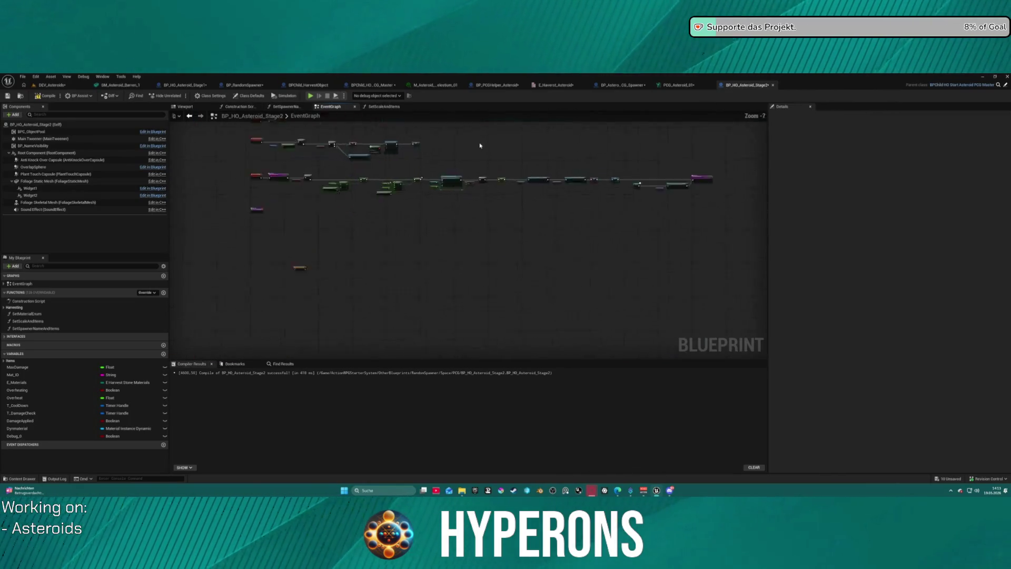
scroll(461, 244, "up", 6)
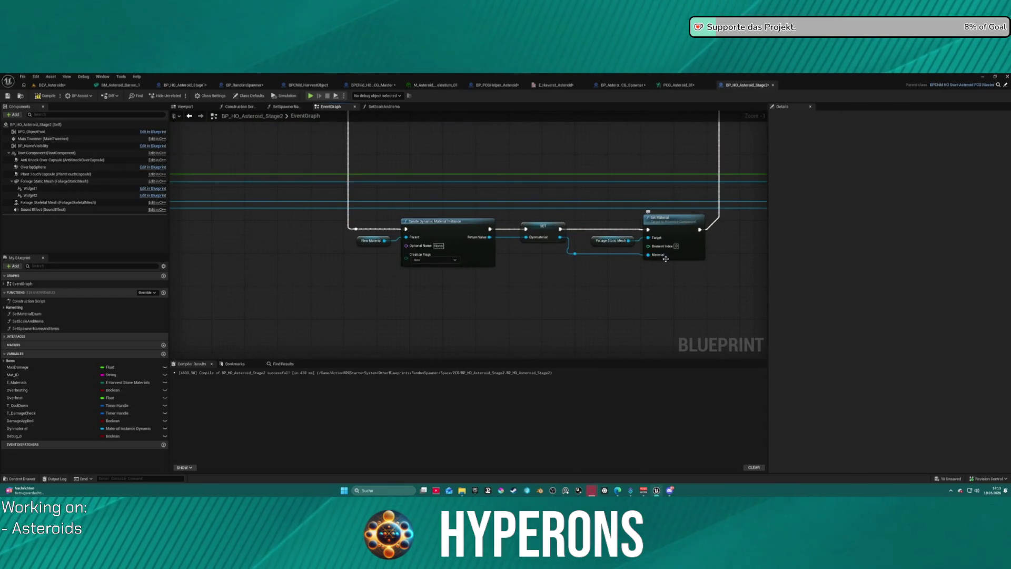
- Select the Create Dynamic Material Instance, SET and Set Material nodes for copying
left_click_drag(682, 296, 390, 238)
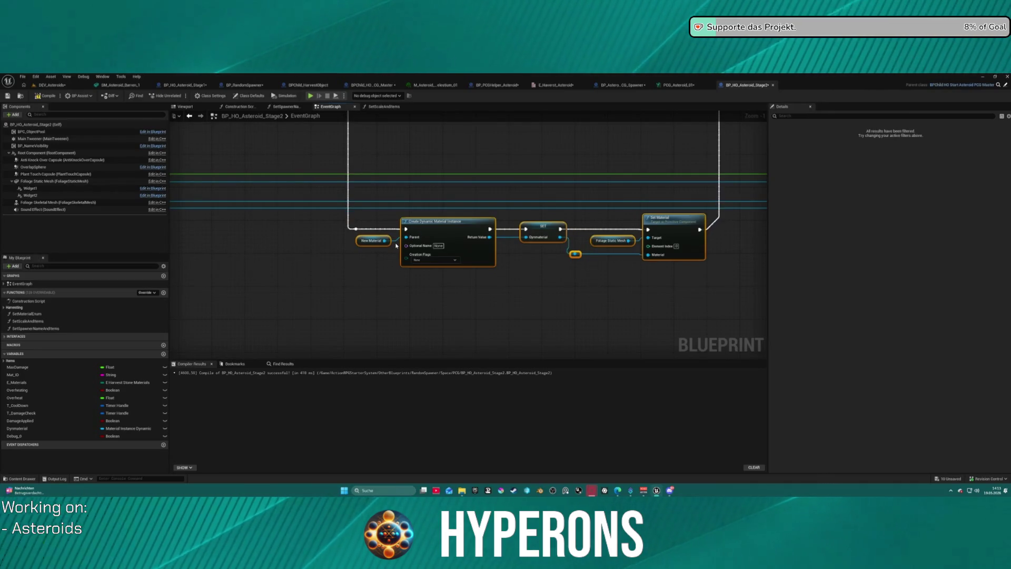
left_click_drag(355, 129, 366, 208)
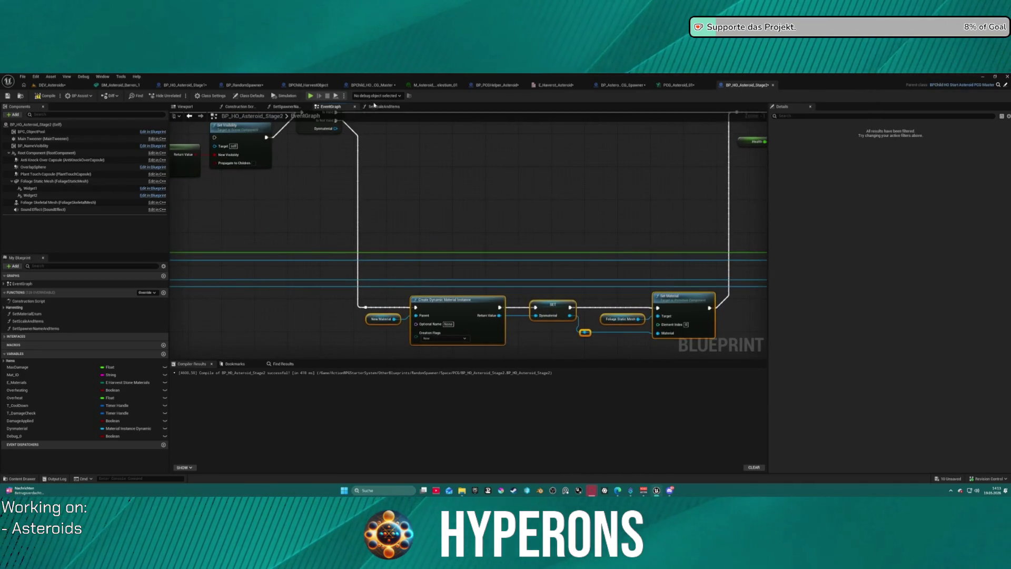
left_click(239, 107)
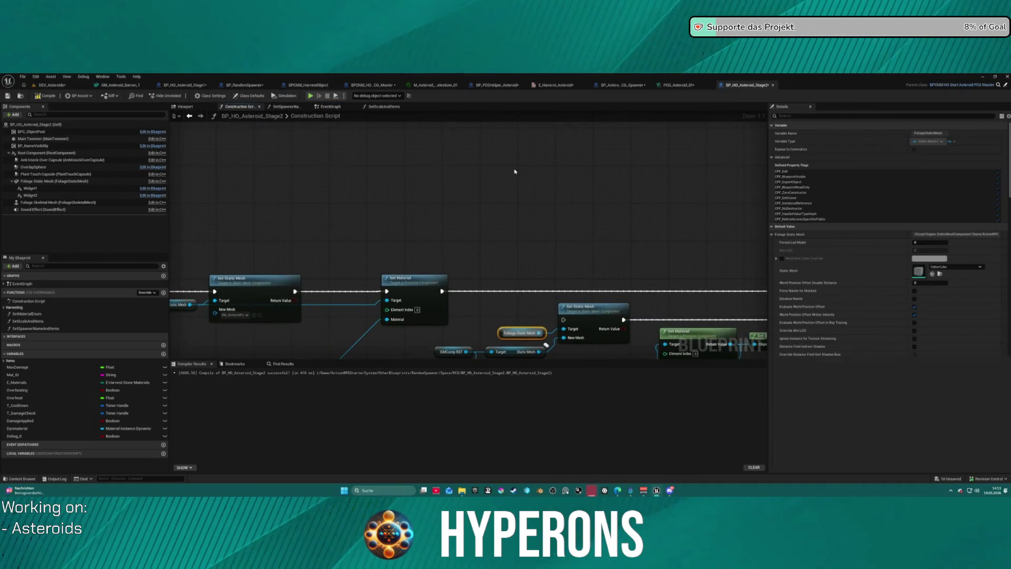
- Paste the material instance nodes into the Construction Script, wire Set Static Mesh into Create Dynamic Material Instance, and play-test
key("ctrl+v")
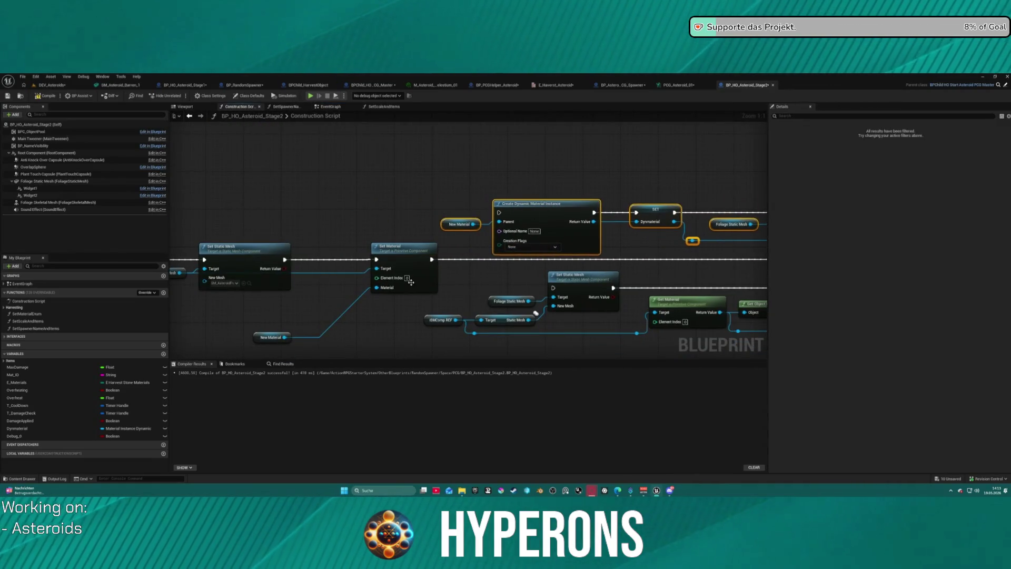
left_click_drag(431, 260, 500, 213)
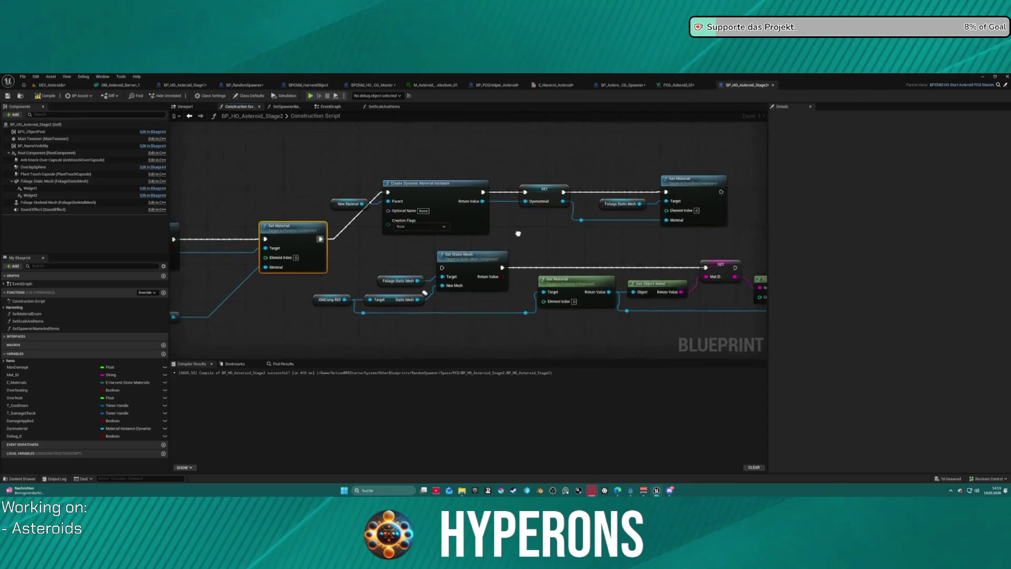
mouse_move(608, 187)
left_mouse_down()
mouse_move(329, 247)
mouse_move(330, 263)
left_mouse_up()
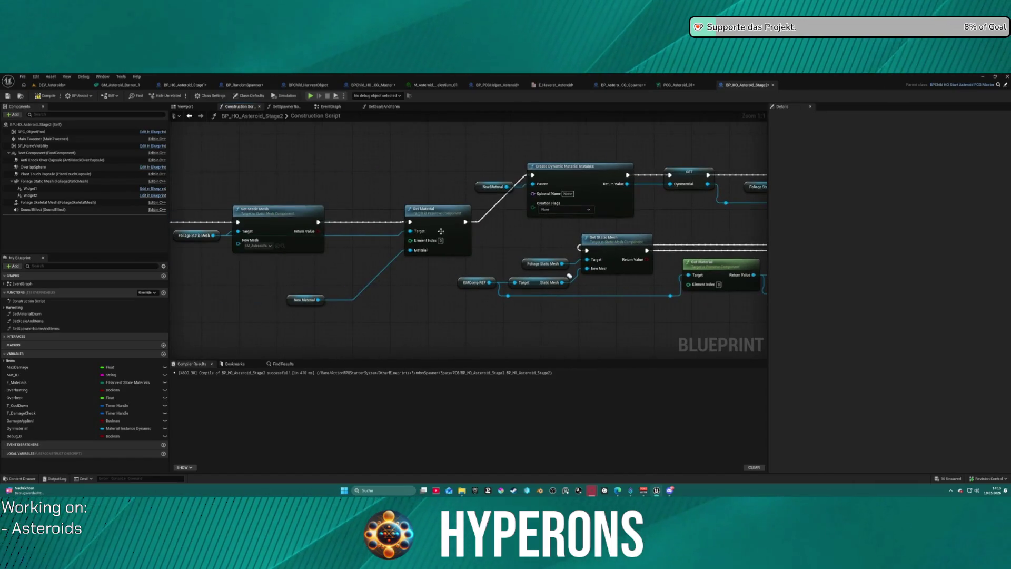
left_click_drag(426, 209, 363, 289)
left_click_drag(318, 222, 534, 179)
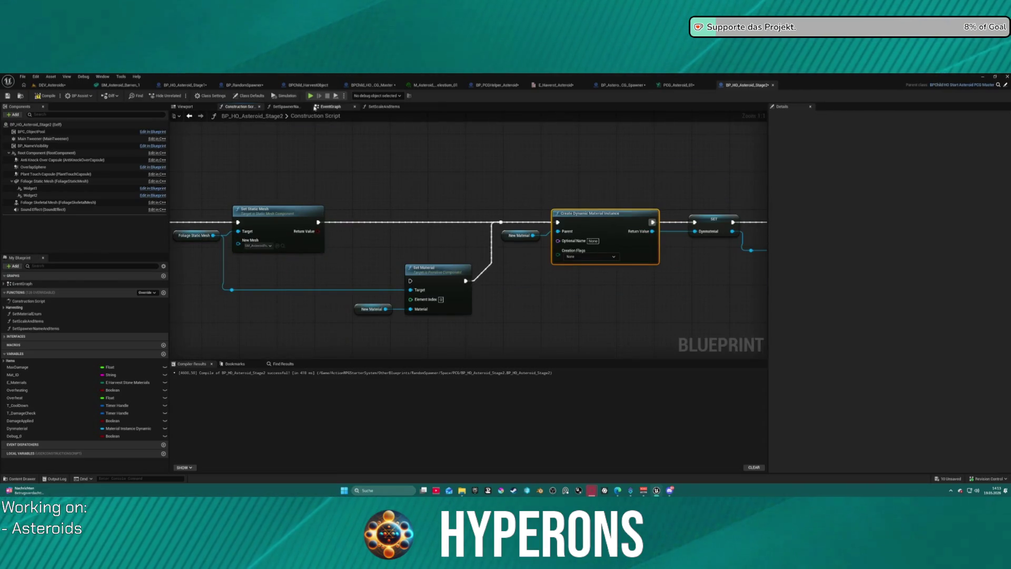
key("alt+p")
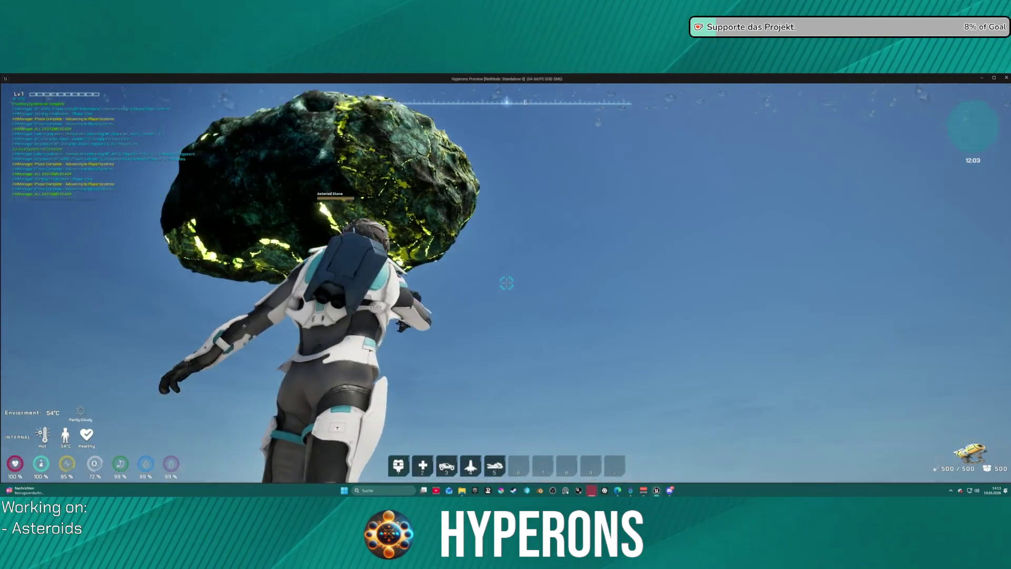
- Shoot the floating asteroid in the play preview, then stop the play session
left_click(507, 283)
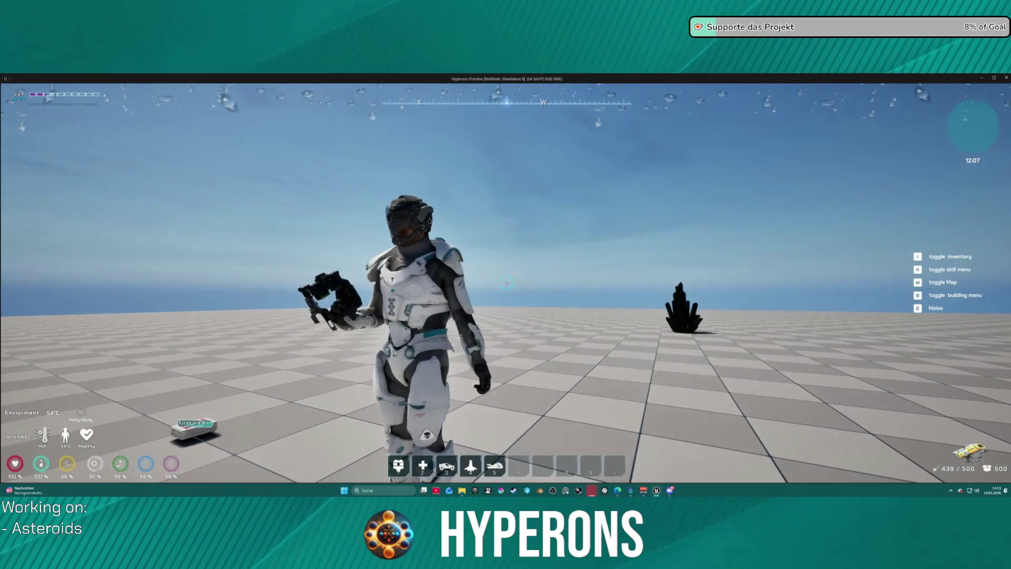
key("Escape")
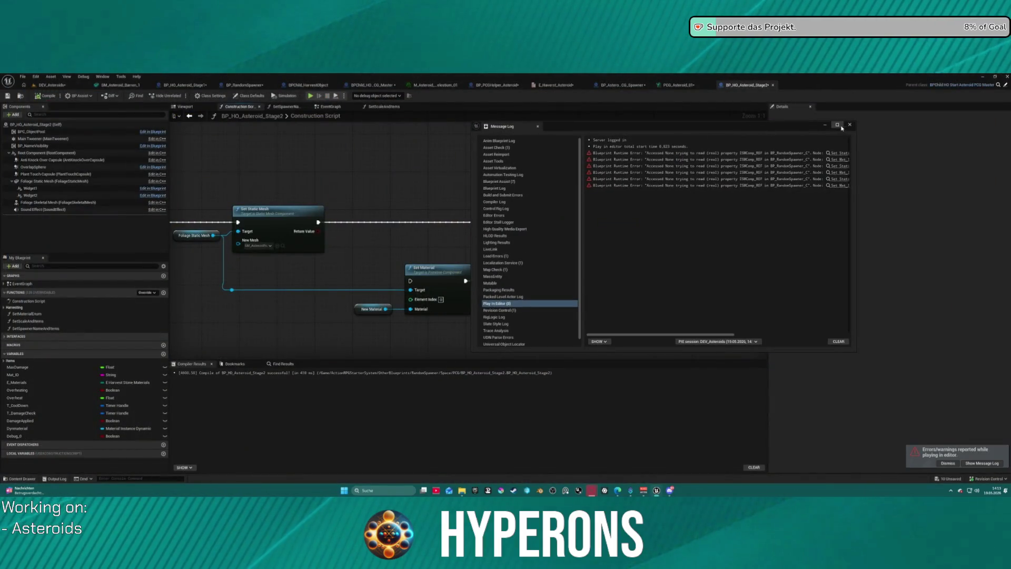
- Close the error log and rearrange Set Static Mesh and the mesh getter nodes, undoing a stray move
left_click(850, 125)
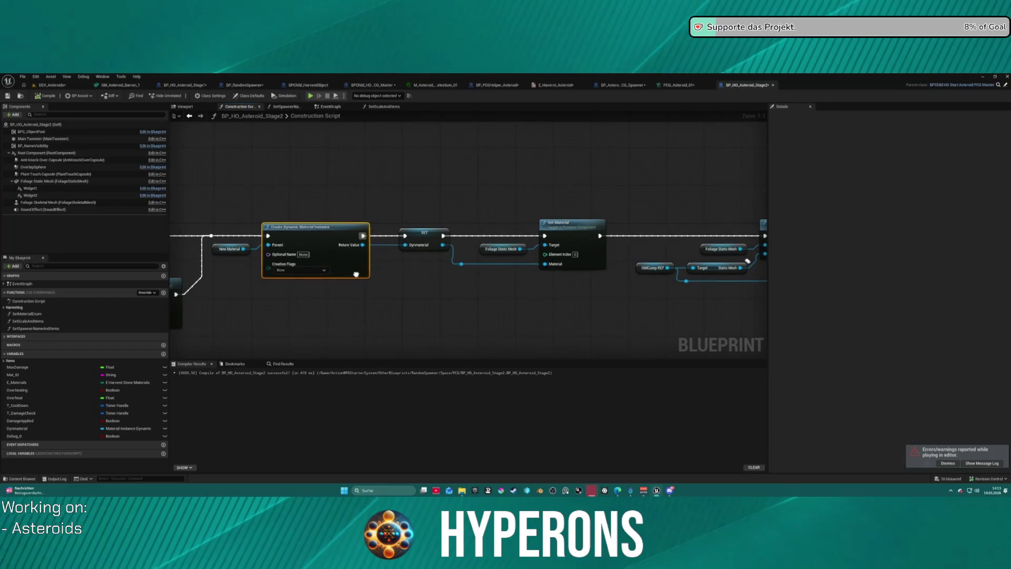
left_click_drag(355, 274, 173, 257)
mouse_move(532, 209)
left_mouse_down()
mouse_move(478, 182)
mouse_move(459, 150)
left_mouse_up()
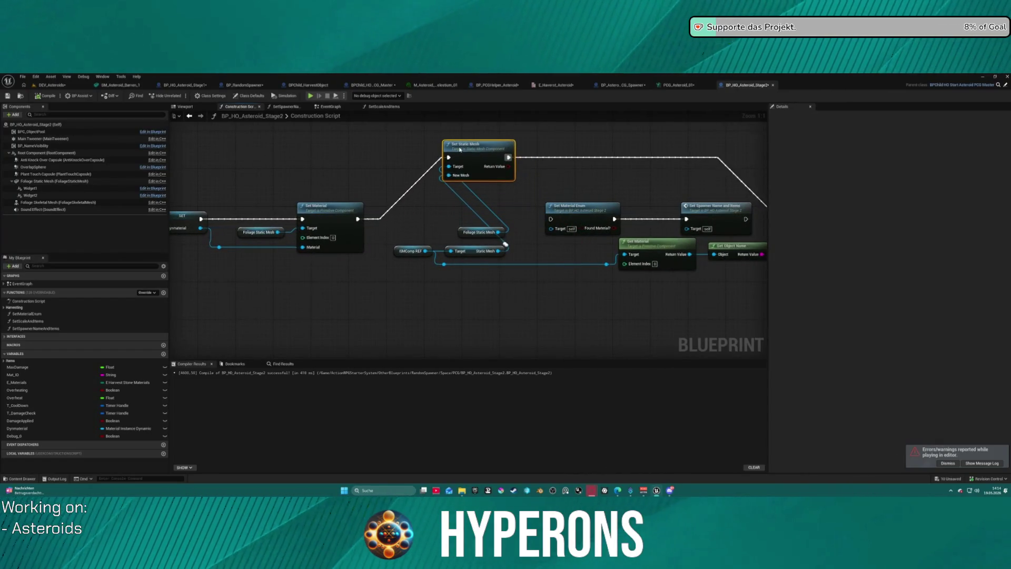
left_click_drag(566, 196, 506, 214)
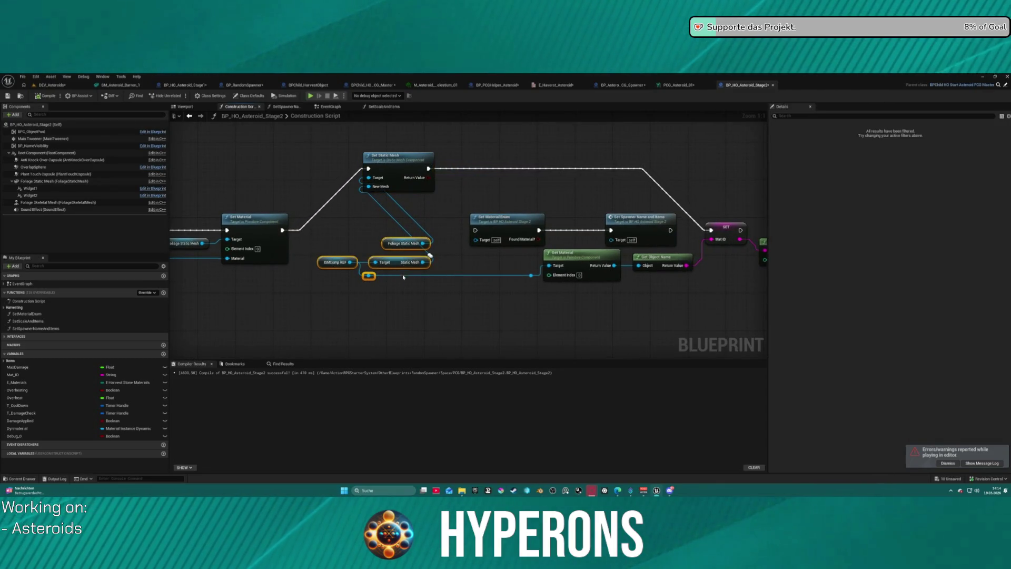
mouse_move(391, 265)
left_mouse_down()
mouse_move(353, 326)
mouse_move(348, 315)
left_mouse_up()
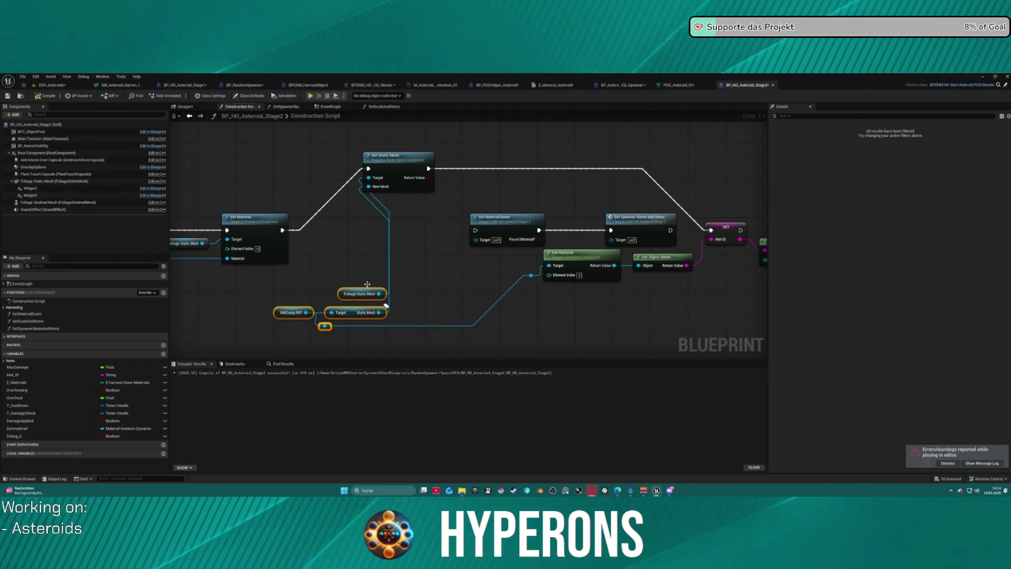
scroll(422, 251, "down", 3)
left_click_drag(422, 250, 605, 234)
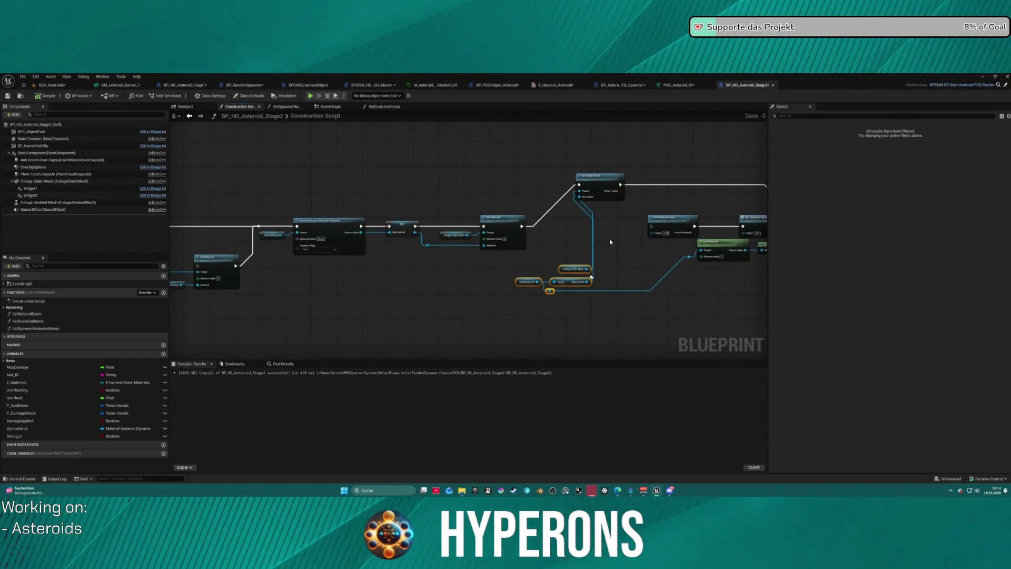
key("ctrl+z")
key("ctrl+z")
key("ctrl+z")
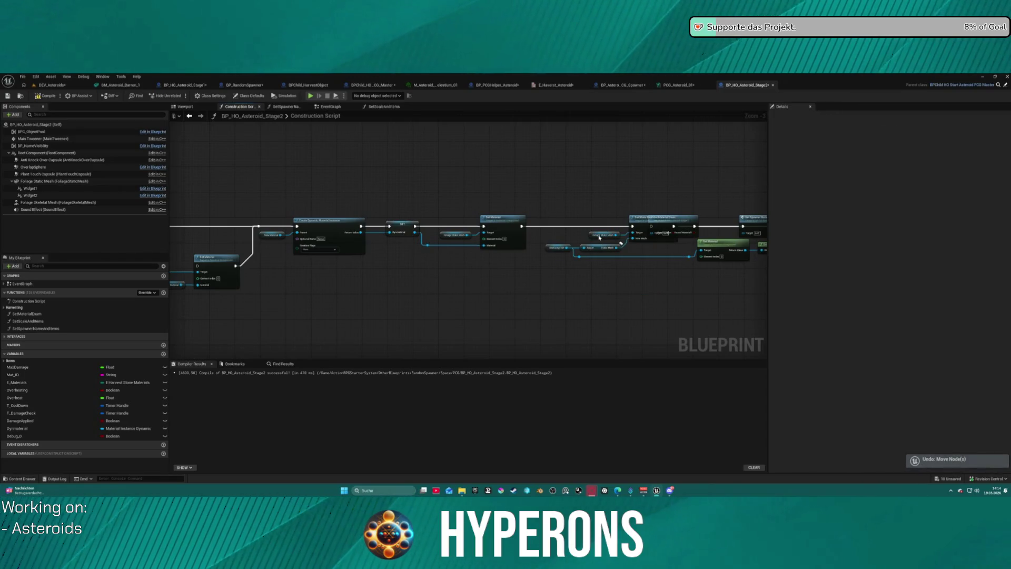
mouse_move(540, 244)
left_mouse_down()
mouse_move(569, 213)
mouse_move(579, 211)
mouse_move(562, 222)
mouse_move(631, 204)
left_mouse_up()
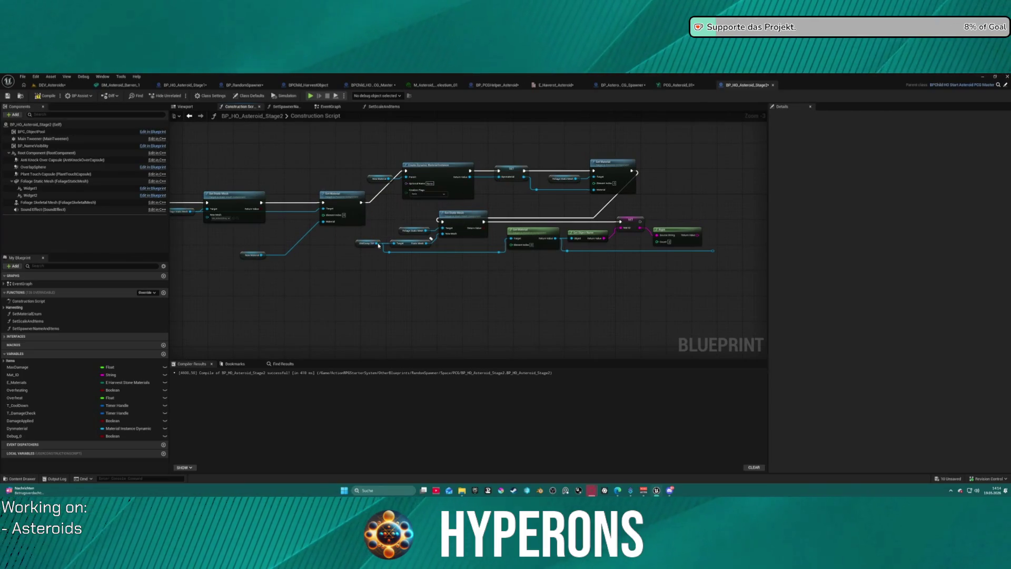
scroll(412, 244, "up", 2)
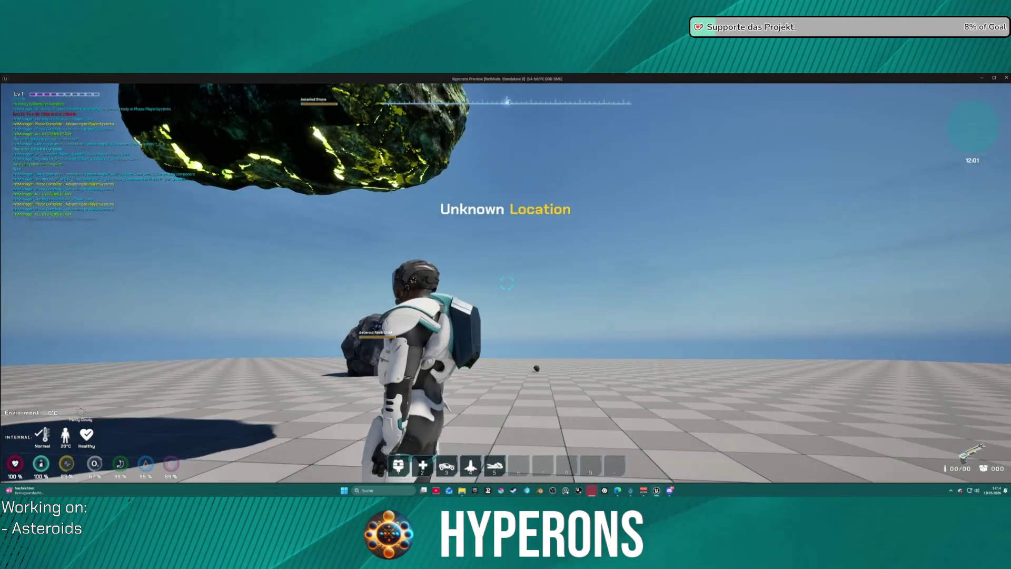
- Close the inventory, fire at the asteroid until it glows red and breaks, then exit play
key("i")
left_click(884, 168)
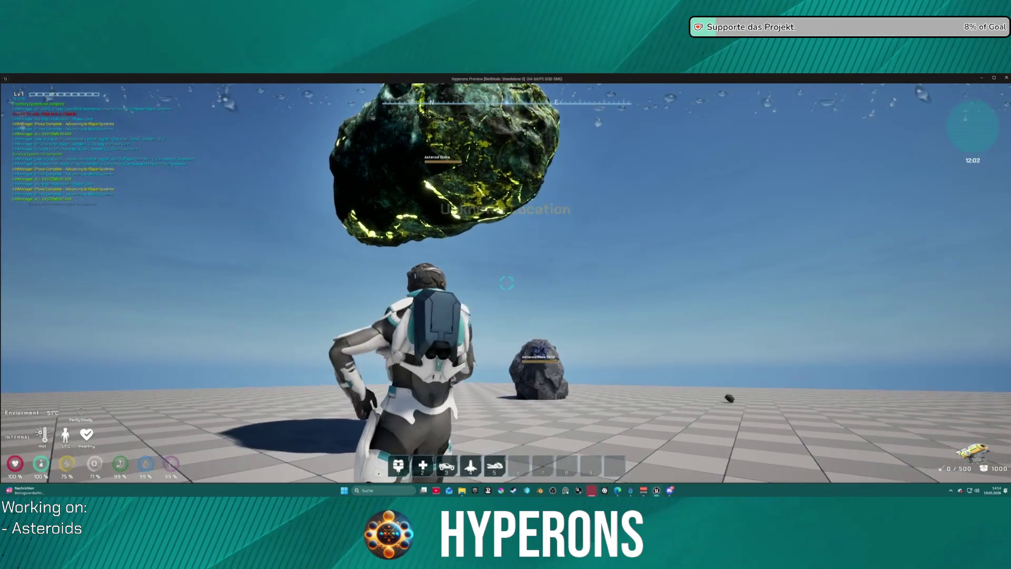
left_click(506, 283)
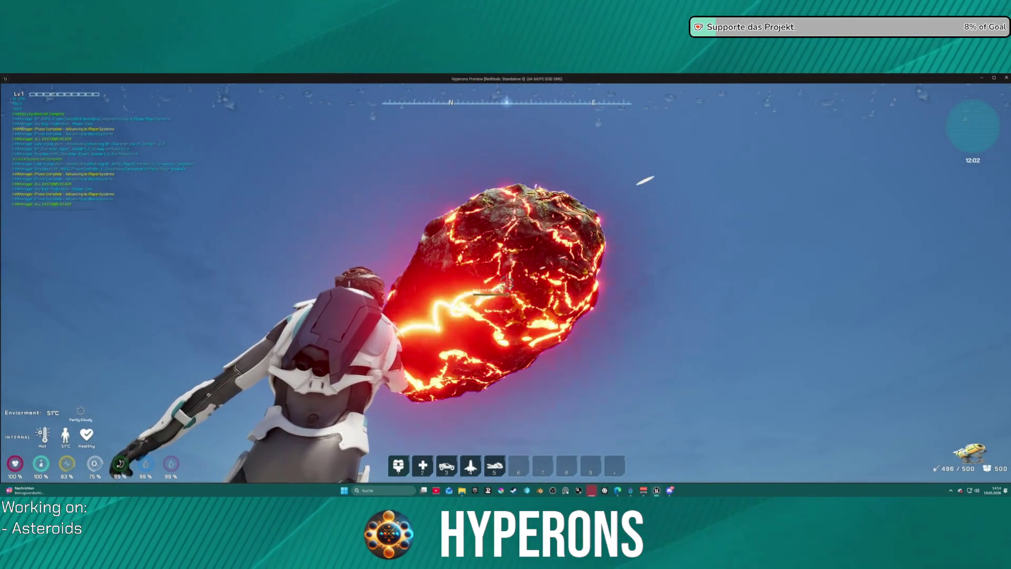
left_click(506, 283)
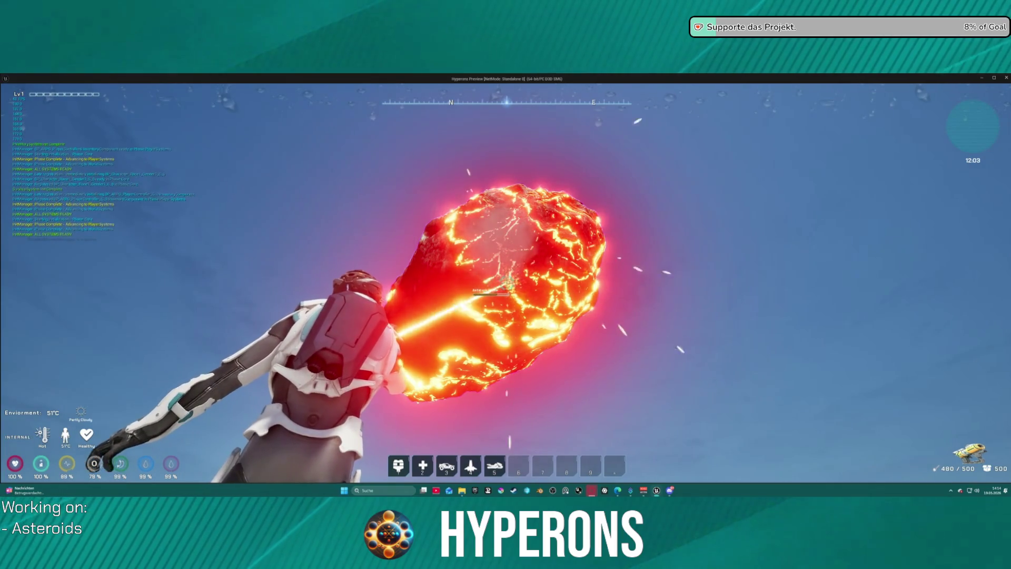
left_click(506, 283)
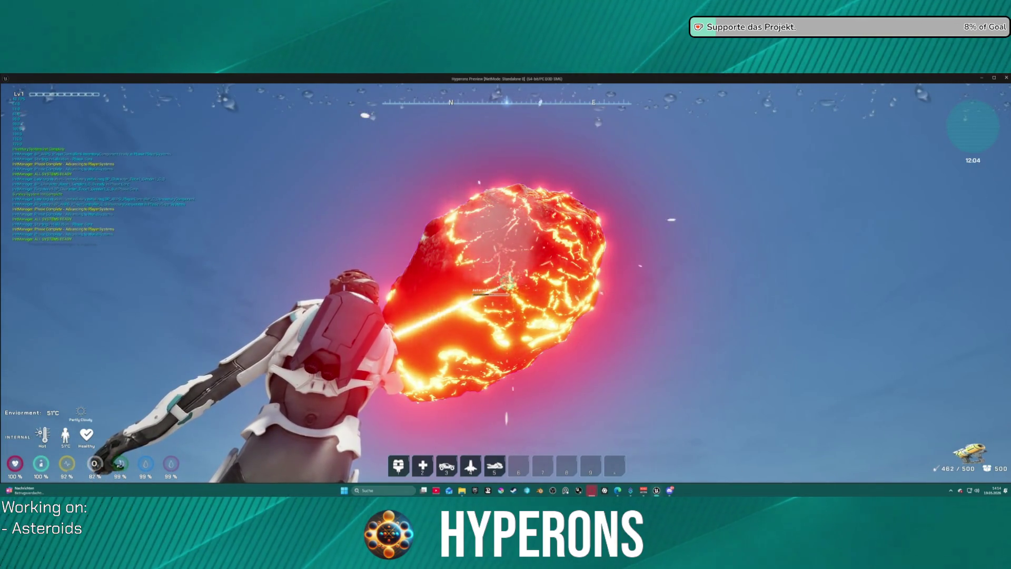
left_click(506, 283)
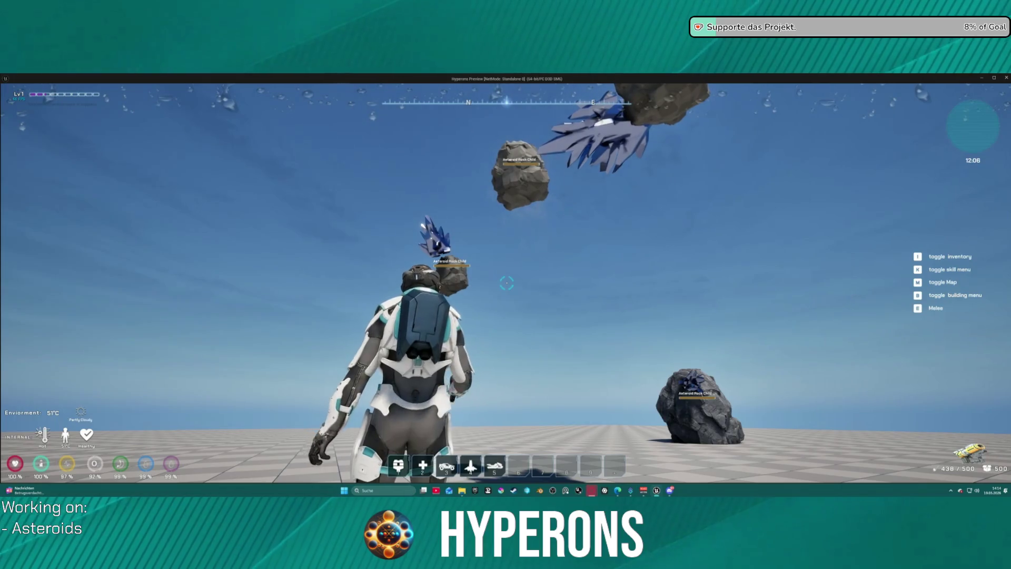
key("Escape")
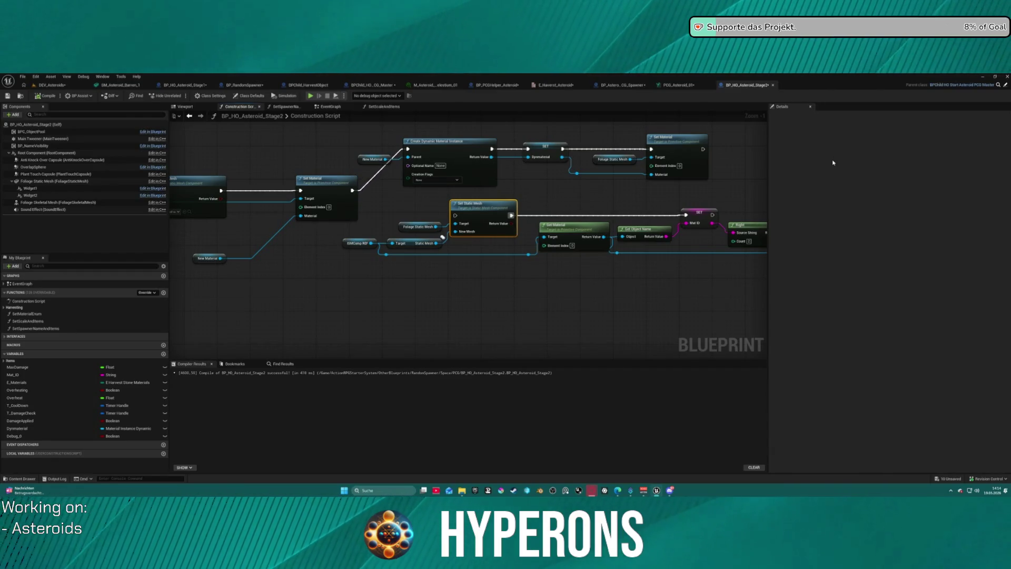
- Undo the dynamic material nodes, open SetSpawnerNameAndItems and SetScaleAndItems, and move the Foliage Static Mesh getter
mouse_move(463, 256)
left_mouse_down()
mouse_move(478, 180)
mouse_move(535, 239)
mouse_move(114, 268)
mouse_move(463, 252)
mouse_move(443, 250)
left_mouse_up()
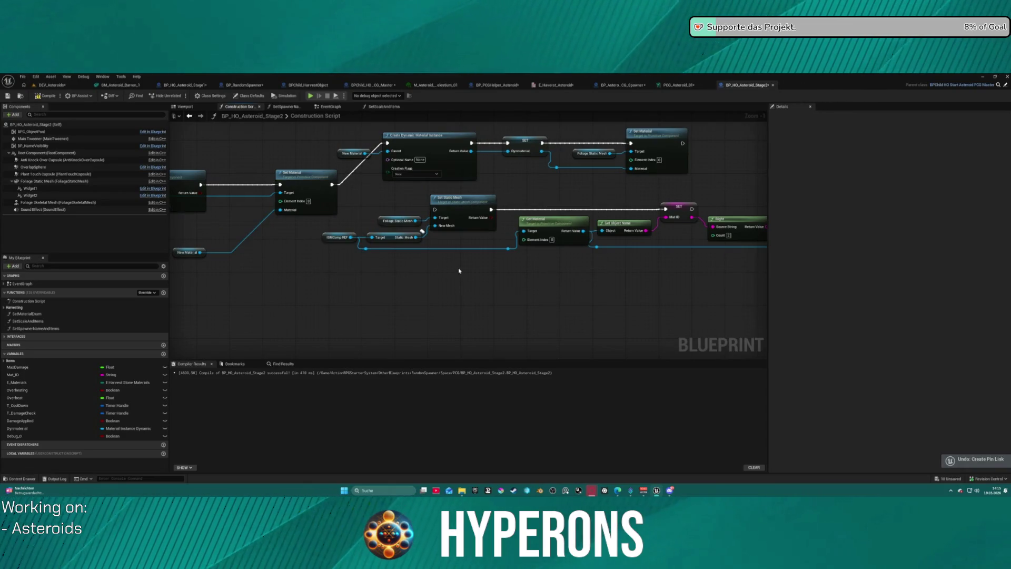
key("ctrl+z")
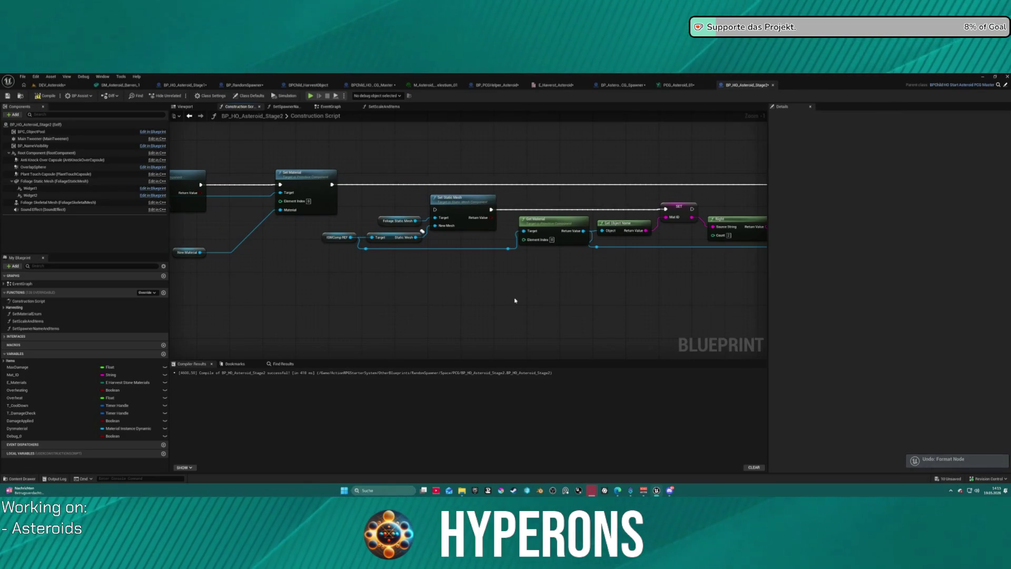
scroll(514, 301, "down", 4)
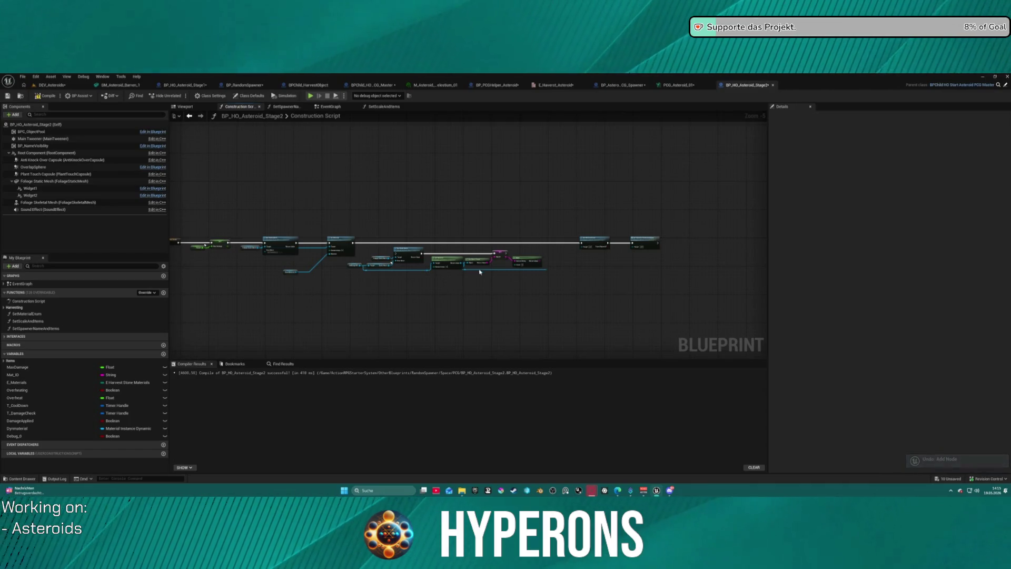
scroll(471, 275, "up", 5)
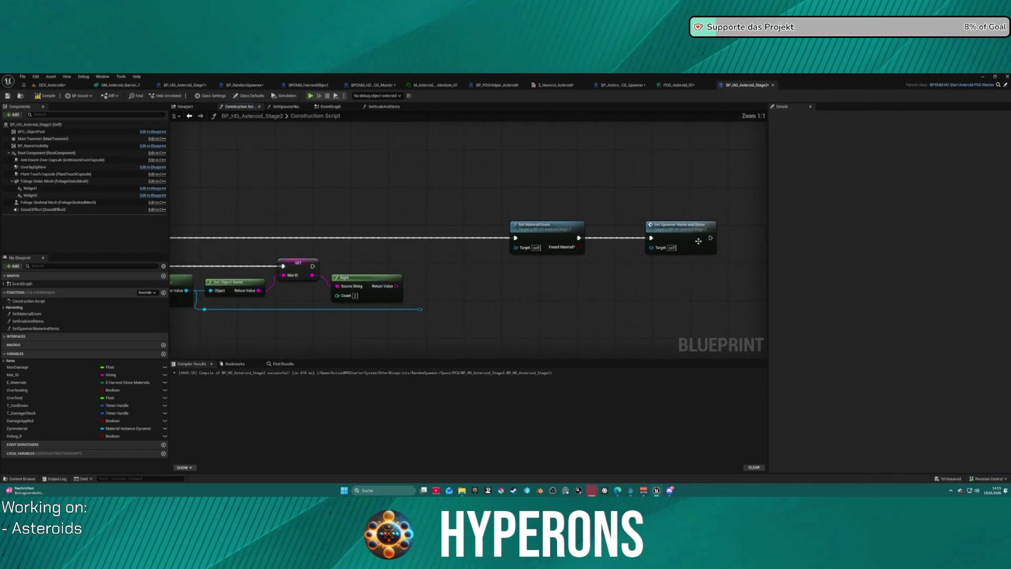
double_click(699, 241)
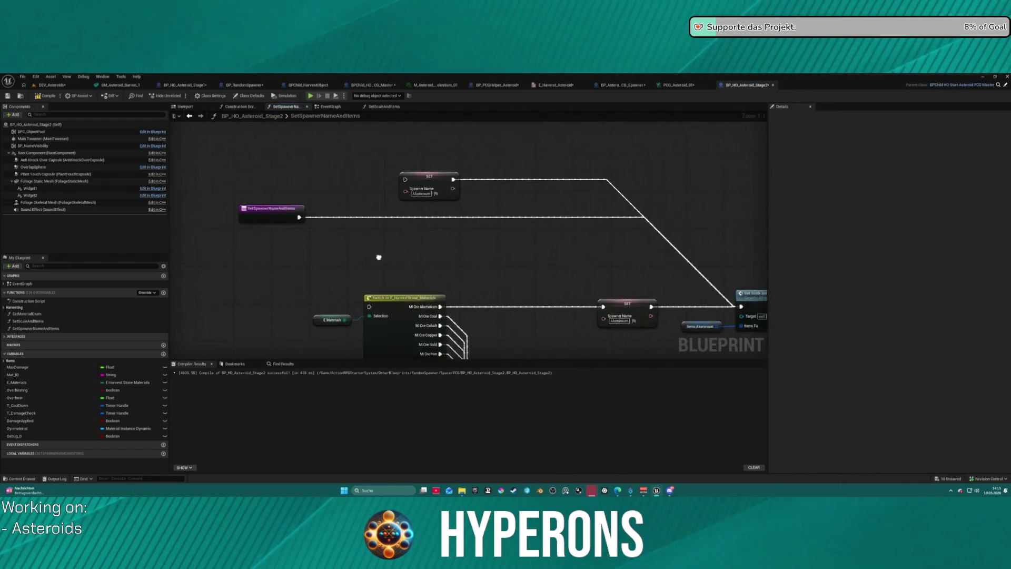
double_click(595, 256)
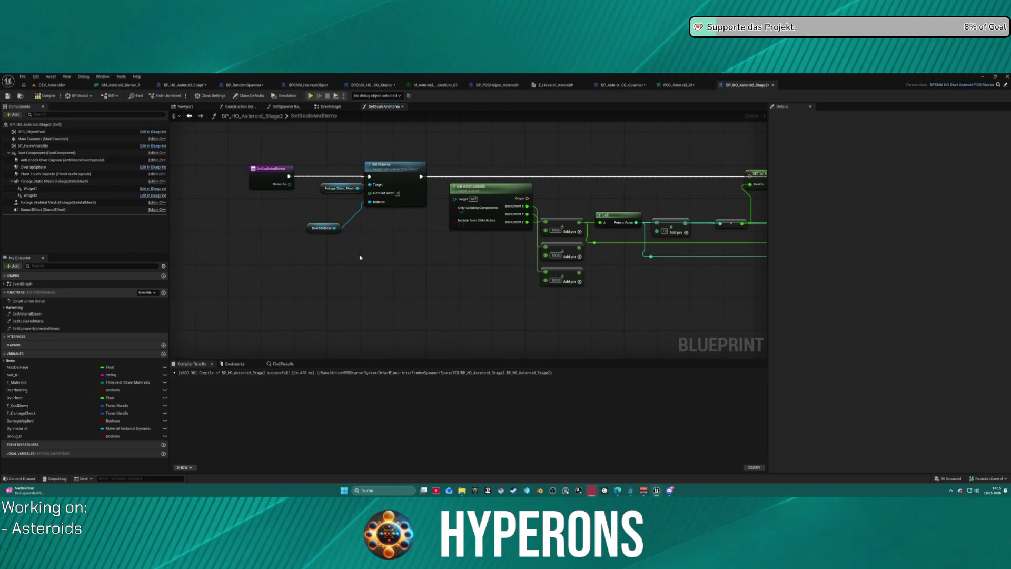
left_click_drag(339, 189, 293, 212)
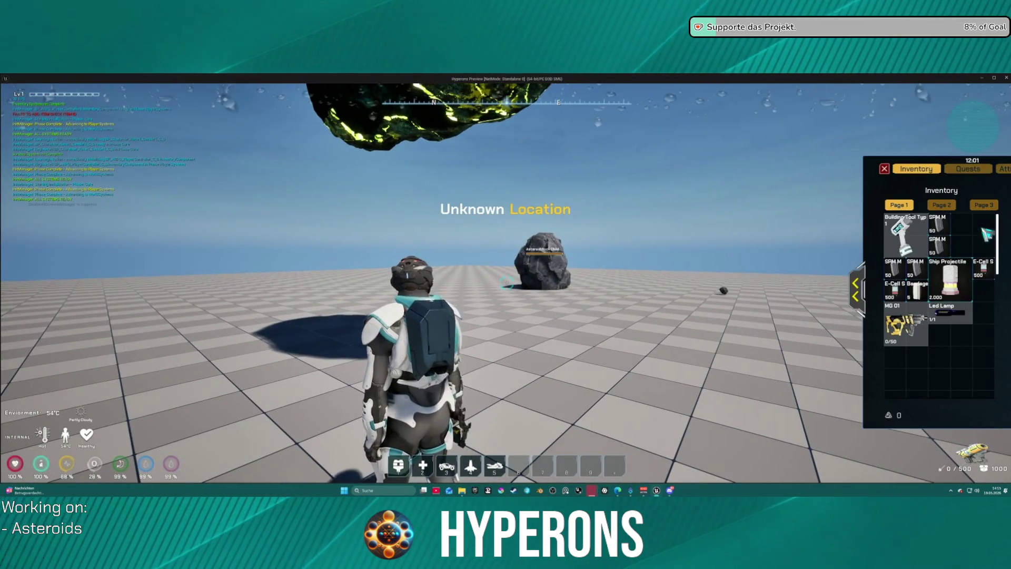
- Close the inventory and shoot the overhead asteroid to confirm it glows red
key("i")
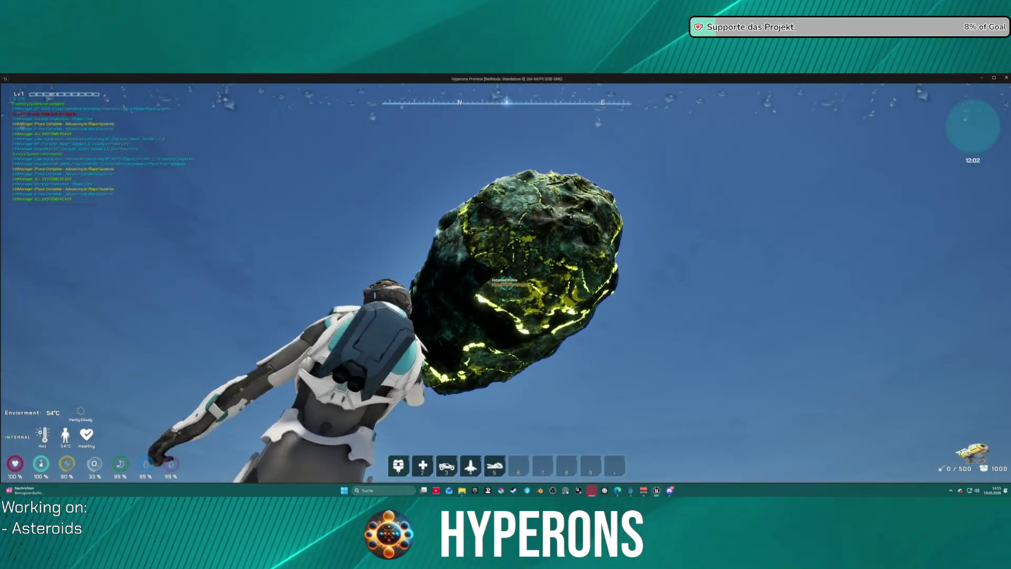
left_click(505, 283)
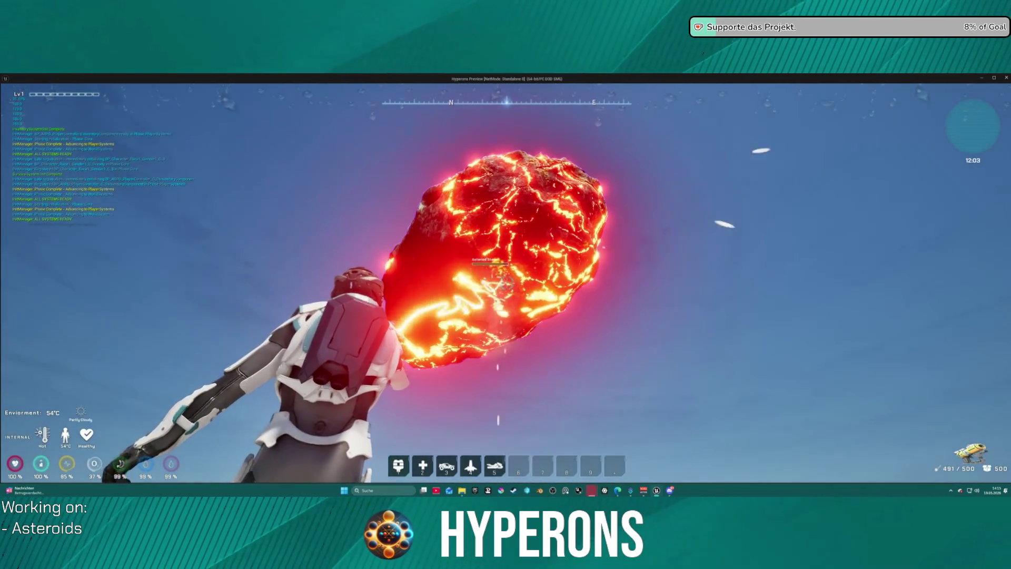
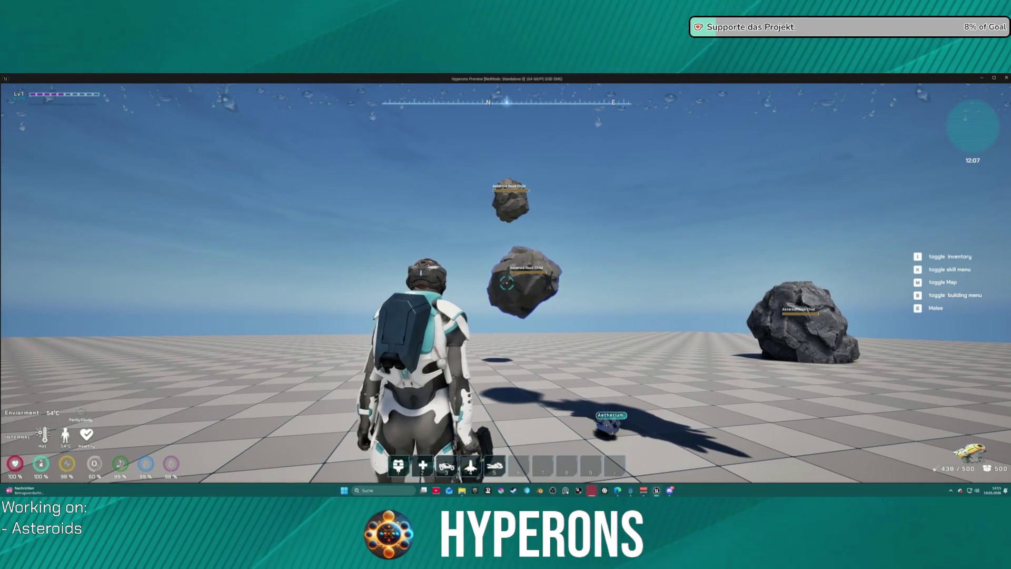
- Stop the play session, close the Message Log and open the Construction Script graph
key("alt+Tab")
key("Escape")
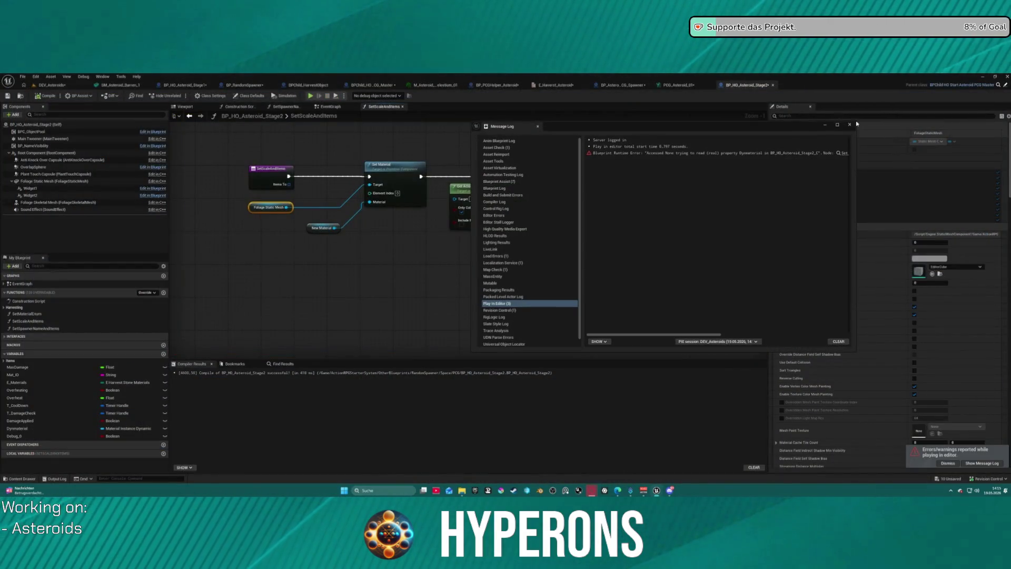
left_click(849, 124)
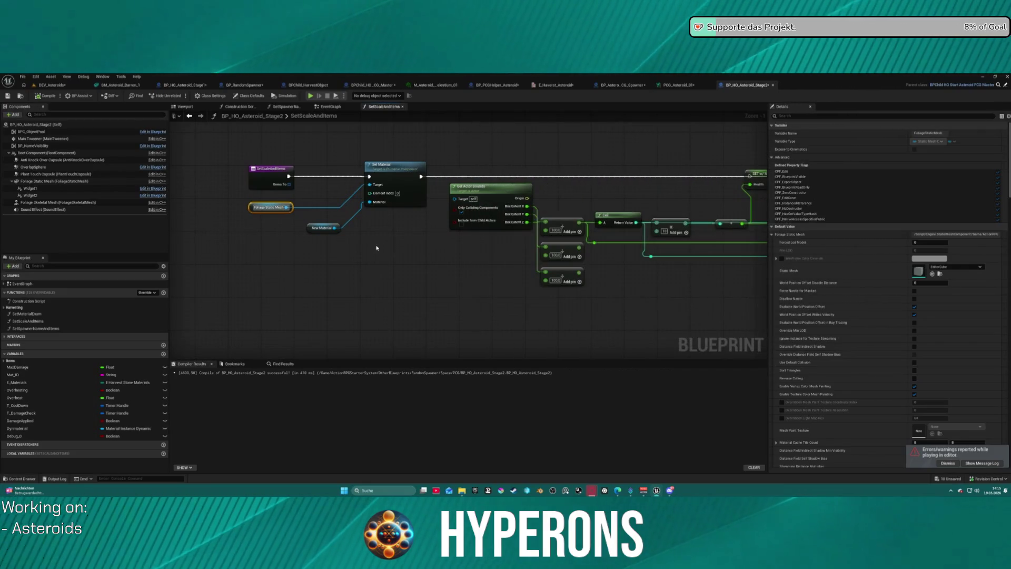
left_click(240, 106)
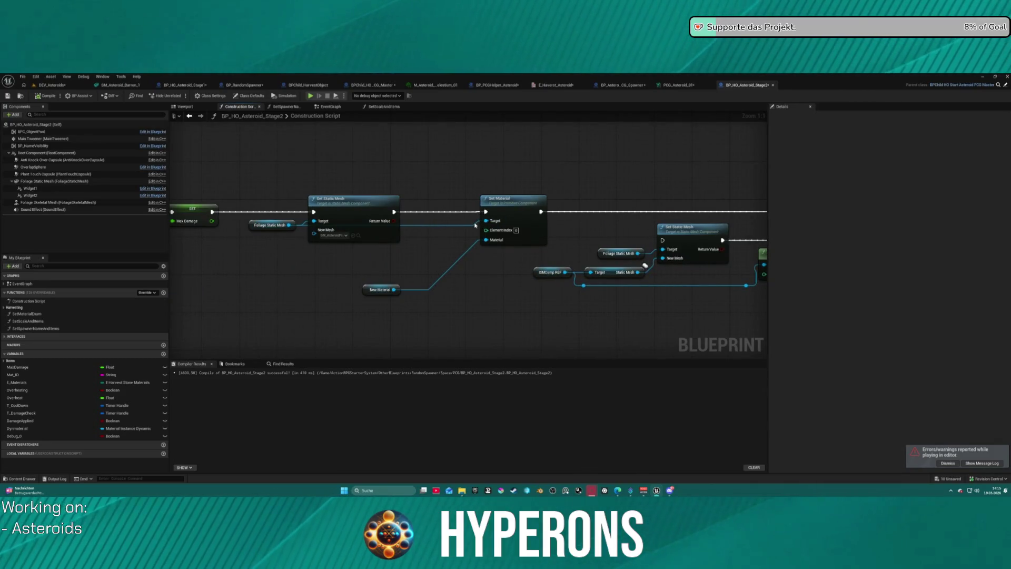
- Shift the Set Material, Set Static Mesh and Foliage Static Mesh nodes further left
mouse_move(432, 197)
left_mouse_down()
mouse_move(767, 190)
mouse_move(497, 187)
left_mouse_up()
left_click_drag(566, 200, 523, 201)
left_click_drag(416, 208, 383, 206)
left_click_drag(316, 226, 297, 225)
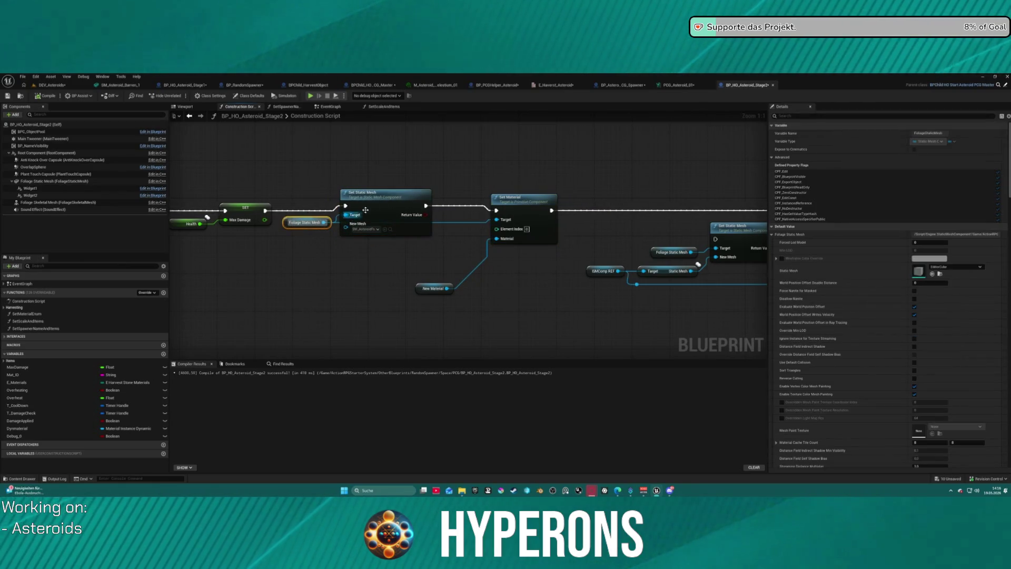
left_click(618, 203)
mouse_move(617, 203)
left_mouse_down()
mouse_move(425, 211)
mouse_move(636, 261)
mouse_move(647, 276)
left_mouse_up()
scroll(527, 253, "down", 1)
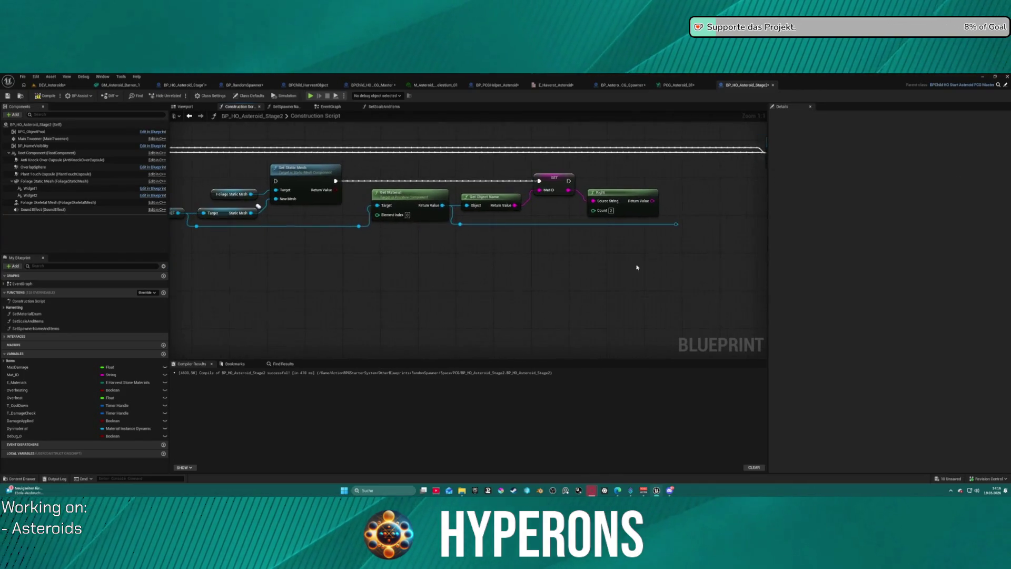
- Delete the ISMComp REF and Set Static Mesh node group from the Construction Script
mouse_move(230, 225)
left_mouse_down()
mouse_move(228, 200)
mouse_move(246, 244)
left_mouse_up()
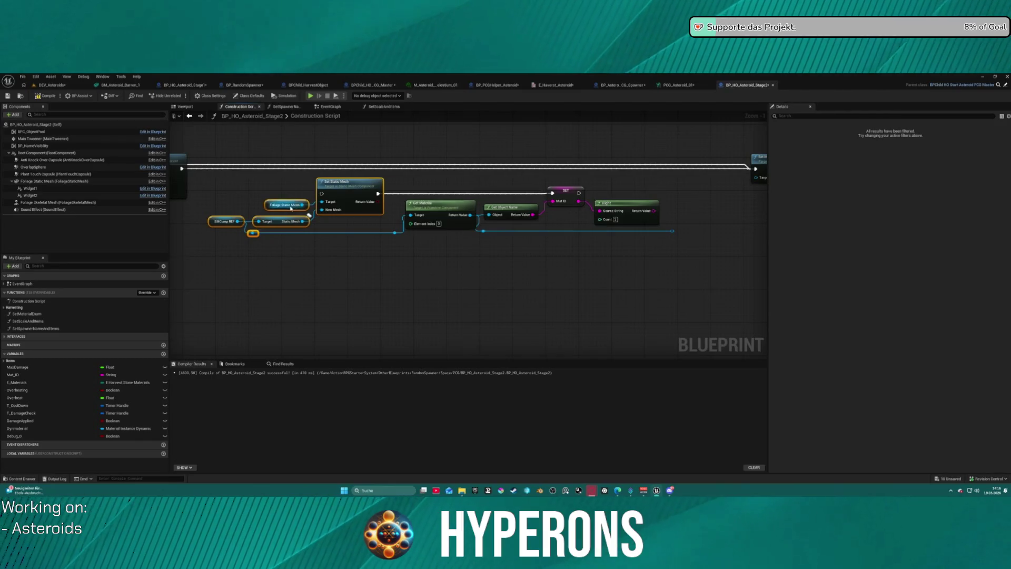
left_click_drag(303, 209, 339, 230)
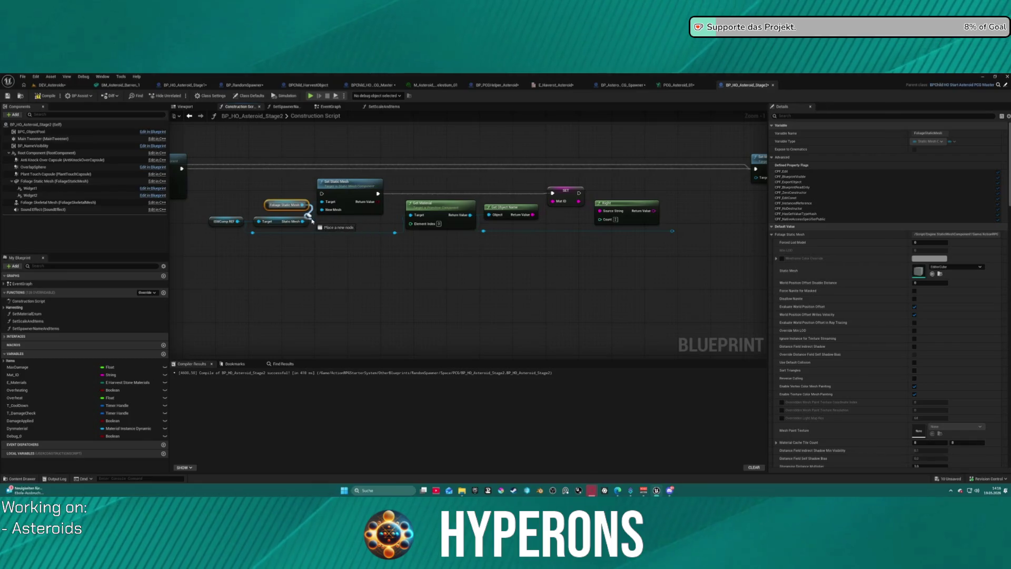
left_click_drag(252, 232, 328, 232)
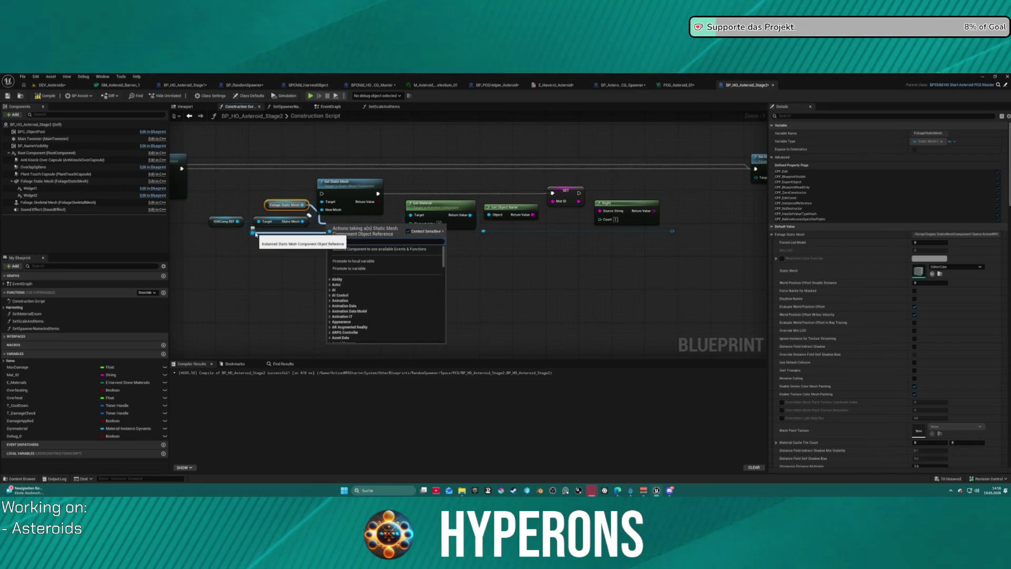
left_click_drag(211, 218, 278, 248)
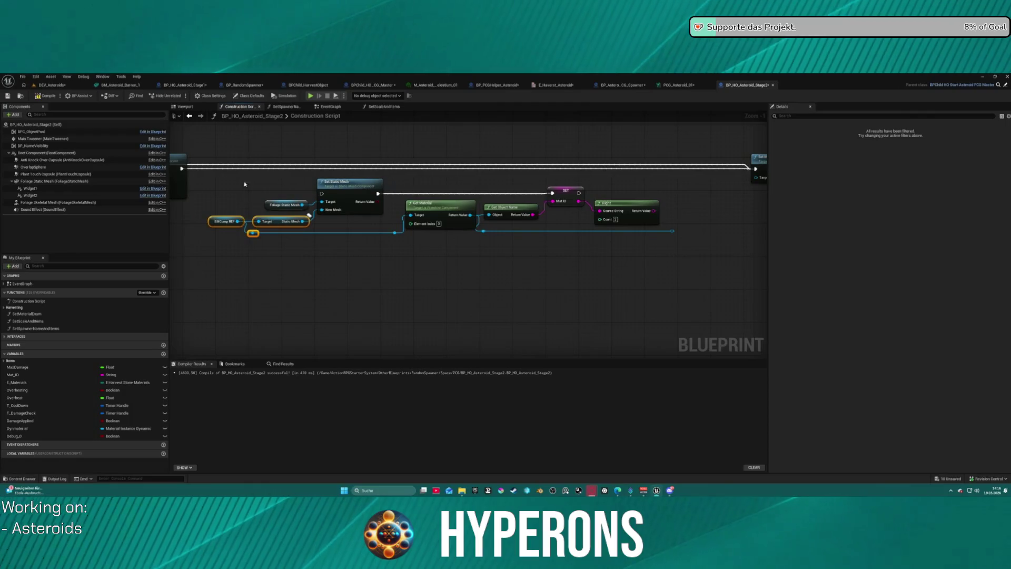
left_click_drag(398, 252, 398, 254)
key("Delete")
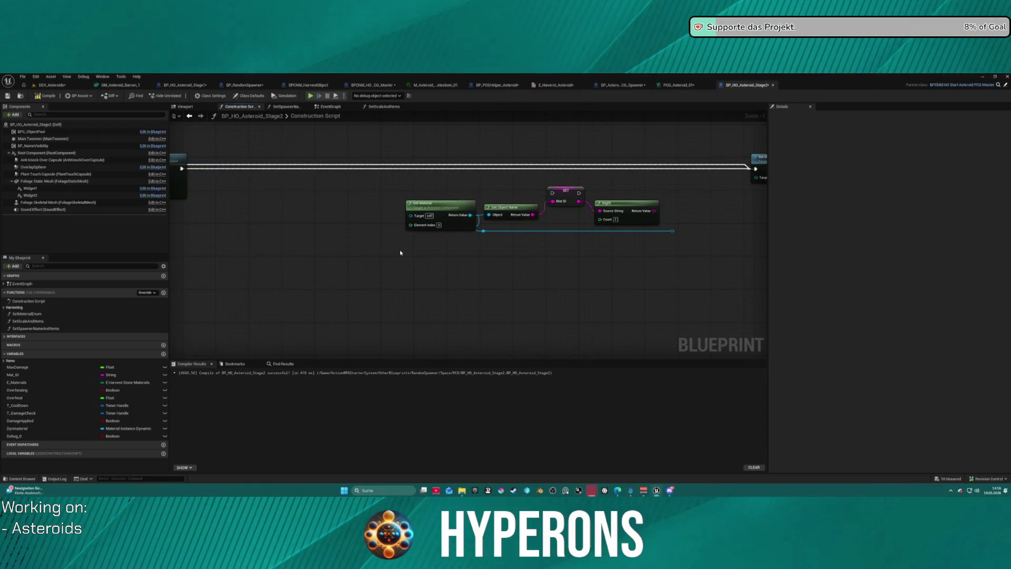
- Delete the Set Material node and the New Material getter, leaving the Mat ID chain
mouse_move(627, 238)
left_mouse_down()
mouse_move(576, 242)
mouse_move(683, 255)
left_mouse_up()
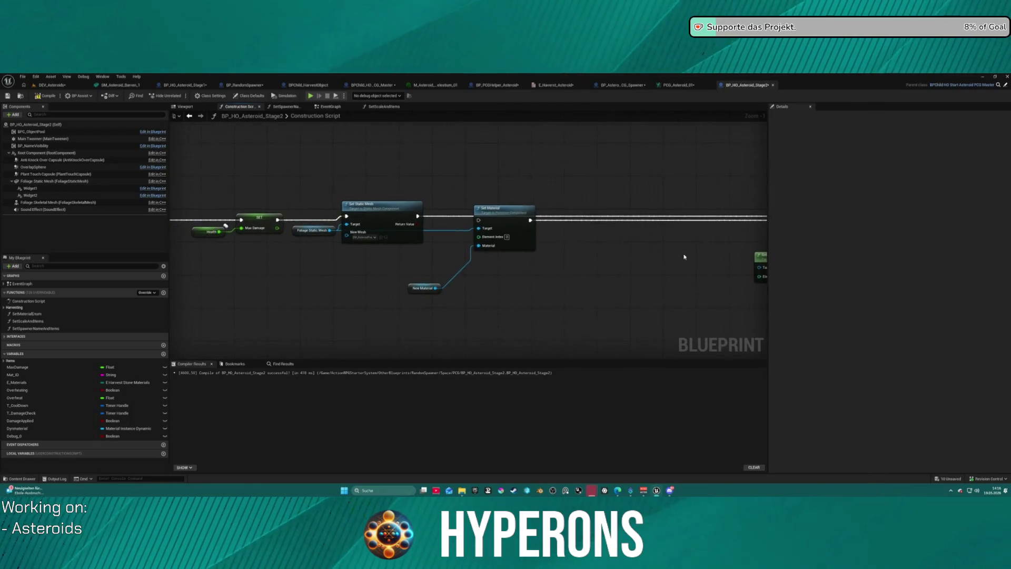
key("Delete")
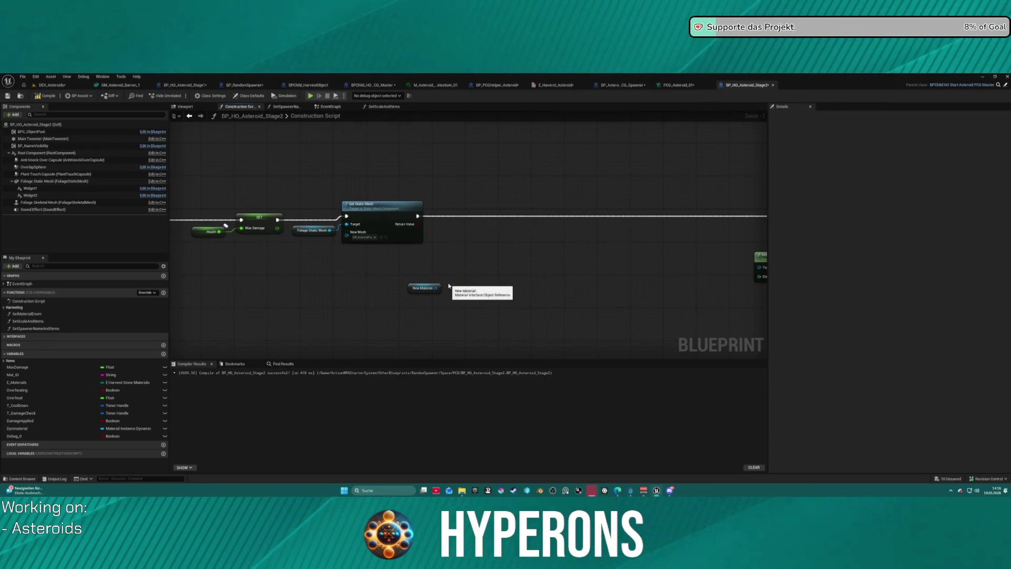
left_click_drag(404, 305, 443, 314)
key("Delete")
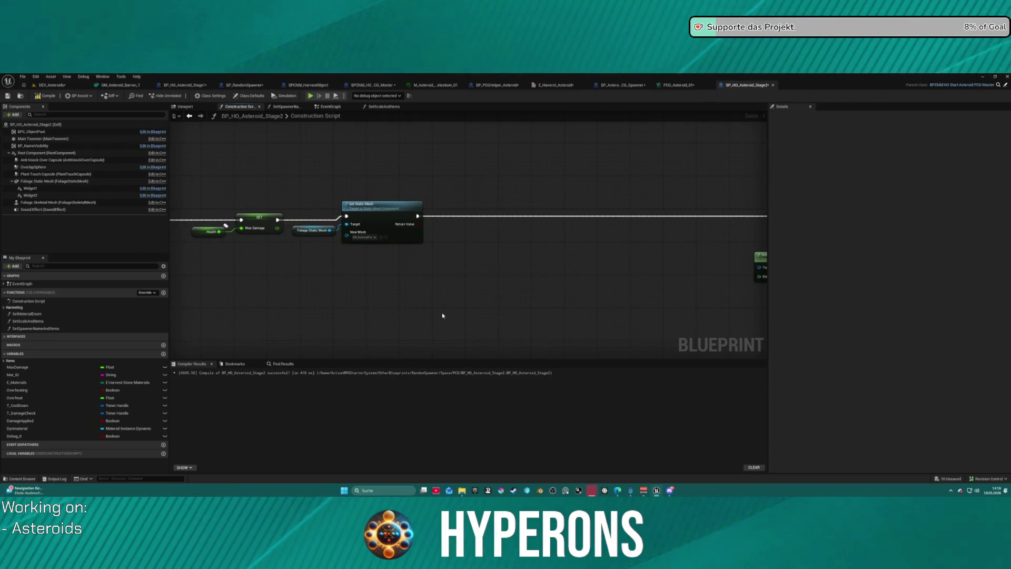
mouse_move(434, 218)
left_mouse_down()
mouse_move(602, 219)
mouse_move(535, 230)
mouse_move(218, 190)
left_mouse_up()
scroll(382, 204, "down", 2)
left_click(570, 193)
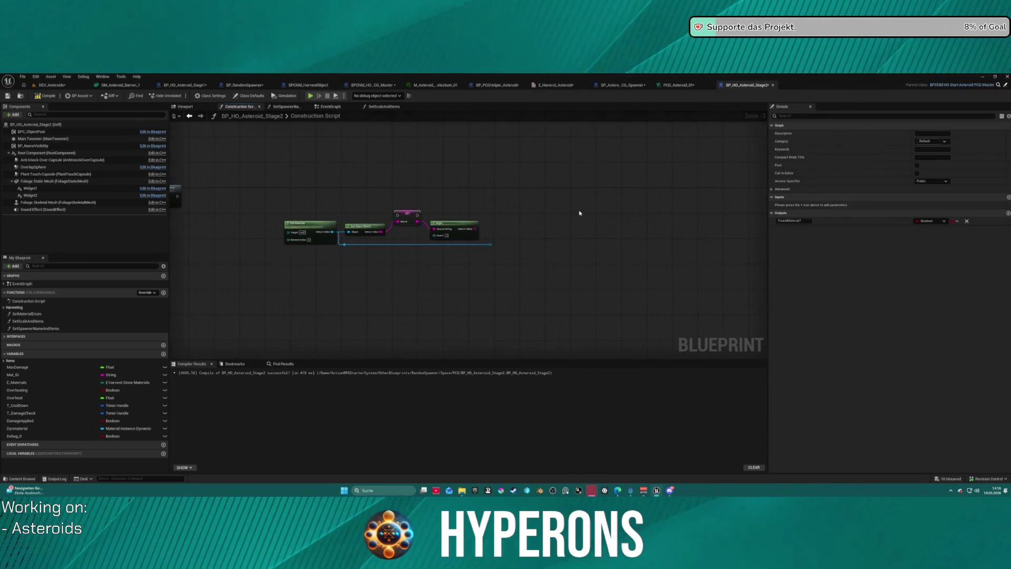
- Inspect the SetMaterialEnum function graph from the Construction Script
key("ctrl+z")
mouse_move(629, 189)
left_mouse_down()
mouse_move(488, 225)
mouse_move(643, 271)
left_mouse_up()
scroll(445, 220, "up", 3)
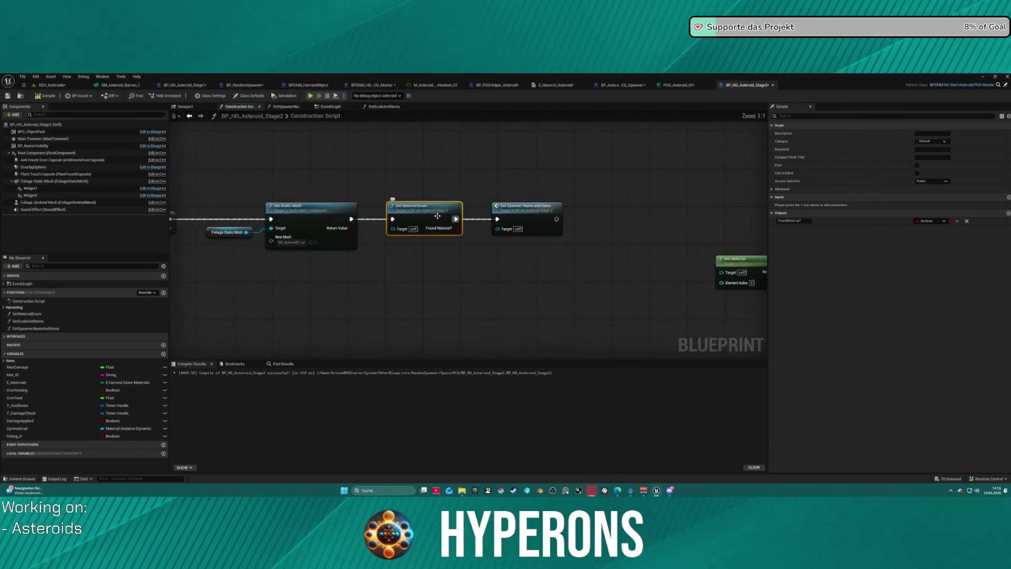
double_click(408, 214)
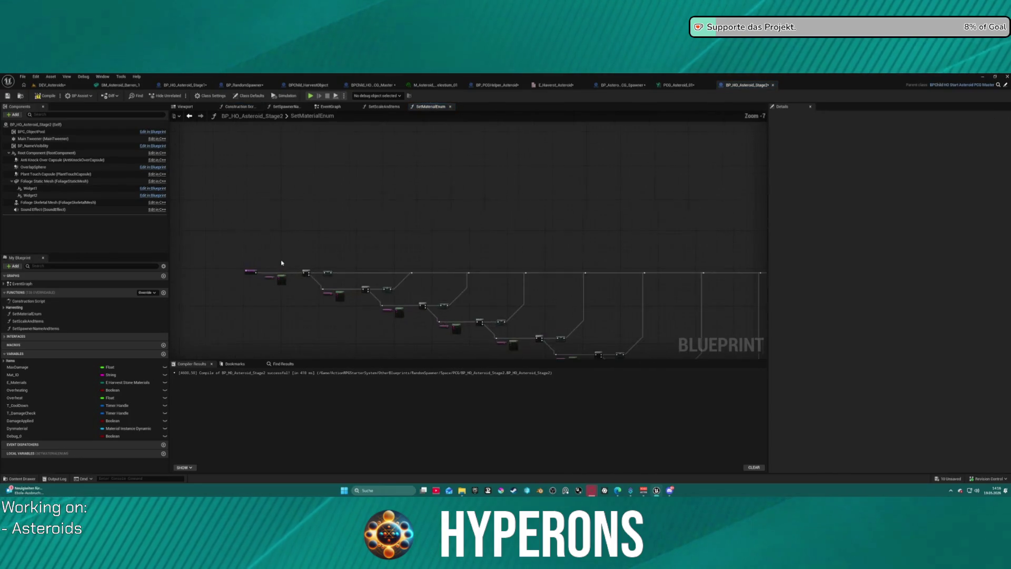
left_click_drag(350, 262, 491, 222)
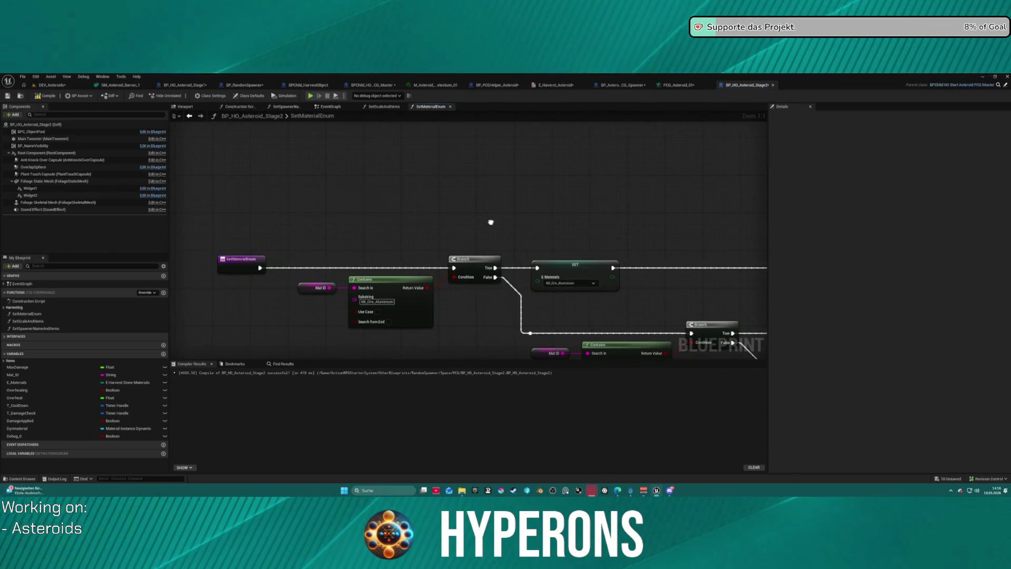
scroll(259, 219, "down", 12)
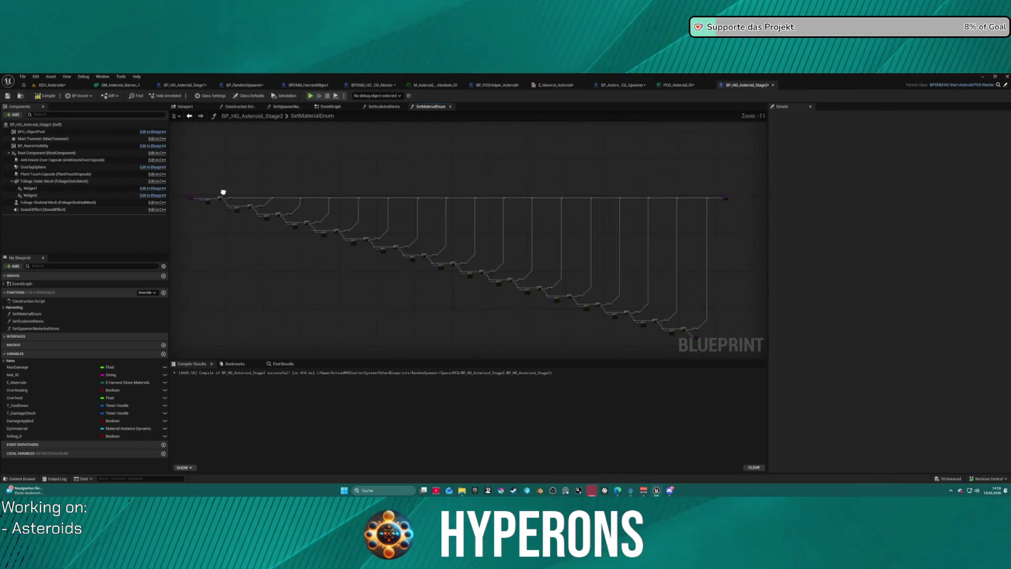
- Move Set Material Enum down and wire Set Static Mesh directly into Set Spawner Name and Items
left_click(189, 115)
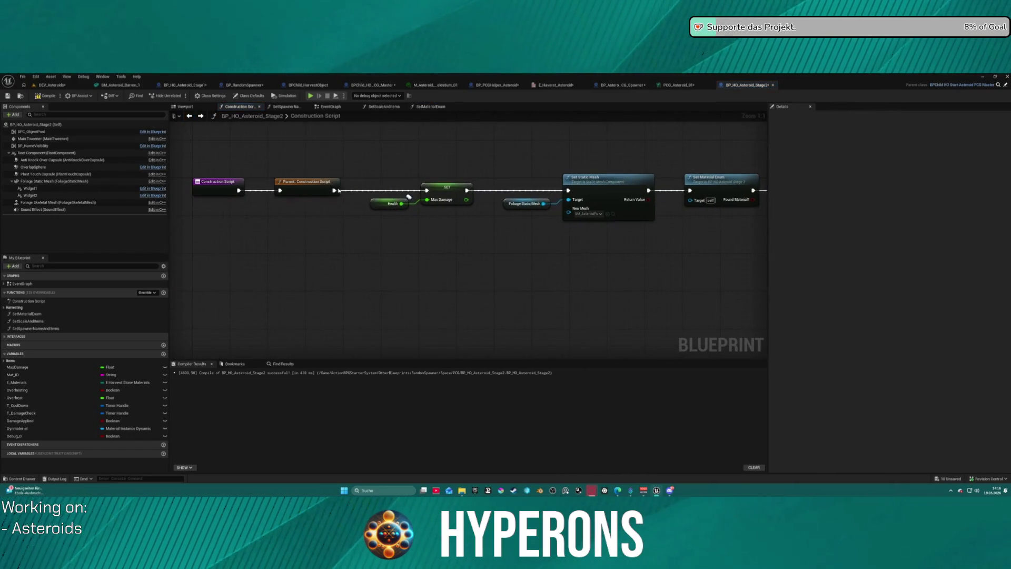
left_click_drag(524, 194, 265, 192)
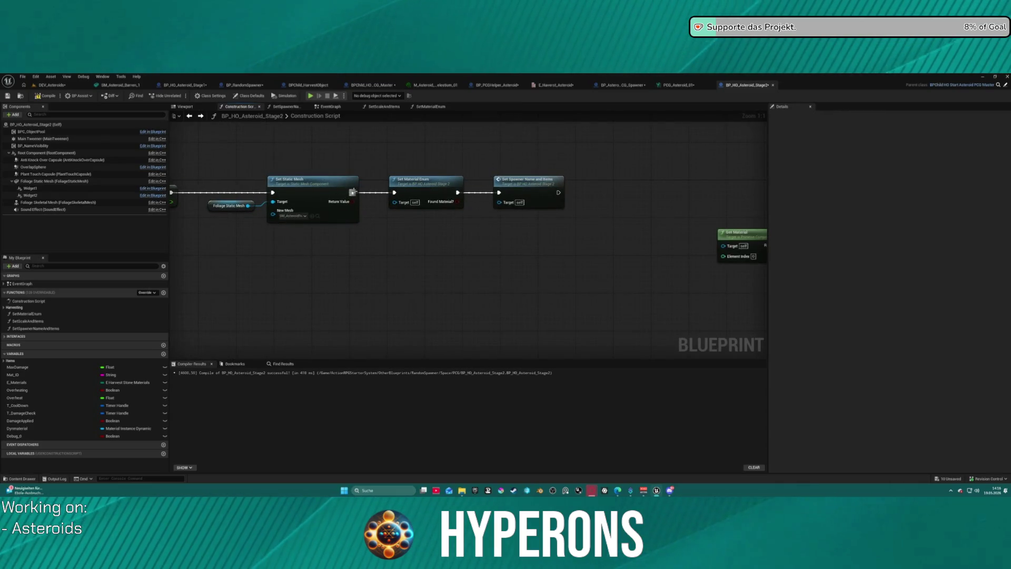
left_click_drag(401, 181, 405, 227)
left_click_drag(356, 196, 499, 193)
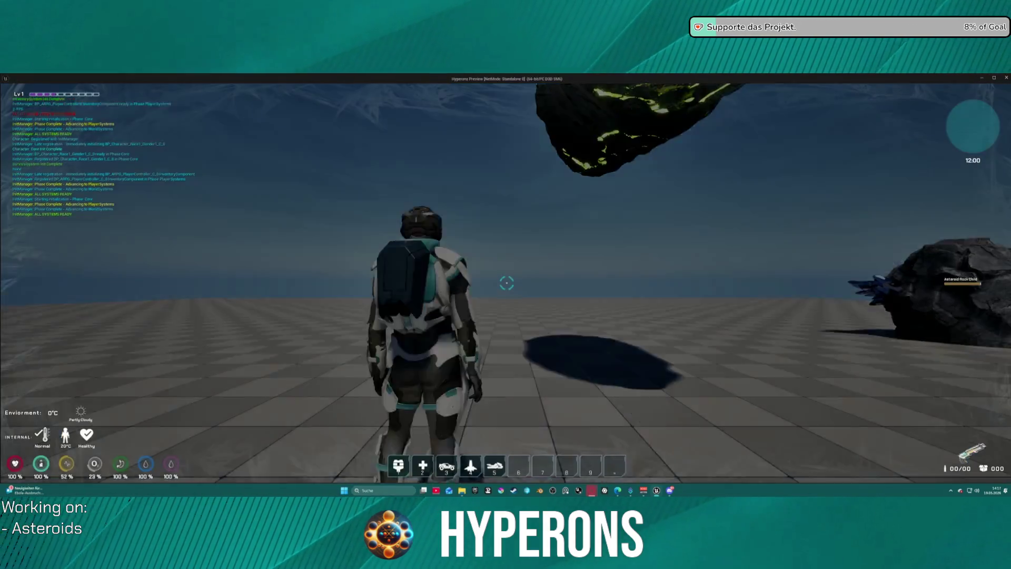
- Play-test by equipping the Harvester, beaming the asteroid until it glows red, flying up, then stopping
key("i")
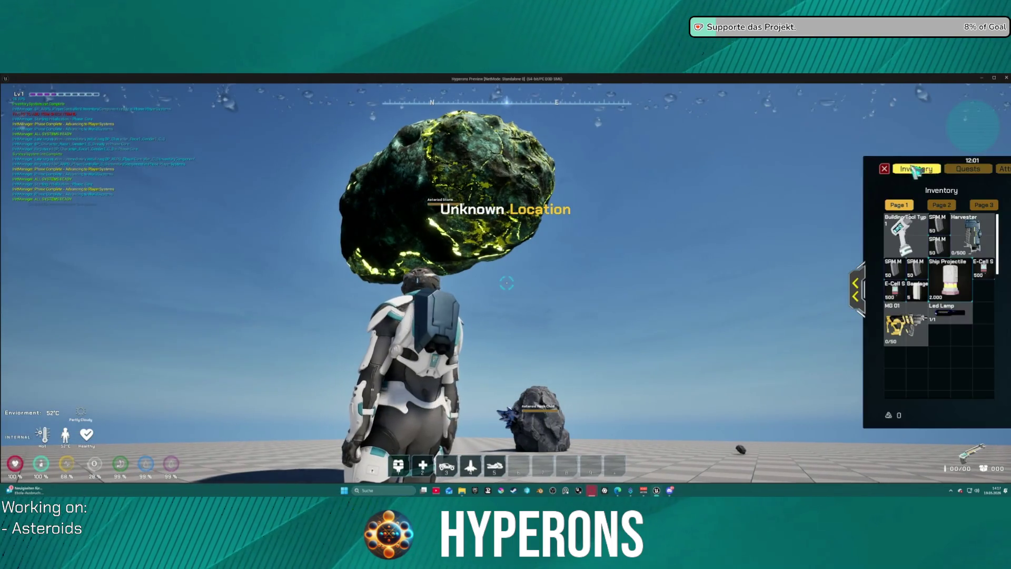
key("i")
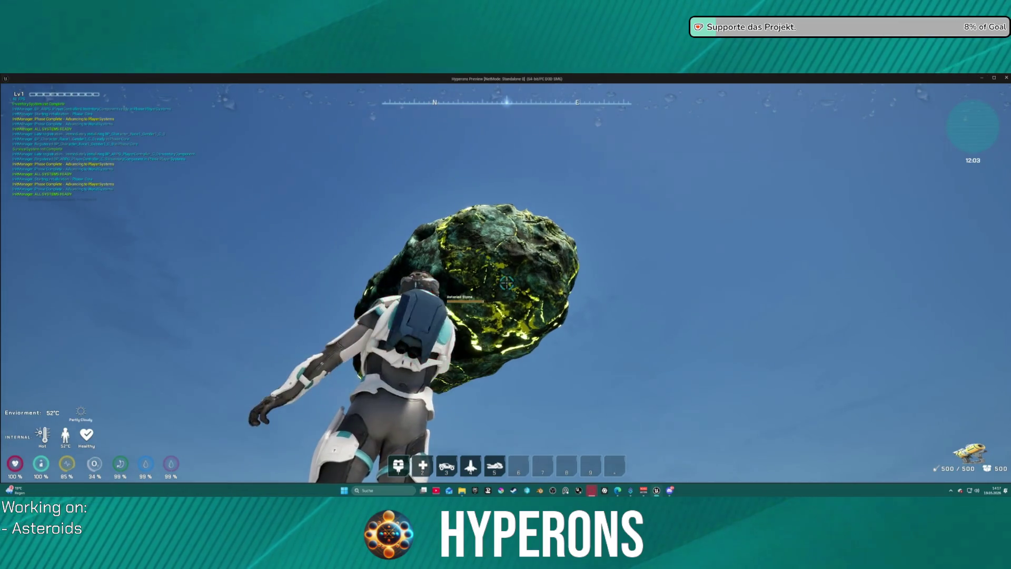
left_click(505, 285)
left_click_drag(506, 284, 506, 285)
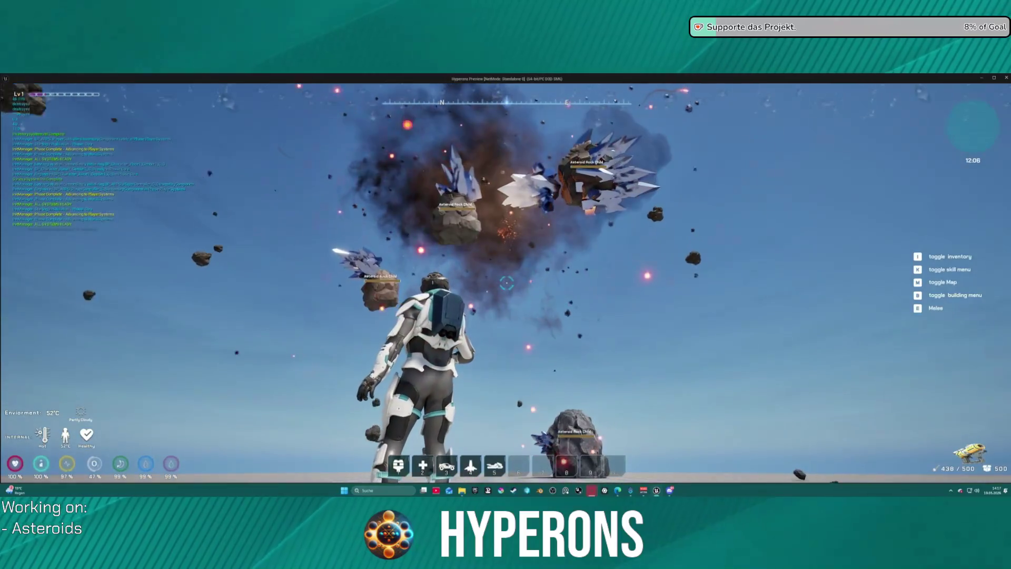
key("space")
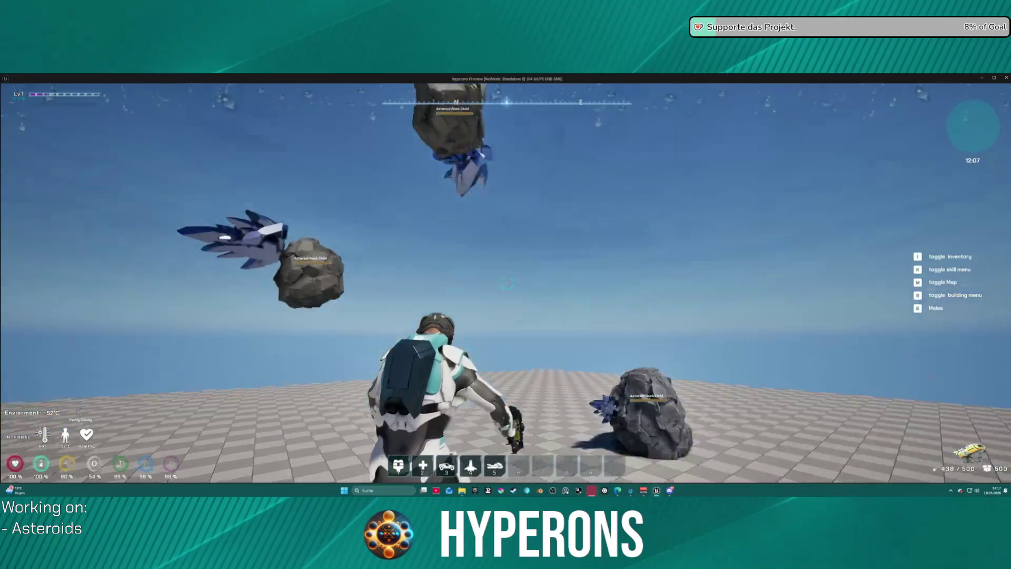
key("Escape")
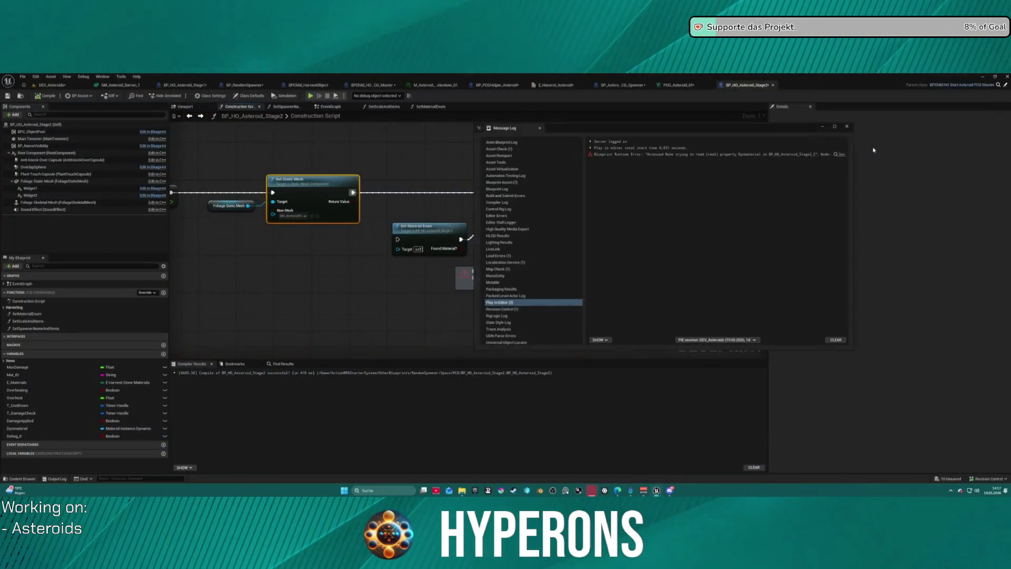
- Close the Message Log and view the EventGraph's Create Dynamic Material Instance and Init Cooldown nodes
left_click(850, 124)
left_click(525, 192)
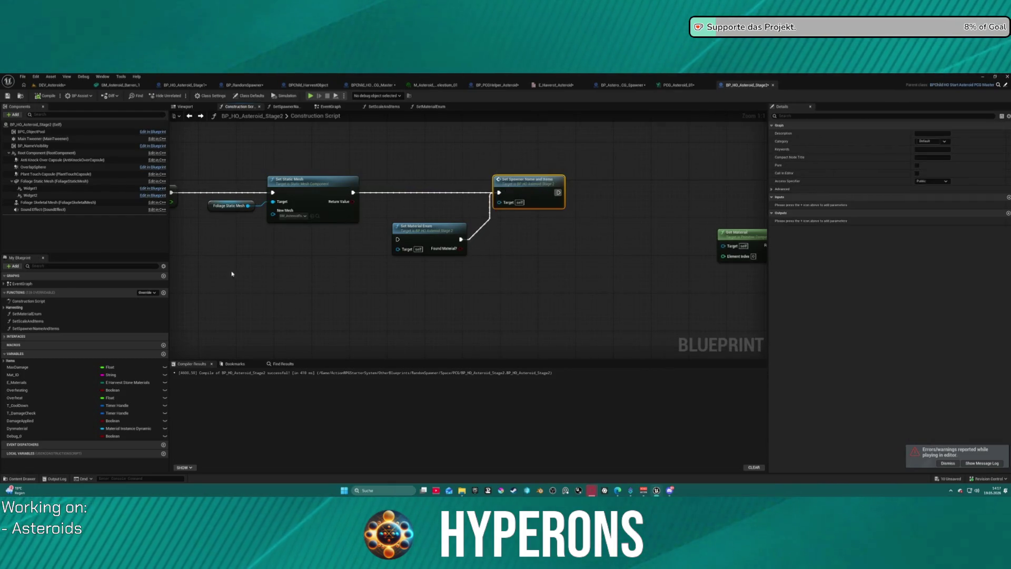
left_click(330, 107)
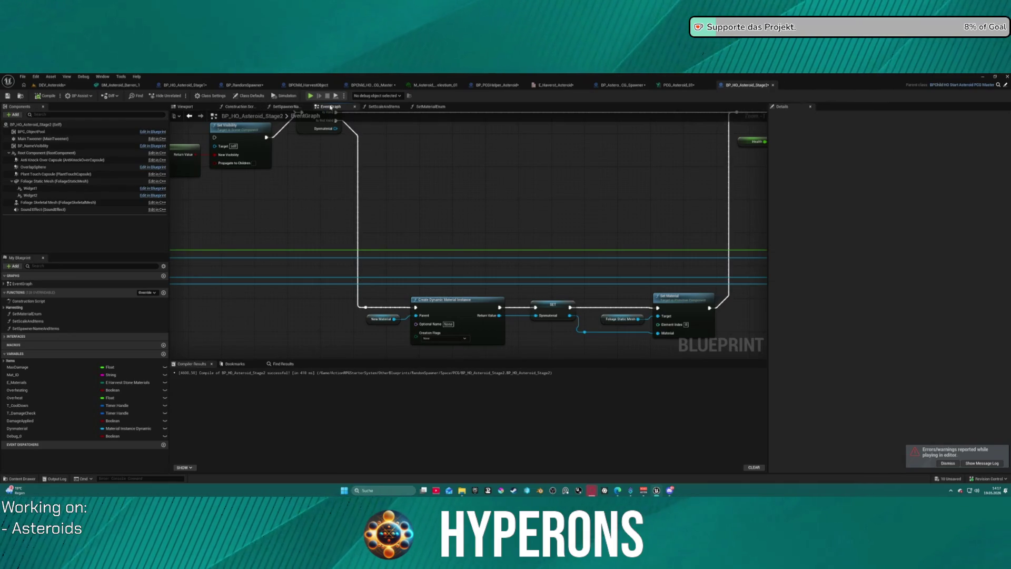
scroll(358, 158, "down", 5)
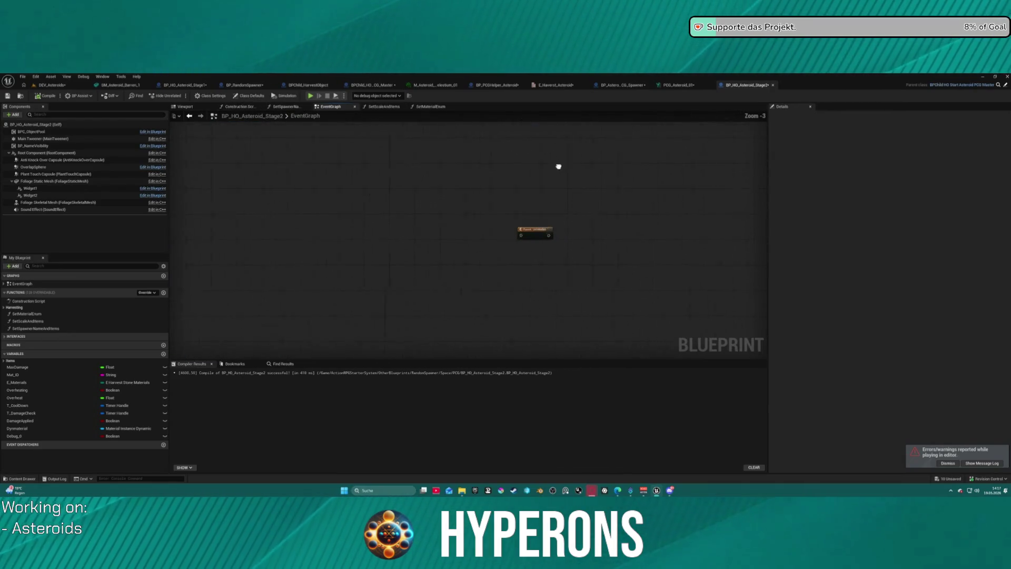
mouse_move(414, 222)
left_mouse_down()
mouse_move(467, 239)
mouse_move(467, 341)
mouse_move(482, 361)
mouse_move(451, 362)
left_mouse_up()
scroll(450, 353, "up", 2)
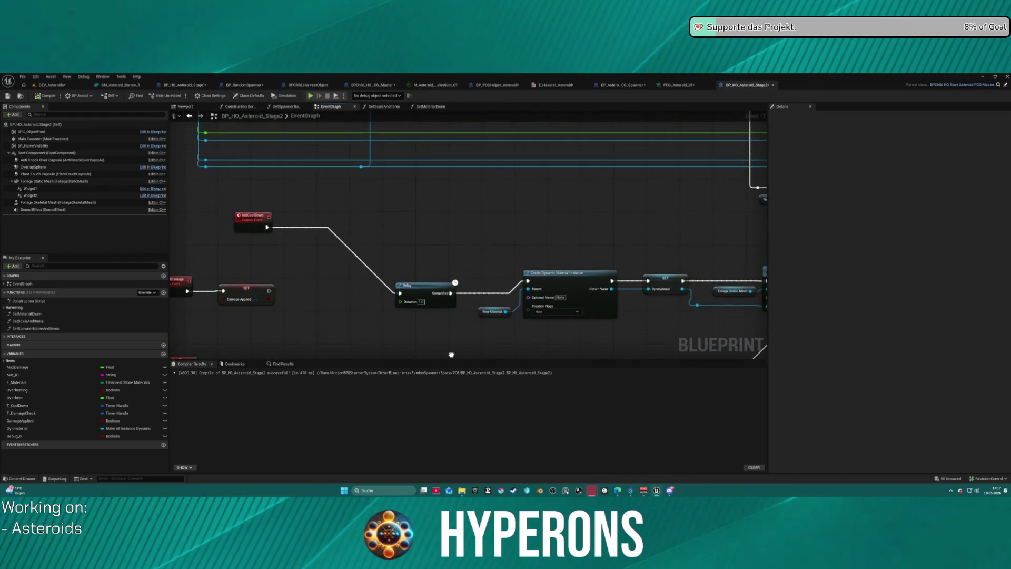
scroll(450, 353, "down", 3)
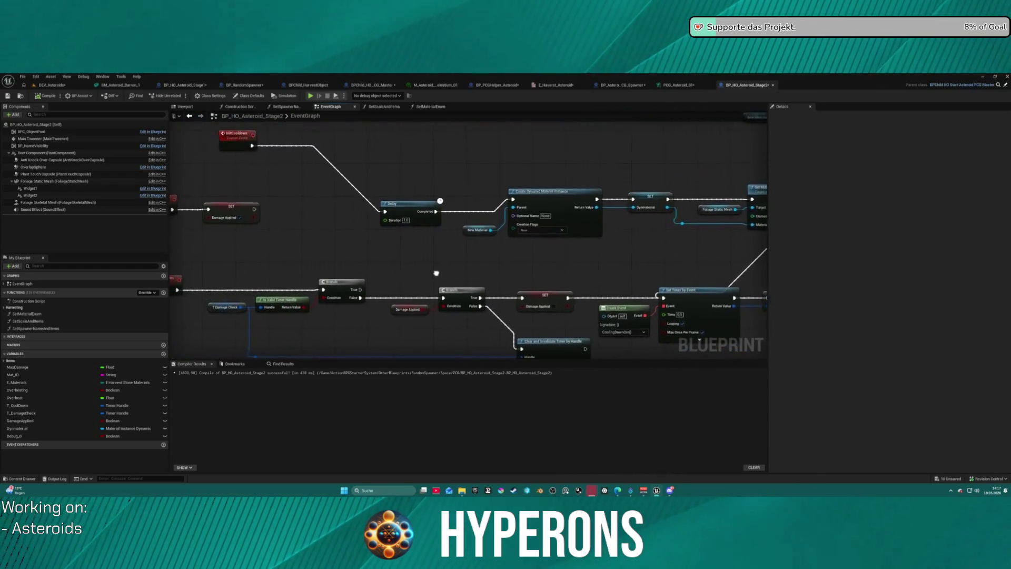
scroll(450, 355, "down", 1)
scroll(449, 356, "up", 1)
left_click_drag(641, 122, 551, 163)
scroll(551, 163, "up", 3)
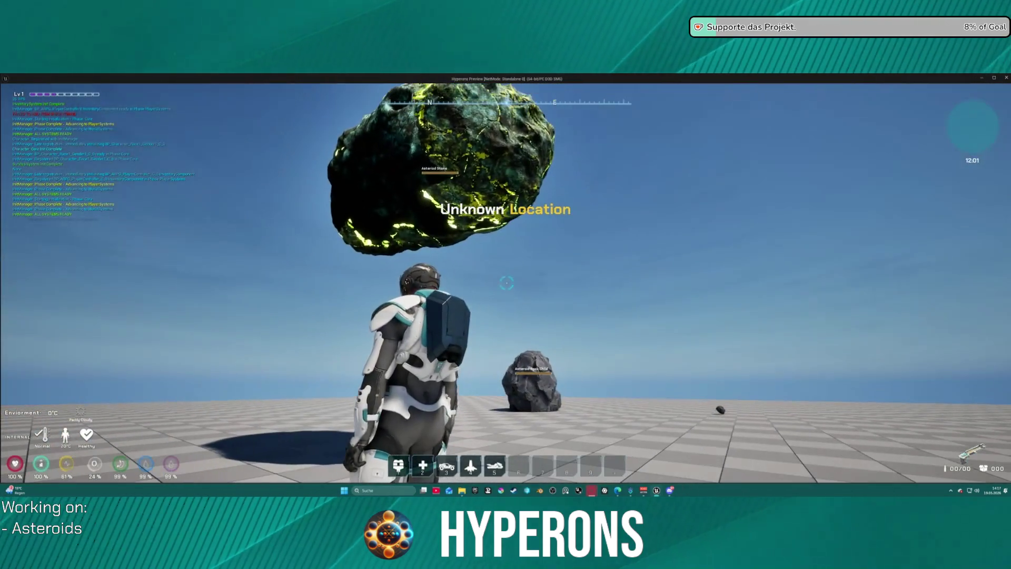
- Equip the Harvester from the inventory, reload it and aim at the floating asteroid
key("i")
right_click(988, 238)
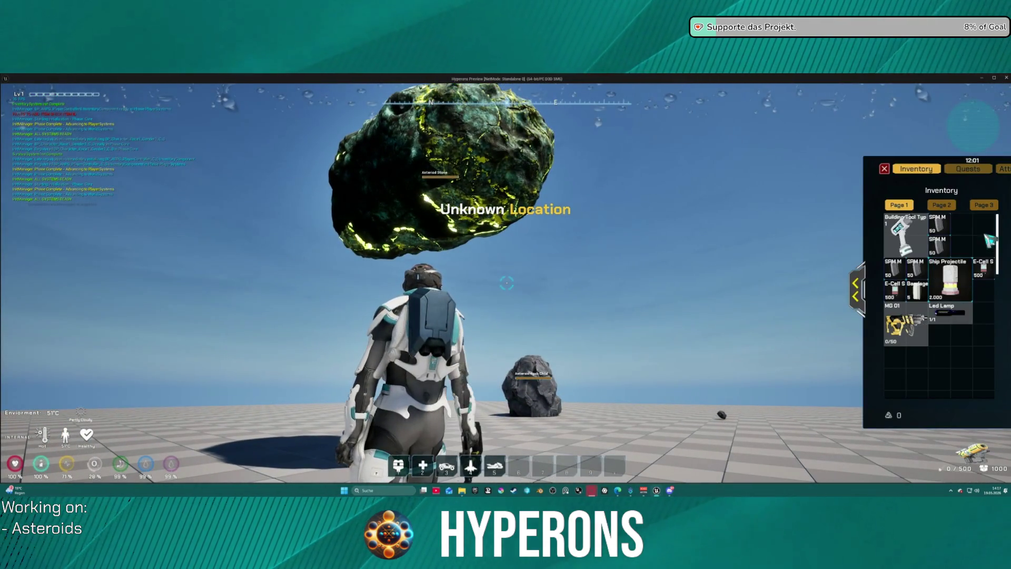
left_click(885, 169)
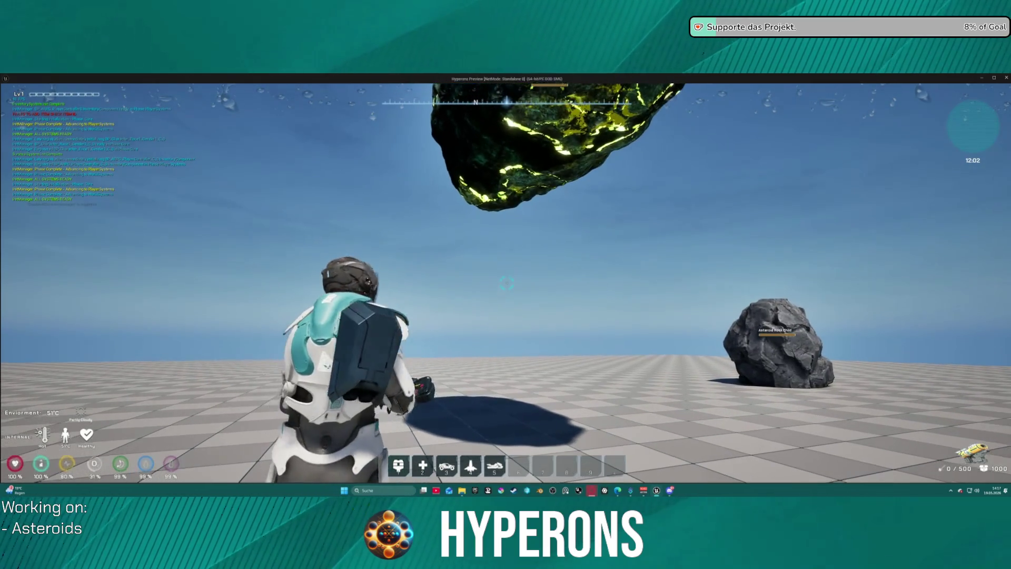
key("r")
left_click_drag(506, 284, 507, 284)
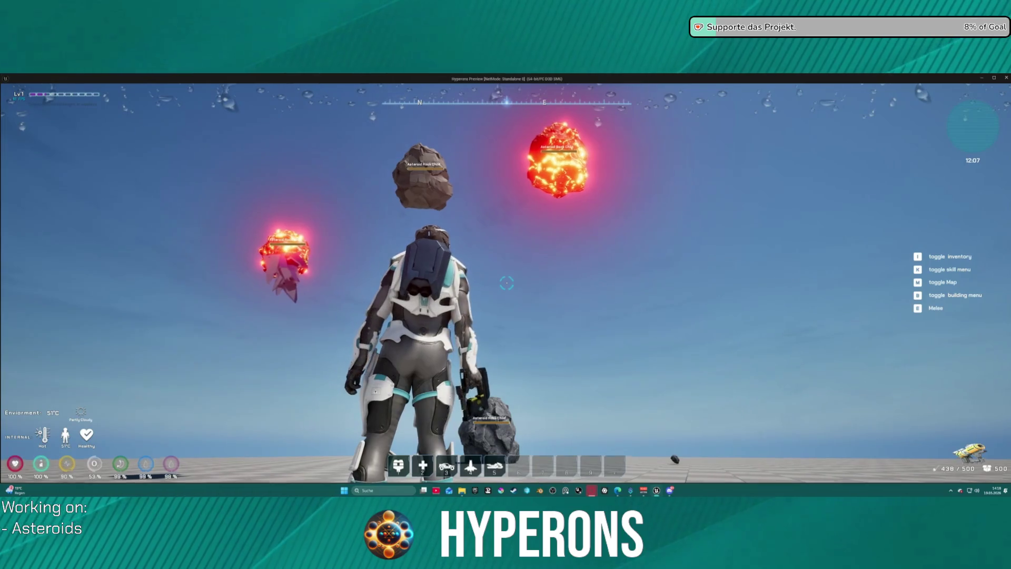
- Shoot asteroids until they glow red and break, collect the Aetherium, then stop play
key("space")
left_click(507, 284)
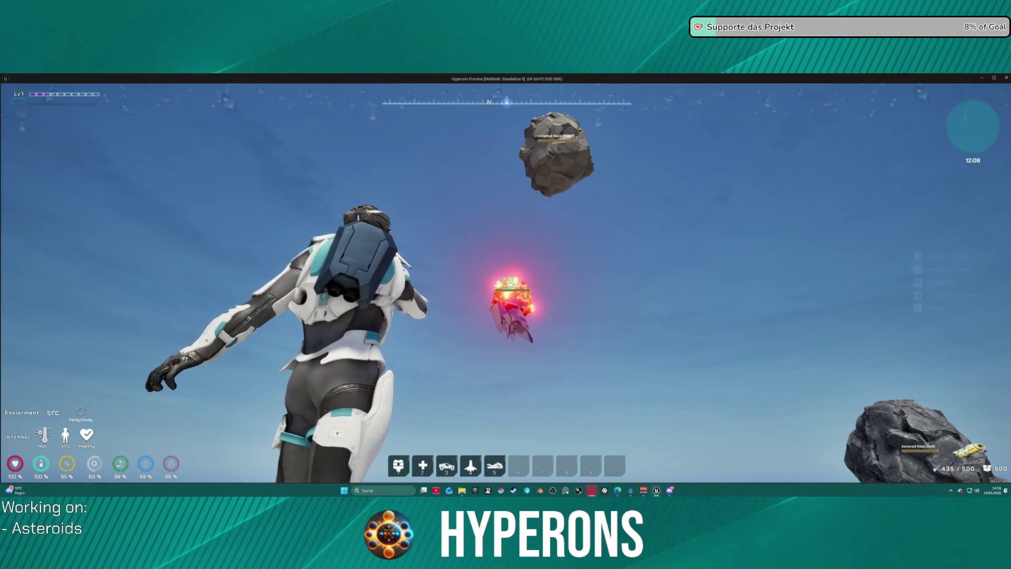
left_click(507, 284)
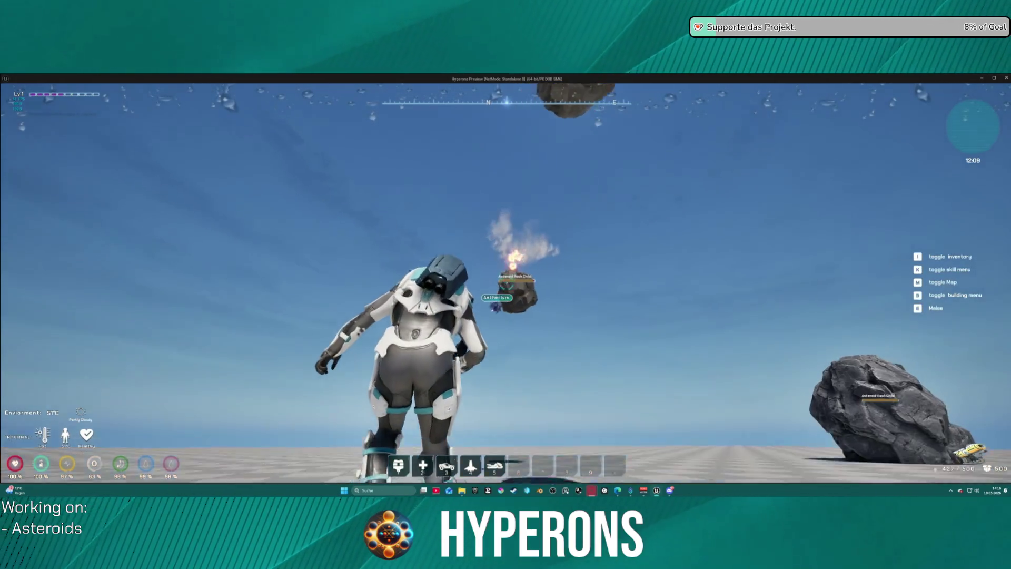
key("w")
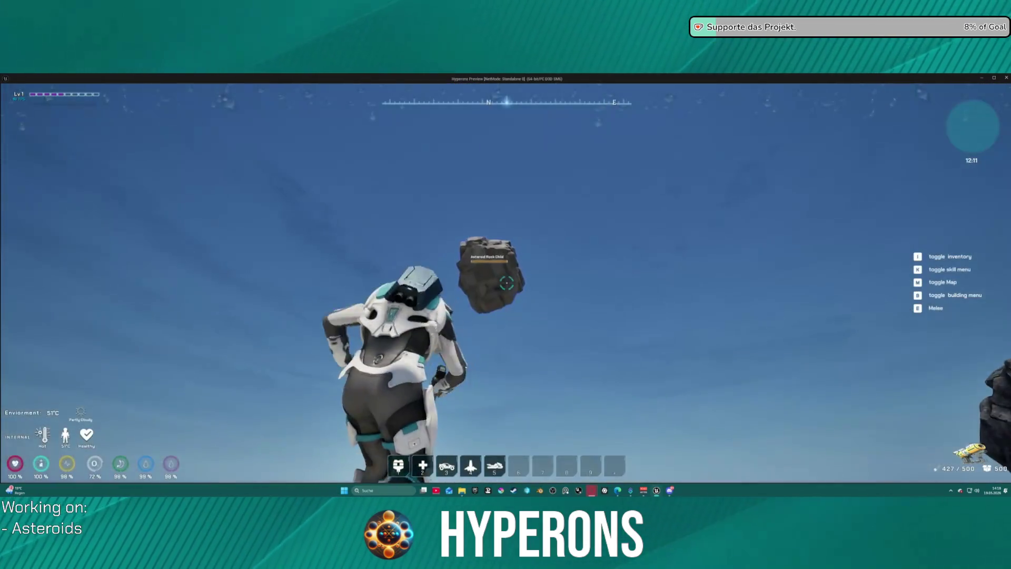
left_click(507, 284)
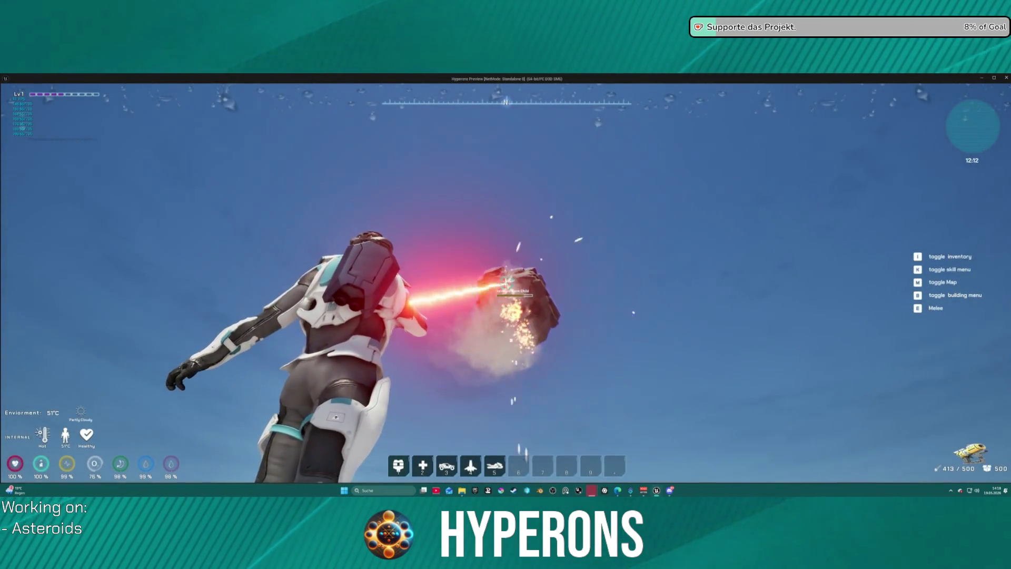
key("Escape")
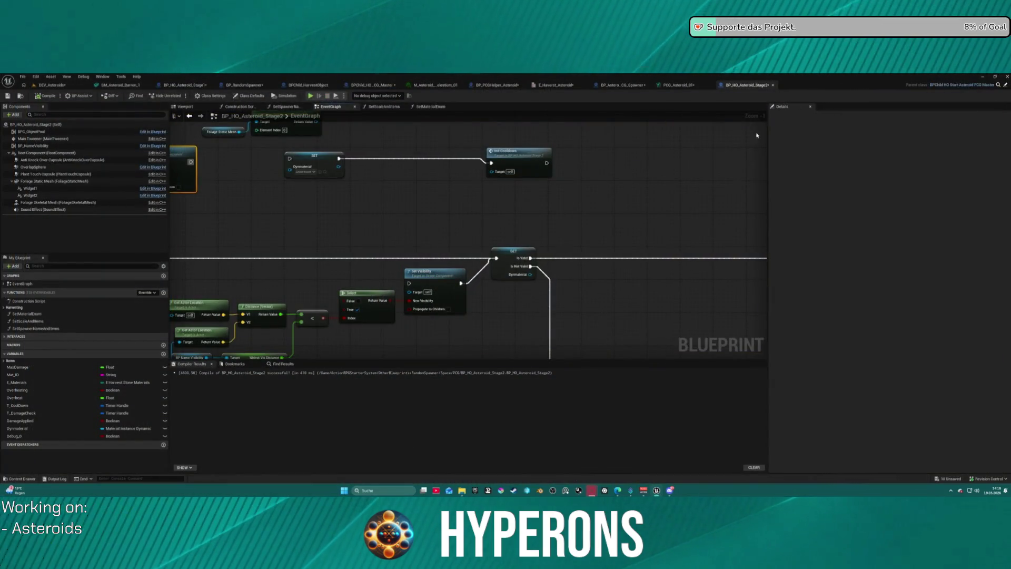
scroll(499, 272, "down", 4)
scroll(499, 272, "up", 5)
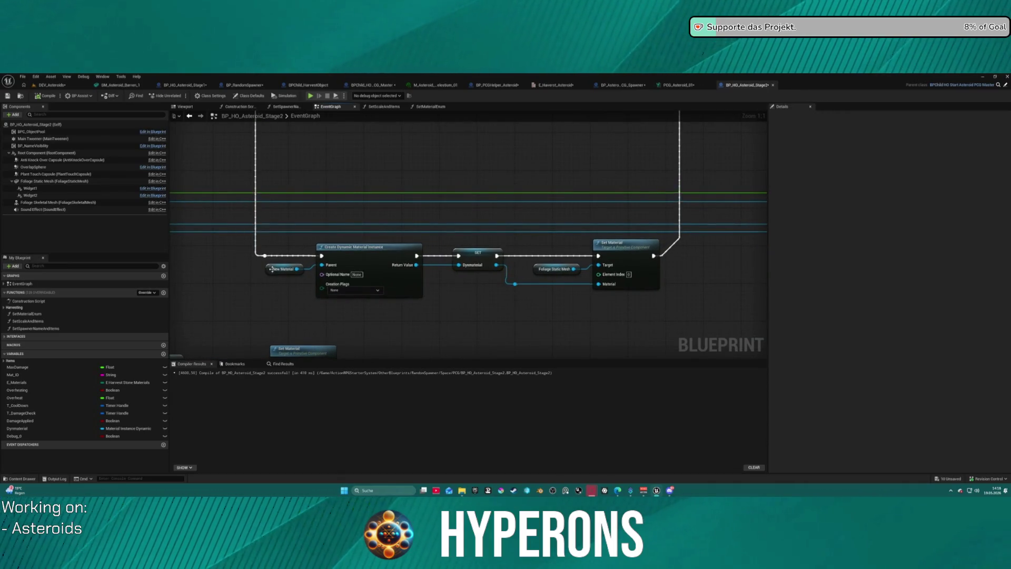
left_click(285, 269)
mouse_move(459, 226)
left_mouse_down()
mouse_move(619, 328)
mouse_move(671, 346)
mouse_move(779, 336)
left_mouse_up()
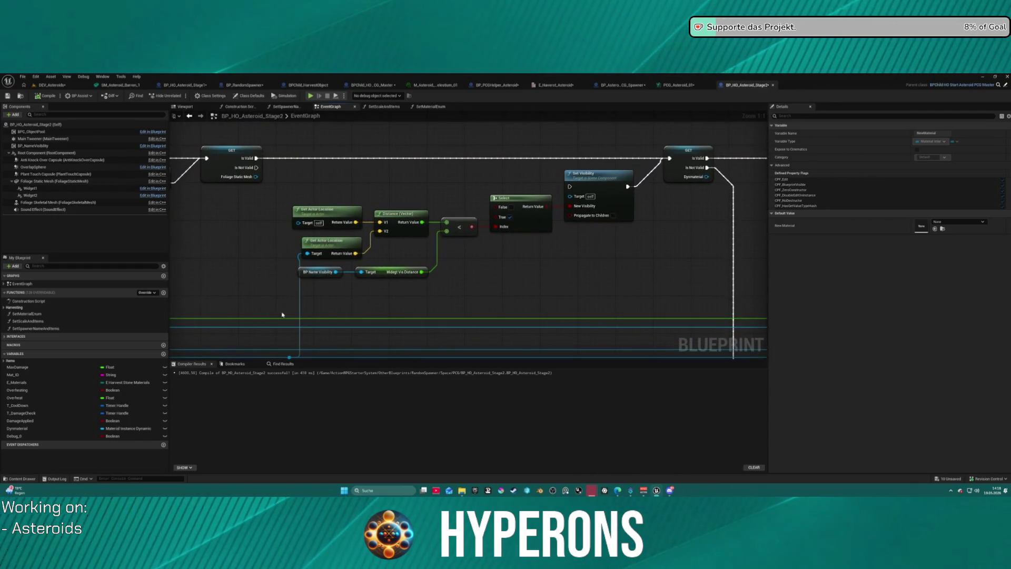
scroll(419, 286, "down", 6)
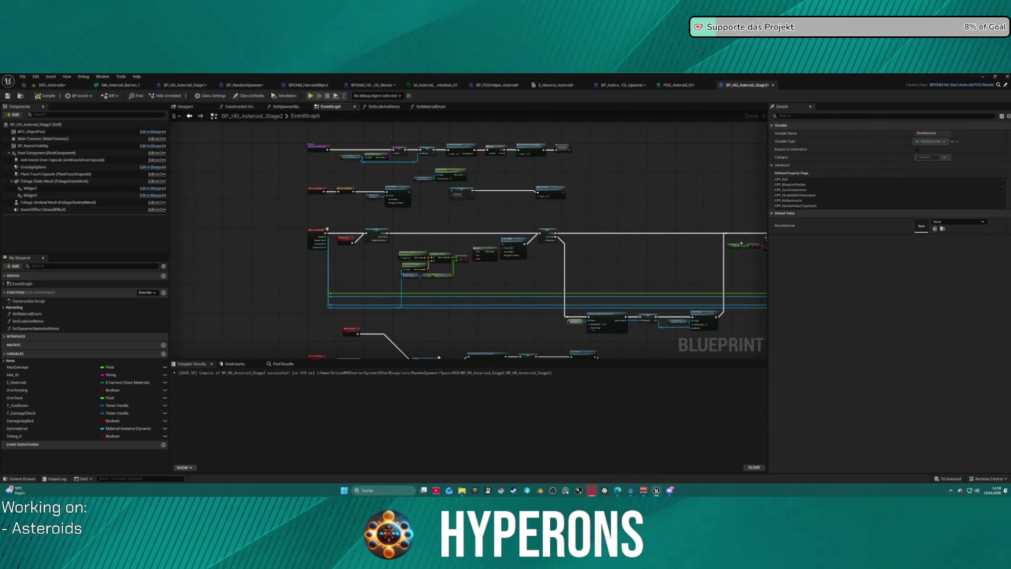
left_click(679, 84)
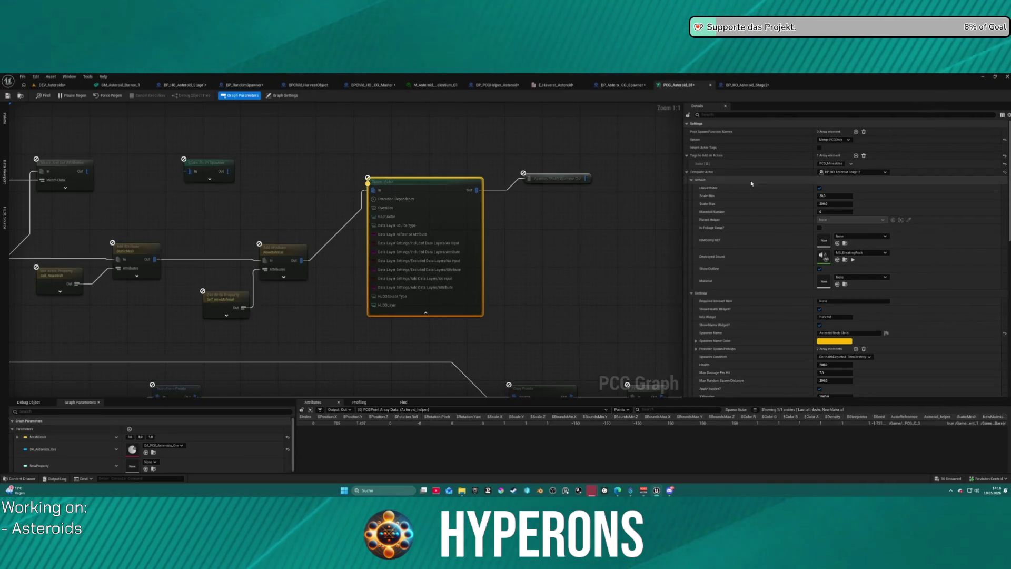
left_click(763, 85)
scroll(455, 223, "up", 3)
left_click_drag(455, 223, 513, 293)
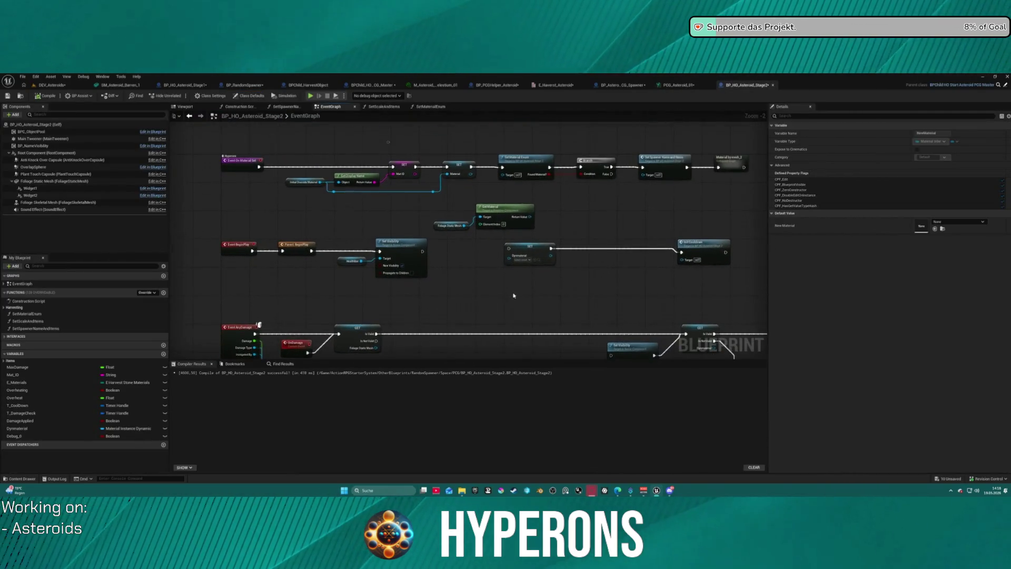
scroll(449, 260, "up", 1)
left_click_drag(448, 260, 419, 263)
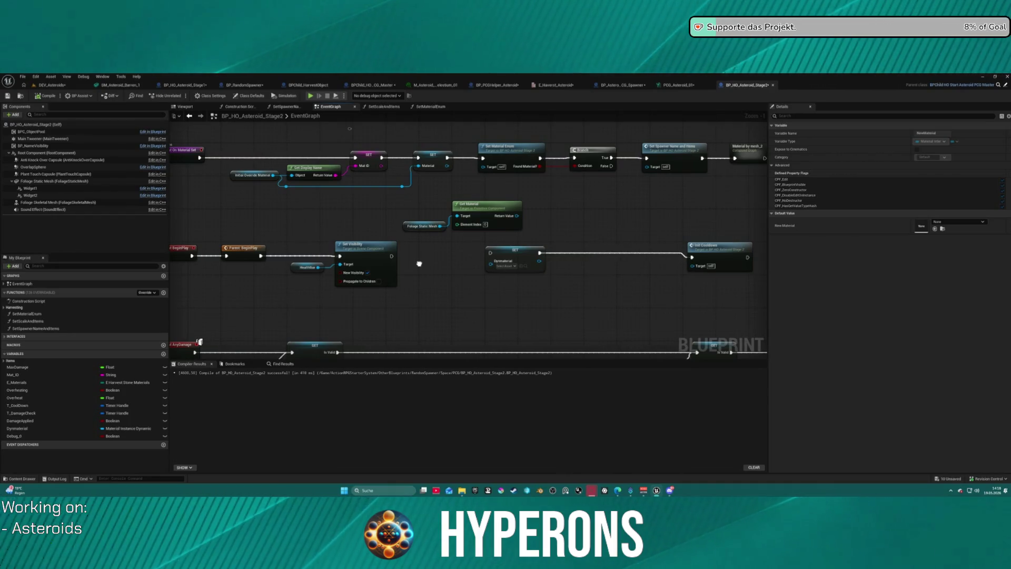
left_click_drag(419, 263, 419, 263)
left_click(253, 174)
mouse_move(505, 196)
left_mouse_down()
mouse_move(421, 194)
mouse_move(442, 141)
mouse_move(260, 149)
mouse_move(263, 126)
mouse_move(444, 286)
left_mouse_up()
scroll(466, 234, "down", 5)
scroll(527, 311, "down", 3)
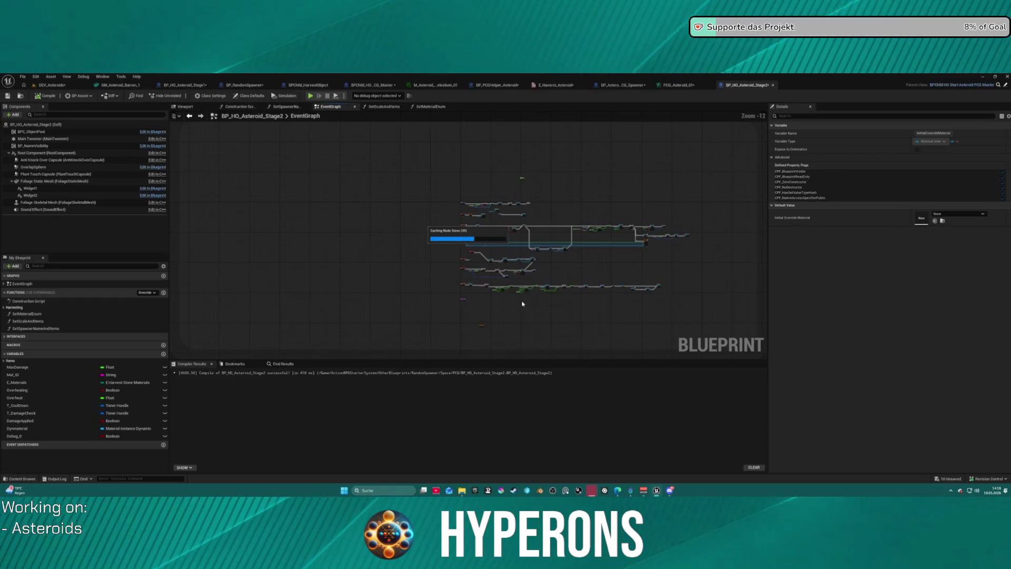
- Move the Parent: Uninitialize node up and left in BP_HO_Asteroid_Stage2's event graph
scroll(577, 281, "up", 8)
left_click(513, 271)
scroll(516, 284, "up", 4)
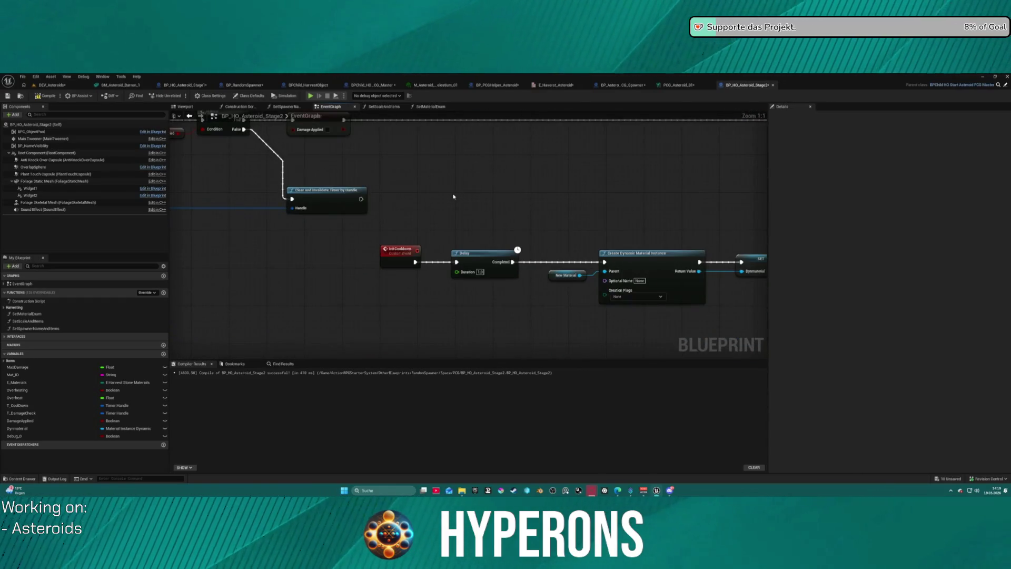
scroll(517, 229, "down", 4)
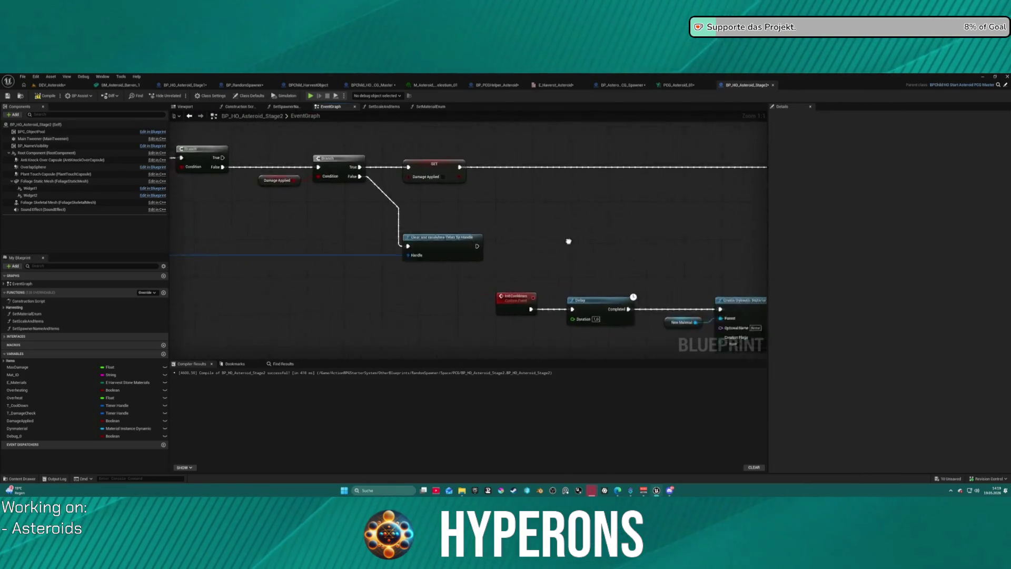
left_click_drag(347, 239, 371, 124)
scroll(450, 195, "up", 4)
mouse_move(450, 213)
left_mouse_down()
mouse_move(688, 210)
mouse_move(737, 189)
mouse_move(767, 164)
mouse_move(746, 165)
mouse_move(746, 102)
mouse_move(768, 44)
left_mouse_up()
left_click_drag(613, 183, 631, 251)
mouse_move(345, 348)
left_mouse_down()
mouse_move(336, 313)
mouse_move(242, 192)
mouse_move(218, 216)
left_mouse_up()
left_click(605, 208)
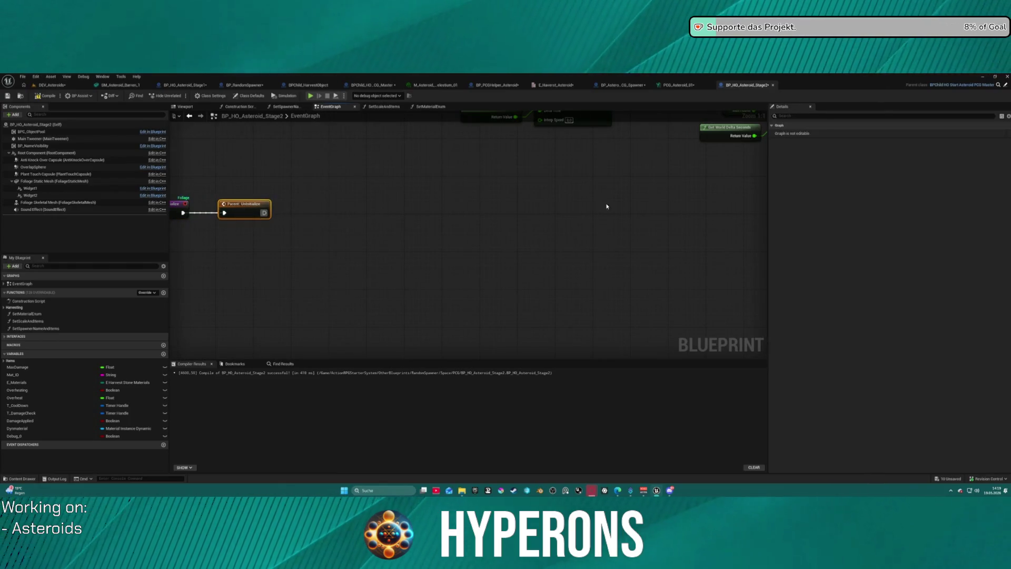
- Review the CoolingDown and Branch nodes, searching 'new' in the action menu without adding a node
scroll(605, 208, "down", 5)
scroll(521, 303, "up", 2)
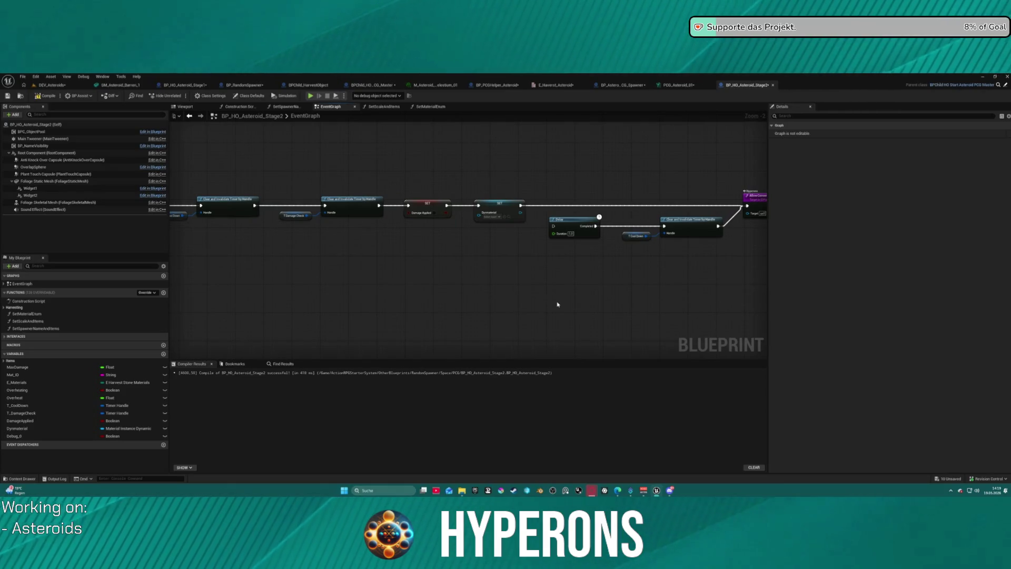
left_click_drag(430, 266, 342, 273)
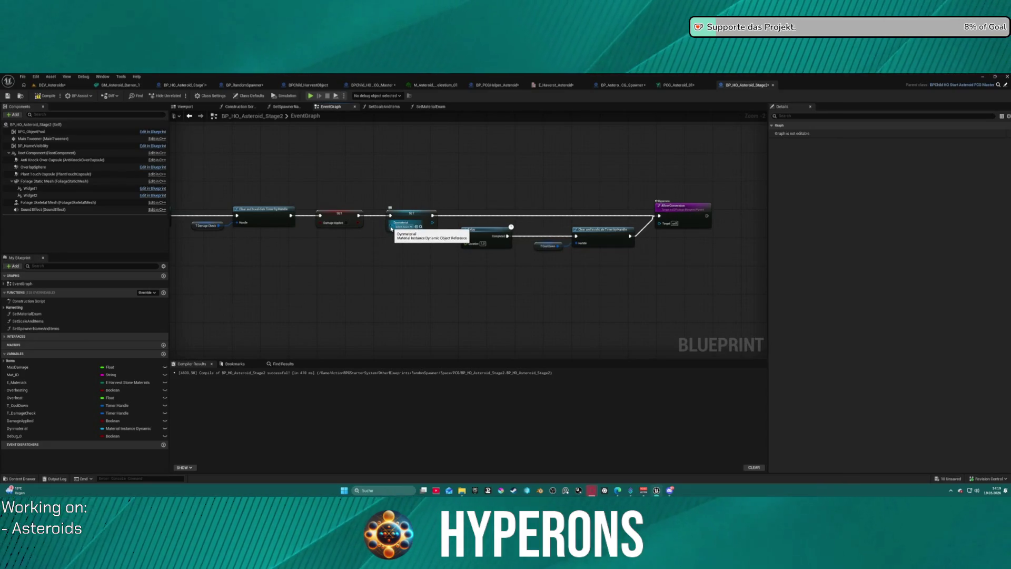
mouse_move(390, 225)
left_mouse_down()
mouse_move(510, 239)
mouse_move(122, 135)
left_mouse_up()
mouse_move(207, 250)
left_mouse_down()
mouse_move(711, 189)
mouse_move(727, 204)
mouse_move(474, 221)
mouse_move(400, 253)
left_mouse_up()
type("new")
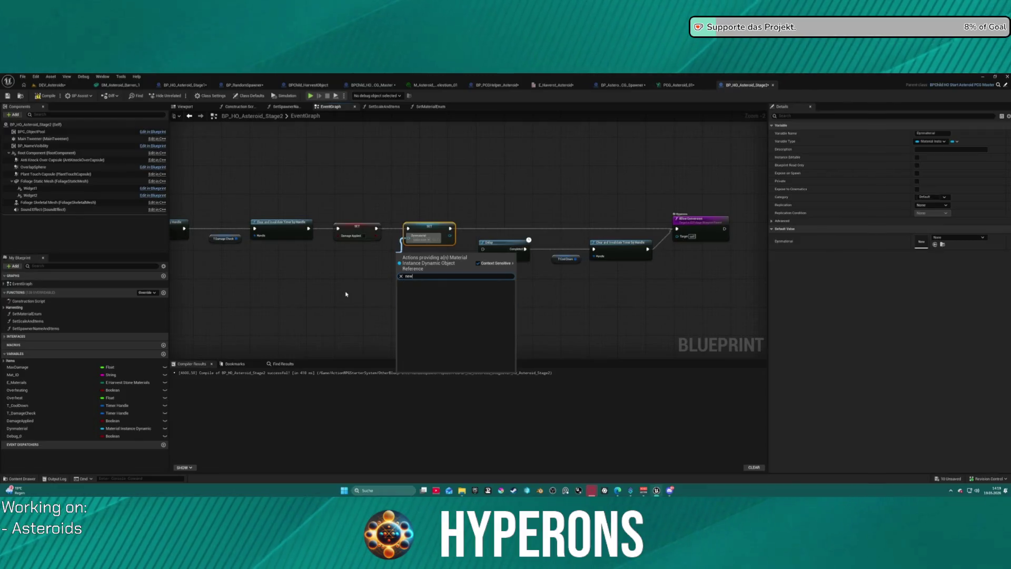
key("BackSpace")
key("BackSpace")
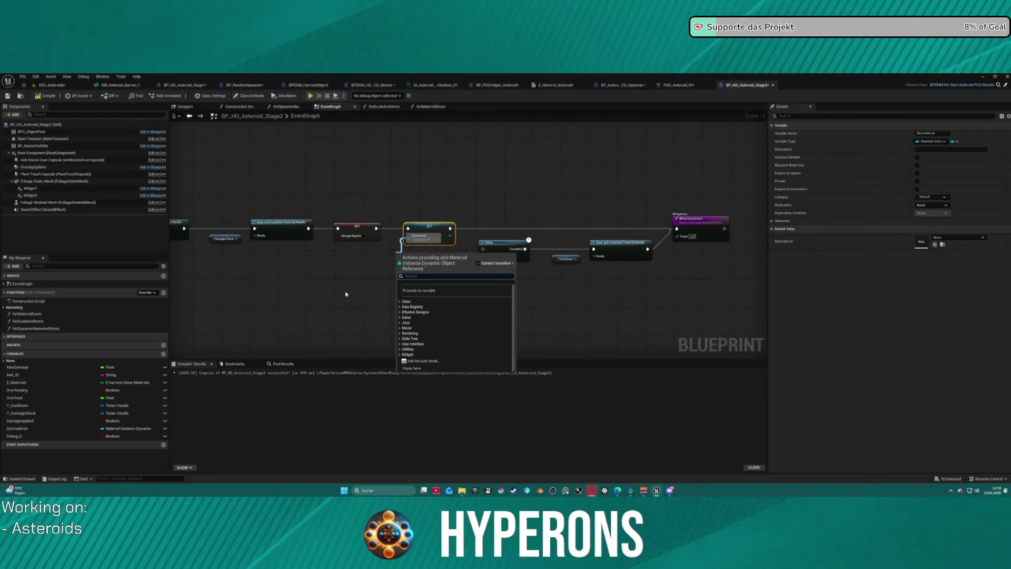
left_click(446, 195)
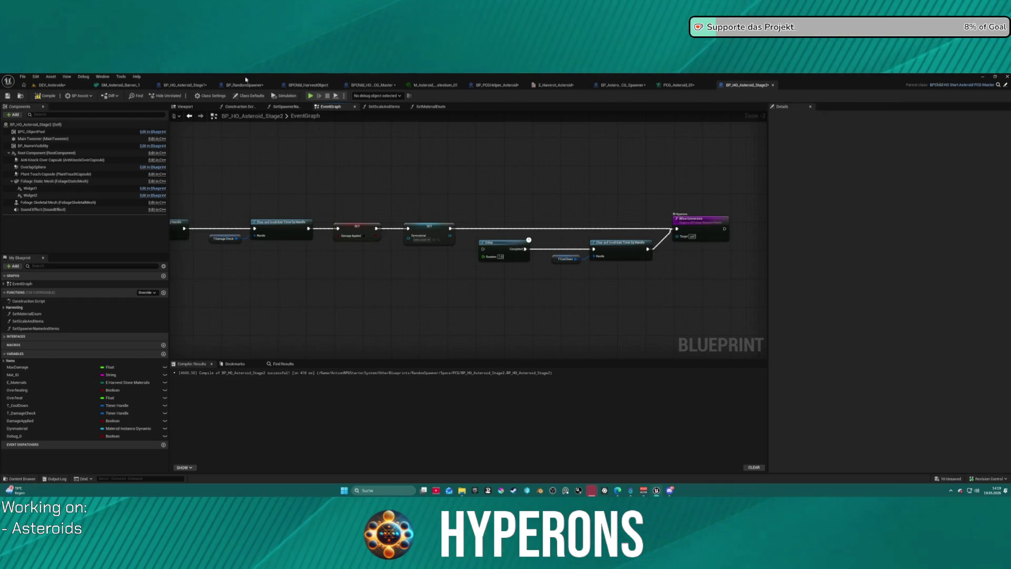
left_click(184, 85)
- Review BP_HO_Asteroid_Stage1's timer-clearing, Set Scalar Parameter Value and FInterp nodes
scroll(525, 273, "up", 3)
left_click_drag(526, 273, 519, 328)
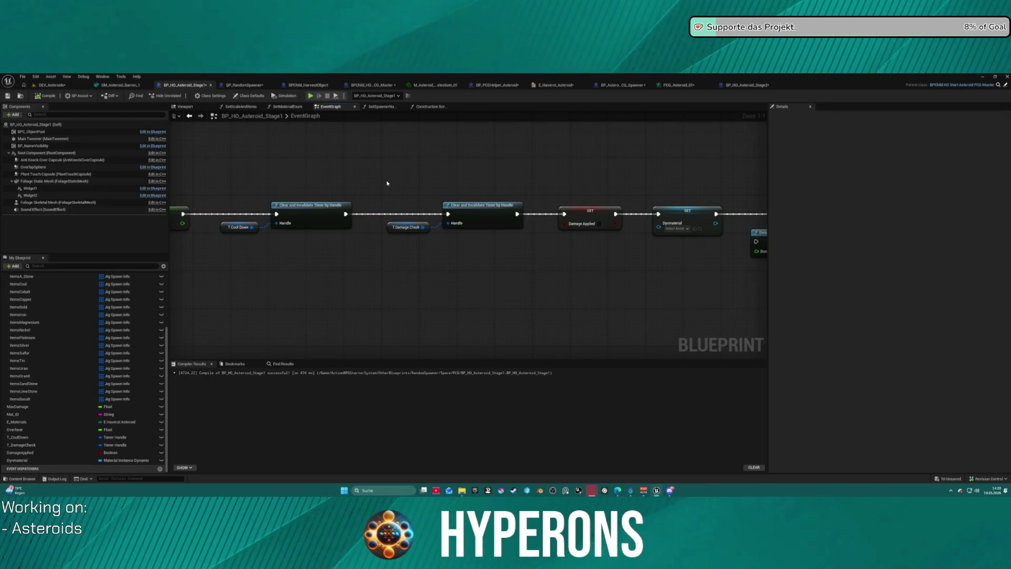
left_click_drag(400, 269, 674, 299)
scroll(605, 289, "down", 5)
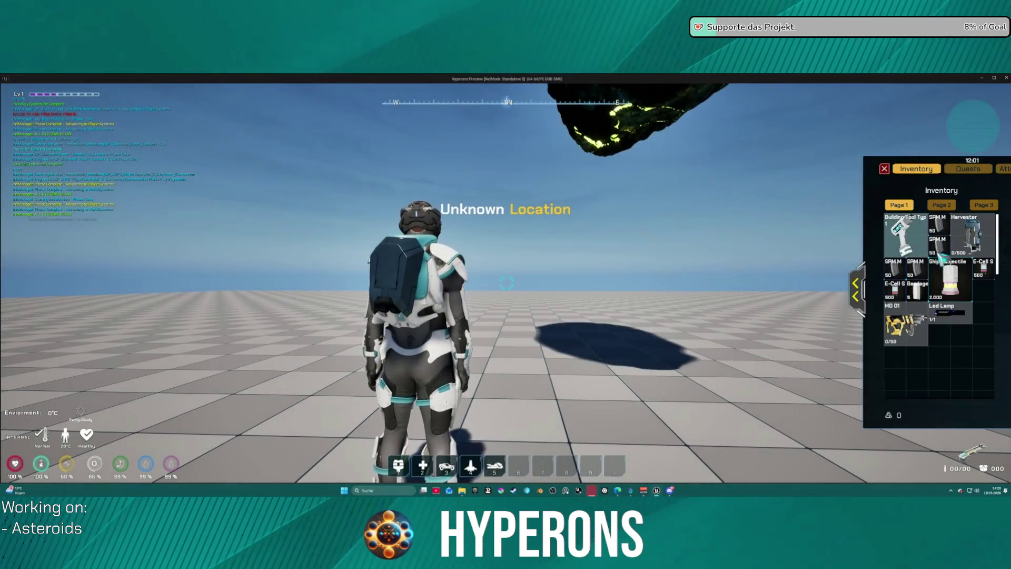
- Fire the Harvester at the asteroid to heat it red, then stop the first play test
key("i")
left_click(507, 283)
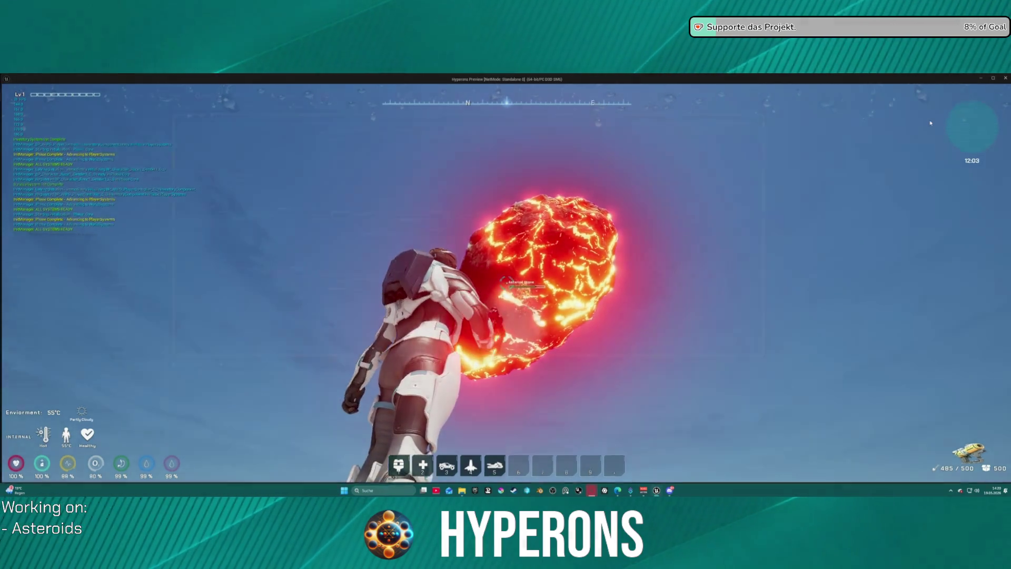
key("Escape")
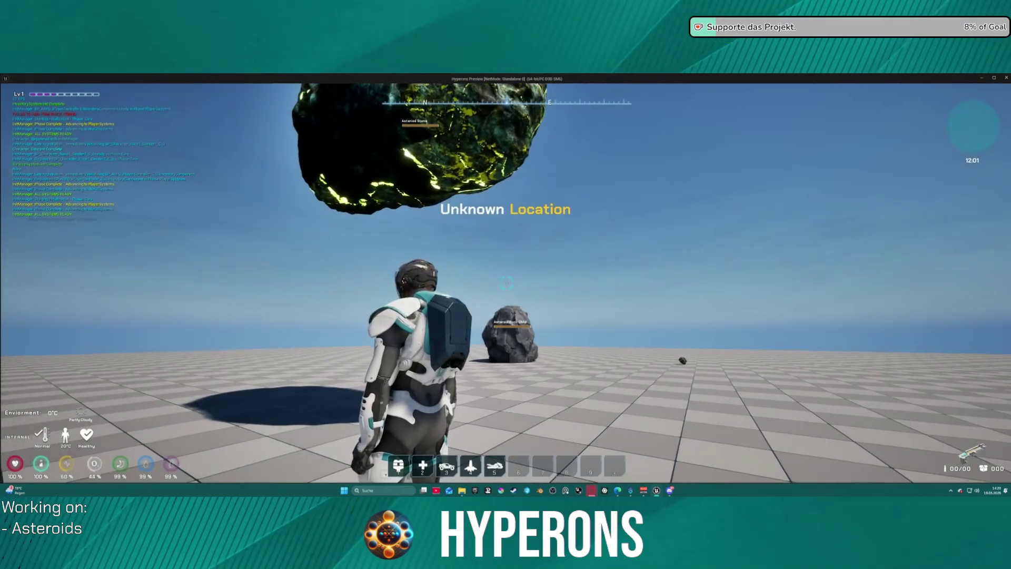
- In a second run, reload the Harvester and beam an asteroid red-hot before ending play
key("i")
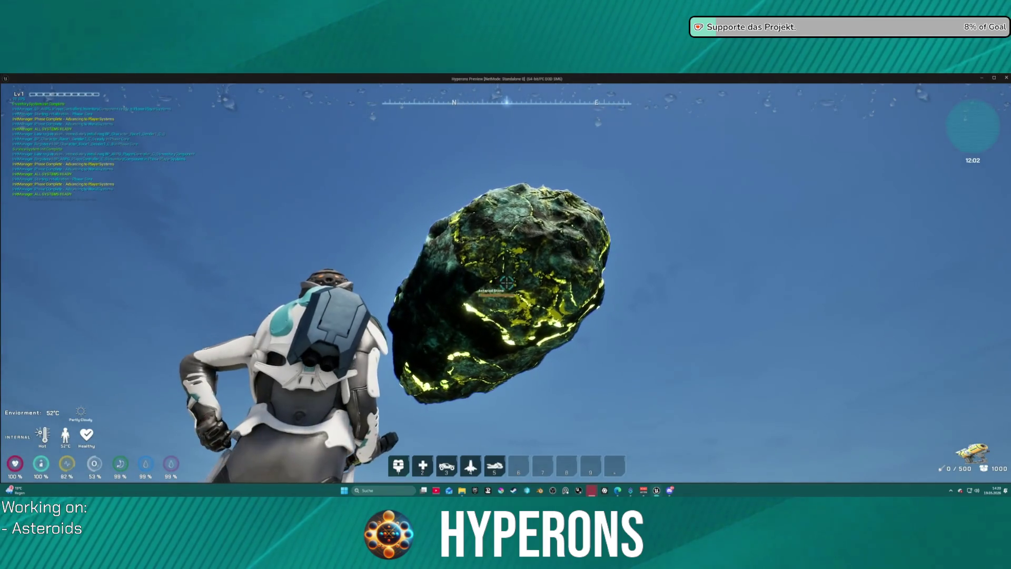
key("r")
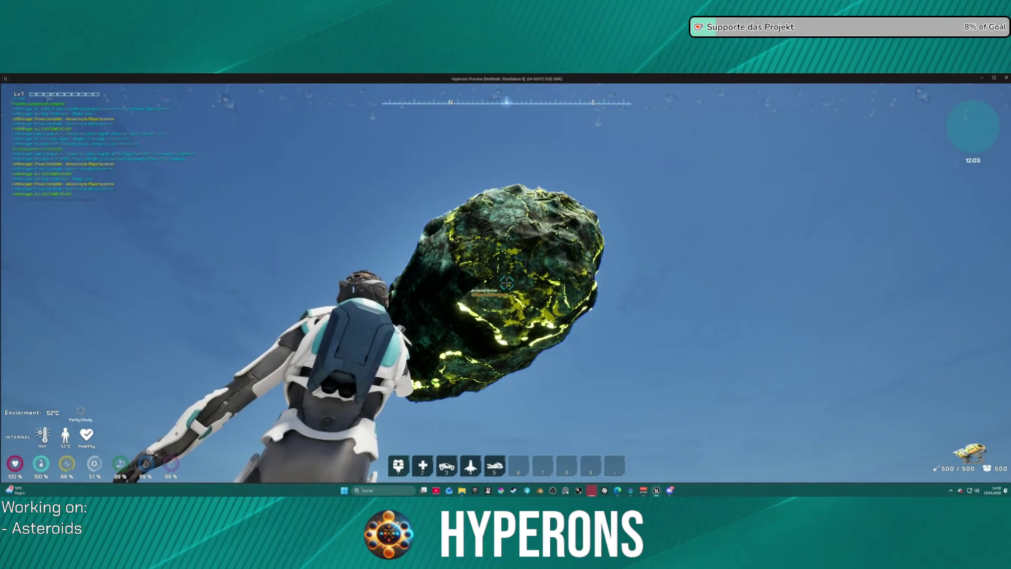
left_click(506, 283)
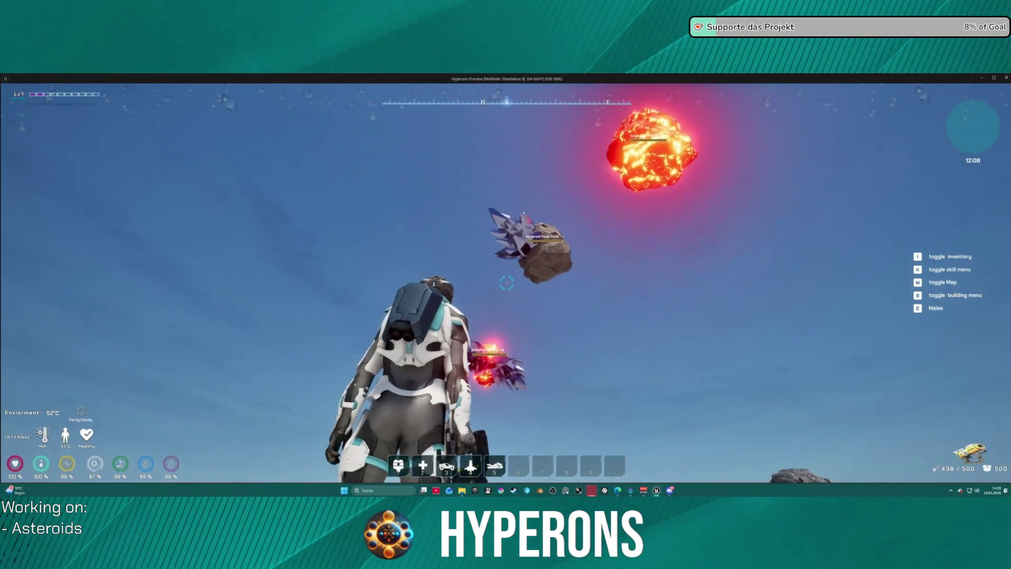
key("Escape")
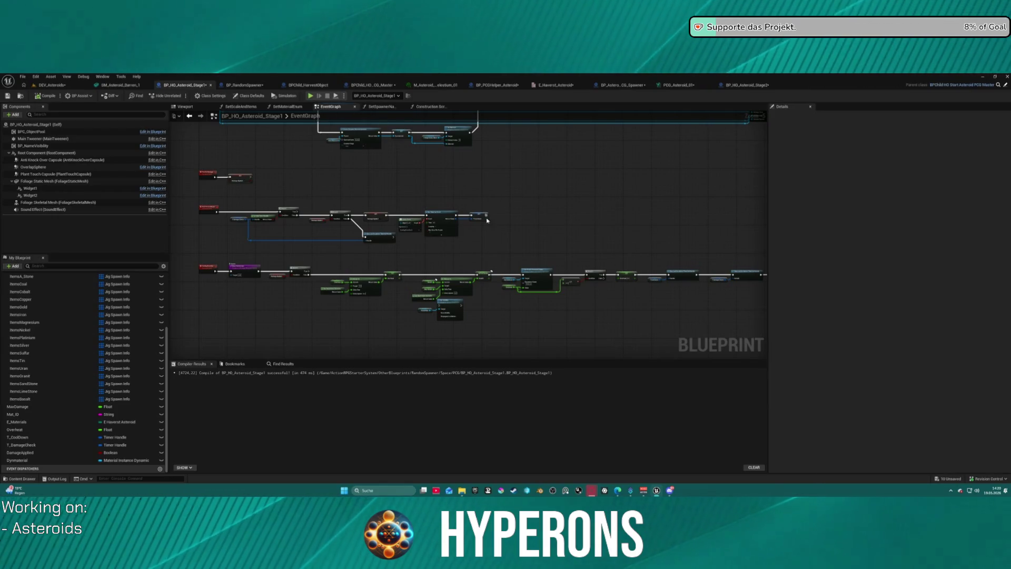
- Frame the Branch and FInterp section of the graph and inspect the Overheat variable's details
mouse_move(498, 228)
left_mouse_down()
mouse_move(546, 235)
mouse_move(478, 273)
mouse_move(500, 301)
mouse_move(419, 216)
mouse_move(421, 284)
mouse_move(463, 216)
mouse_move(544, 216)
mouse_move(519, 254)
left_mouse_up()
scroll(520, 254, "up", 5)
left_click_drag(457, 280, 767, 270)
mouse_move(630, 221)
left_mouse_down()
mouse_move(677, 235)
mouse_move(421, 305)
mouse_move(235, 304)
left_mouse_up()
mouse_move(216, 306)
left_mouse_down()
mouse_move(70, 310)
mouse_move(652, 305)
mouse_move(630, 309)
mouse_move(631, 337)
left_mouse_up()
scroll(251, 253, "down", 5)
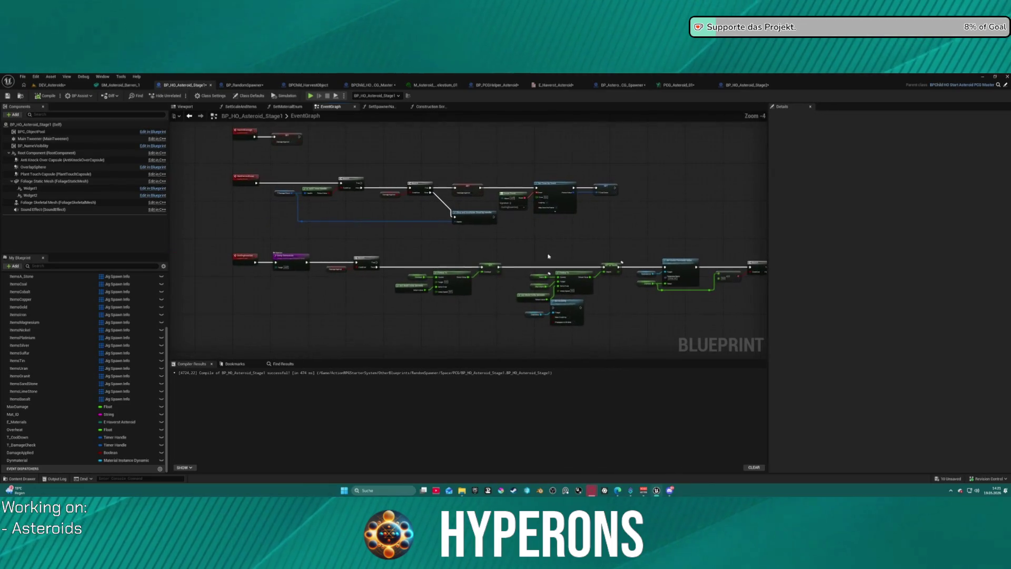
left_click_drag(250, 252, 500, 278)
key("Home")
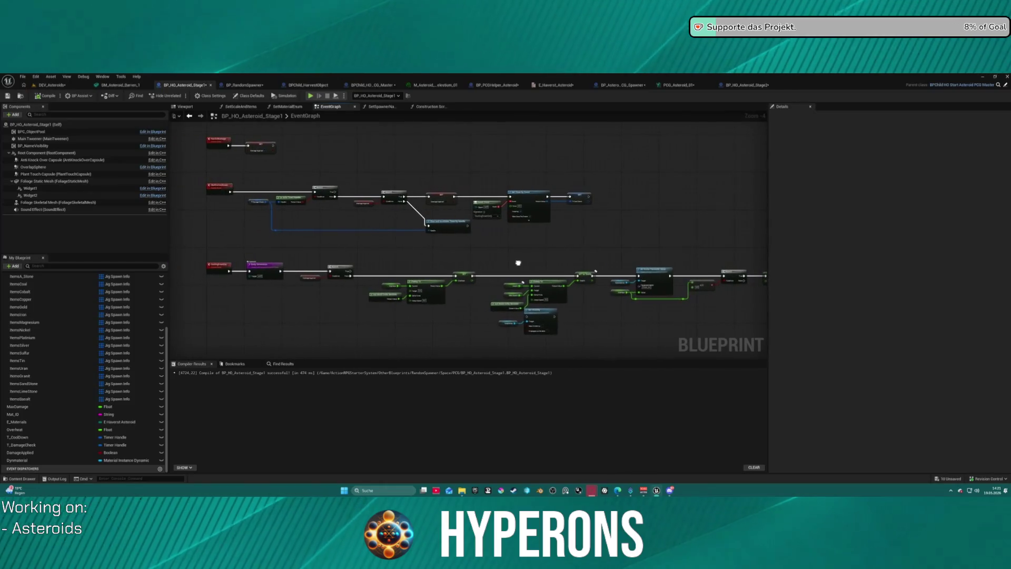
left_click_drag(520, 263, 432, 266)
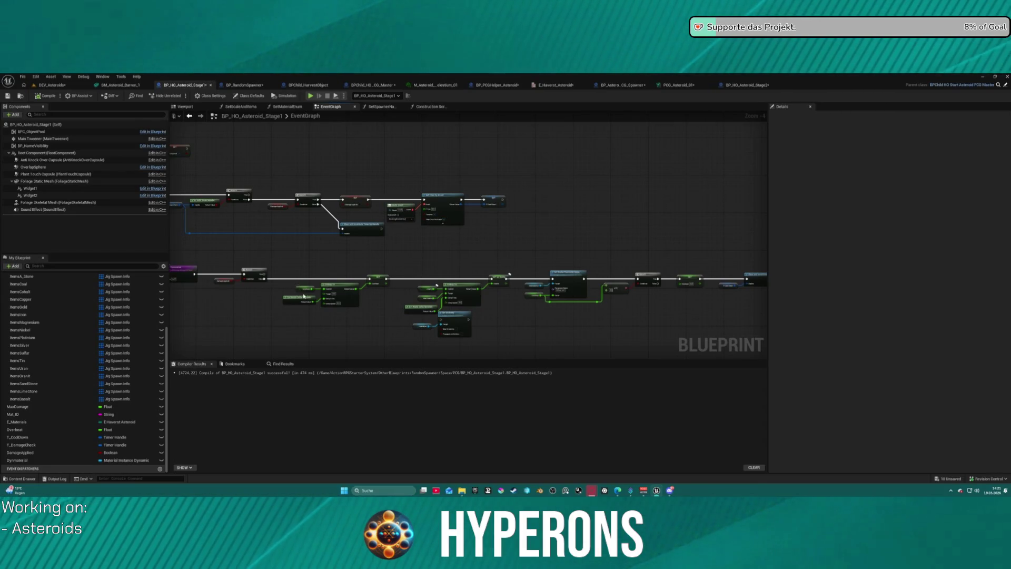
left_click(305, 289)
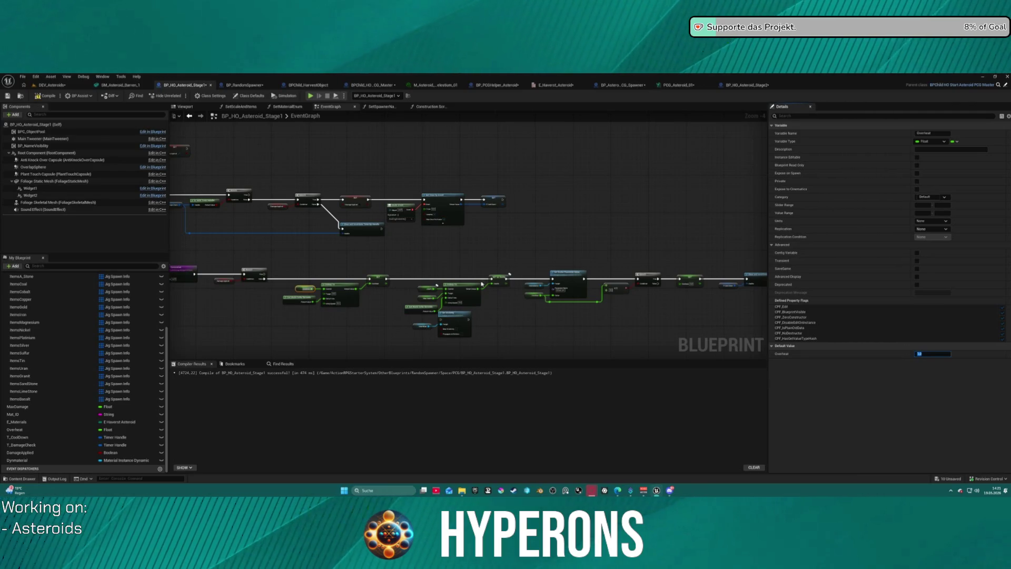
scroll(348, 286, "up", 4)
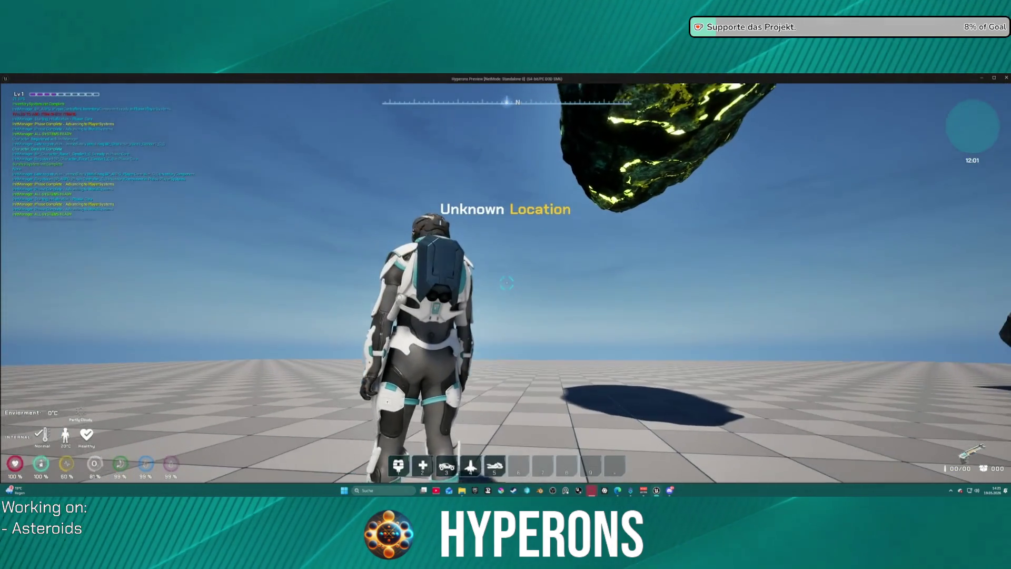
- Close the game preview and inspect the Overheat variable in BP_HO_Asteroid_Stage2's graph
key("Escape")
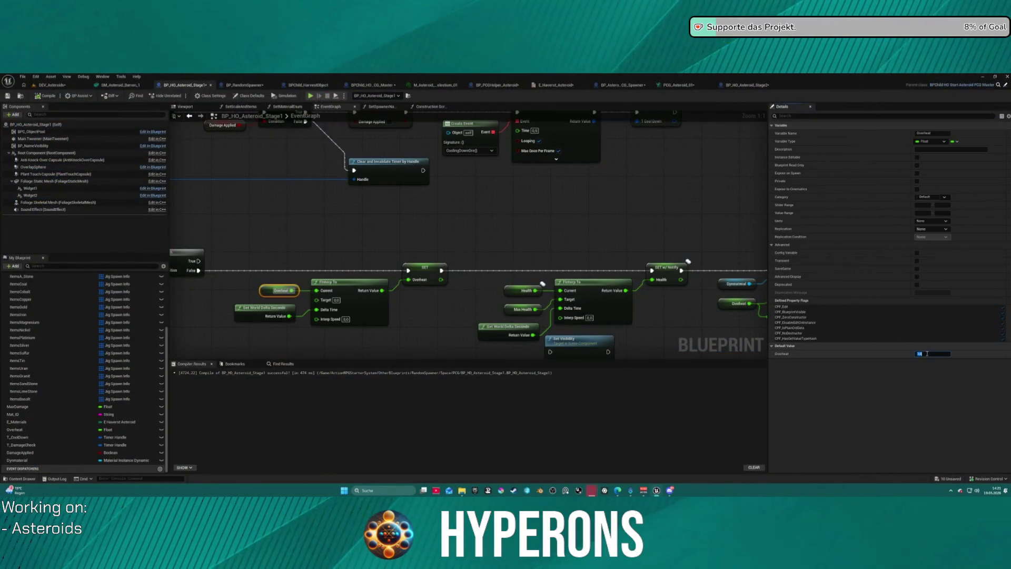
left_click(595, 168)
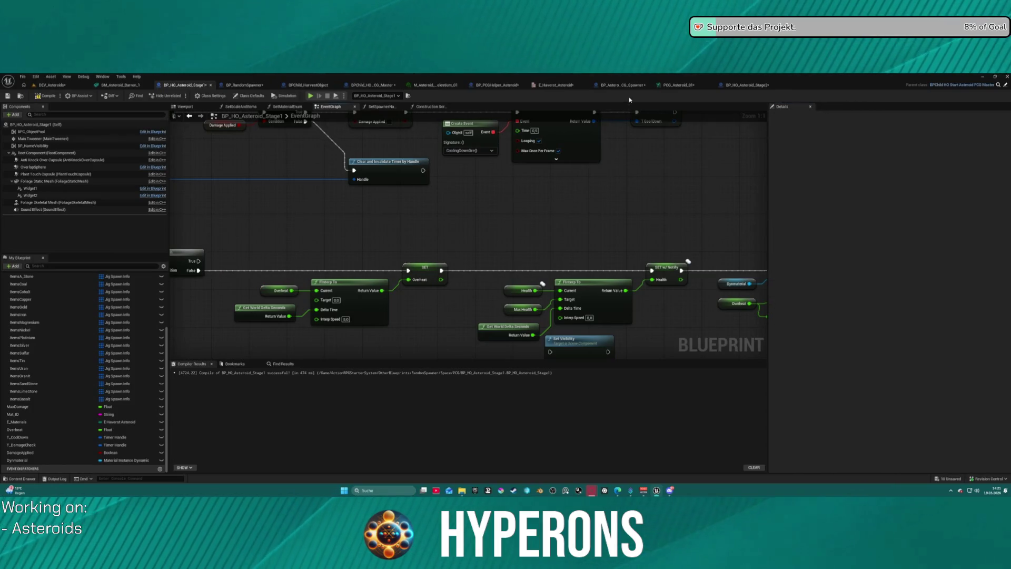
left_click(740, 85)
scroll(689, 201, "down", 3)
scroll(435, 195, "up", 5)
left_click(313, 281)
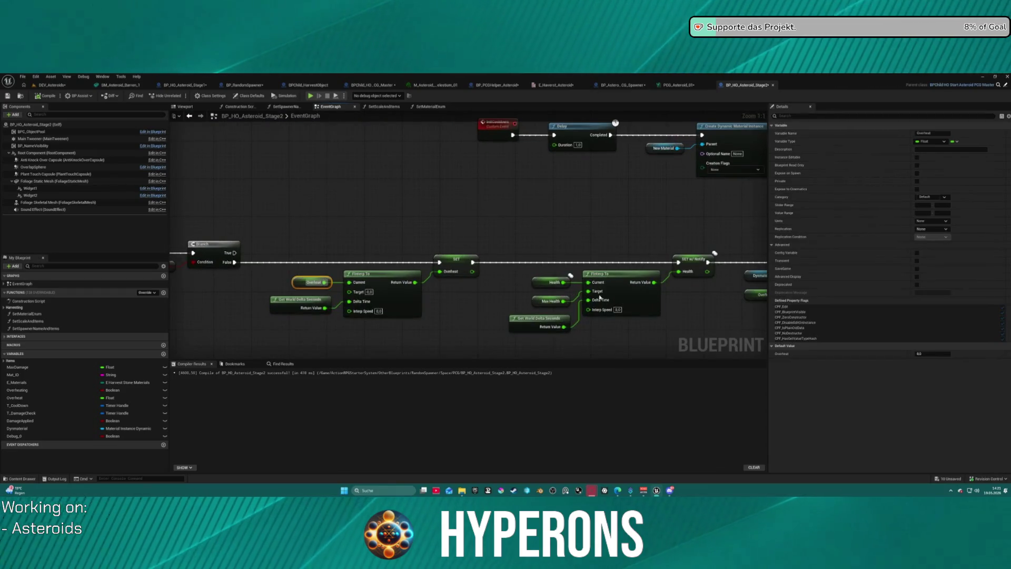
left_click(510, 219)
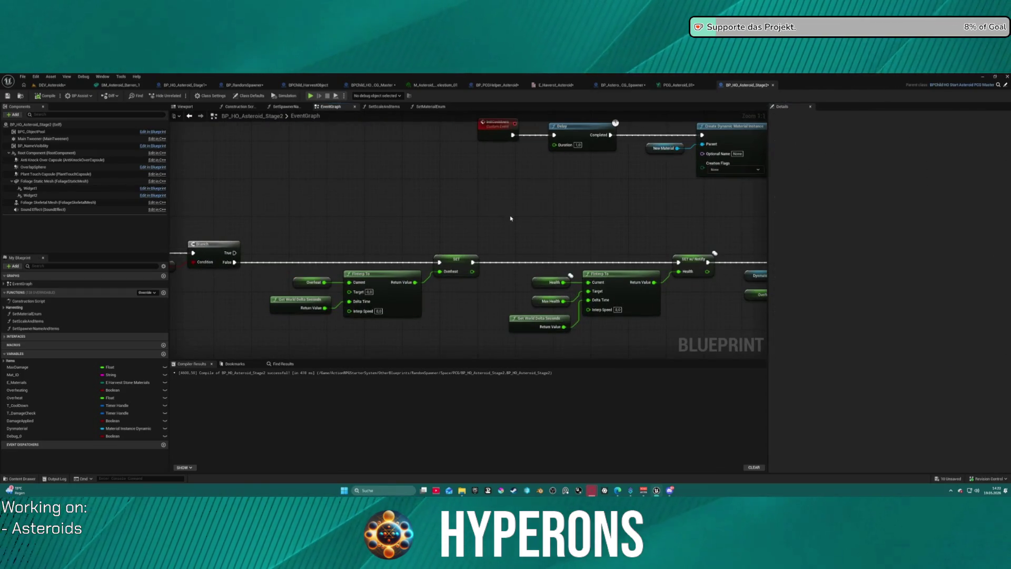
scroll(459, 236, "down", 1)
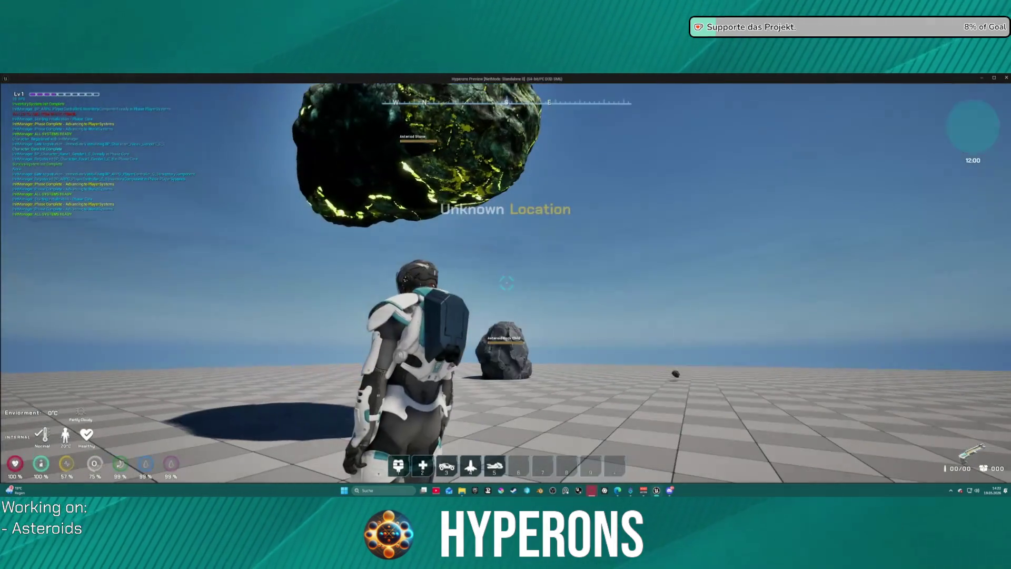
- Toggle the inventory, fly up, shoot the asteroid until it glows red, then stop the game
key("i")
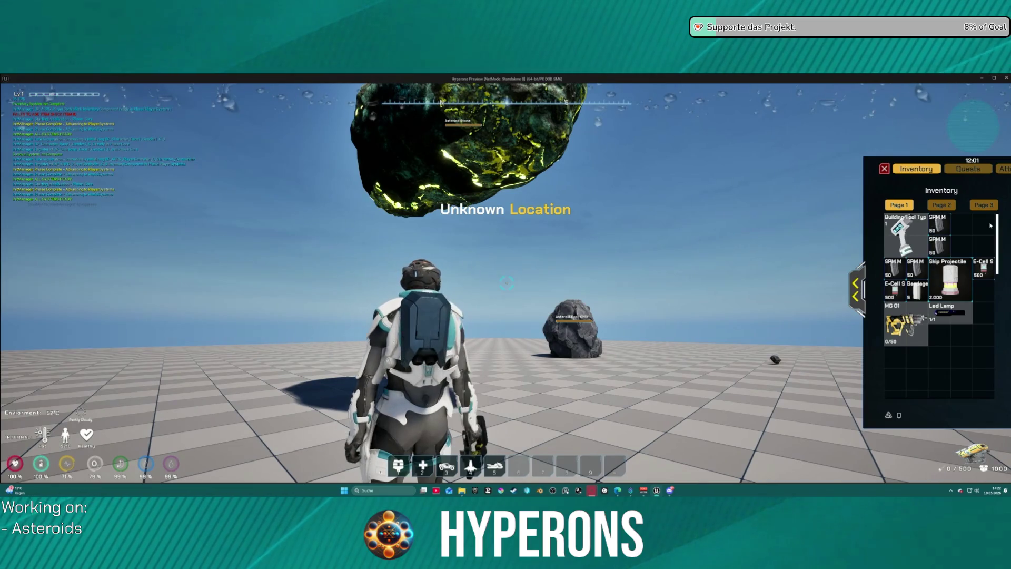
key("i")
key("space")
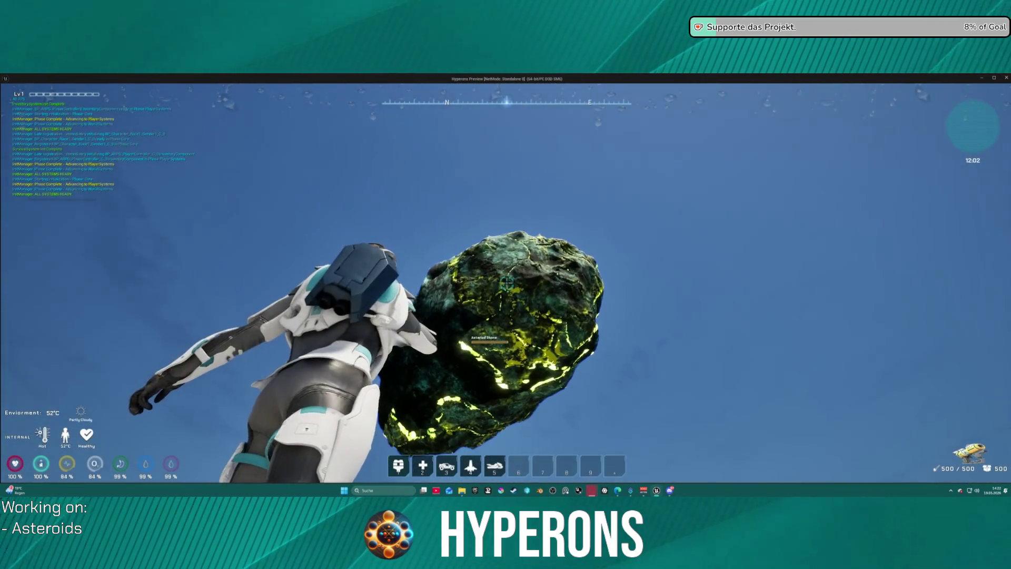
left_click(507, 283)
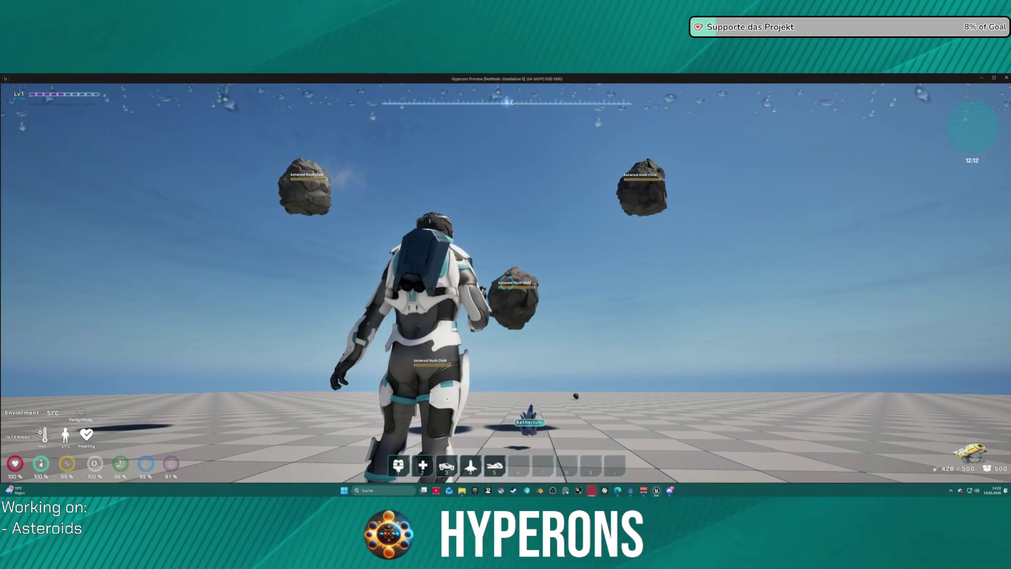
key("Escape")
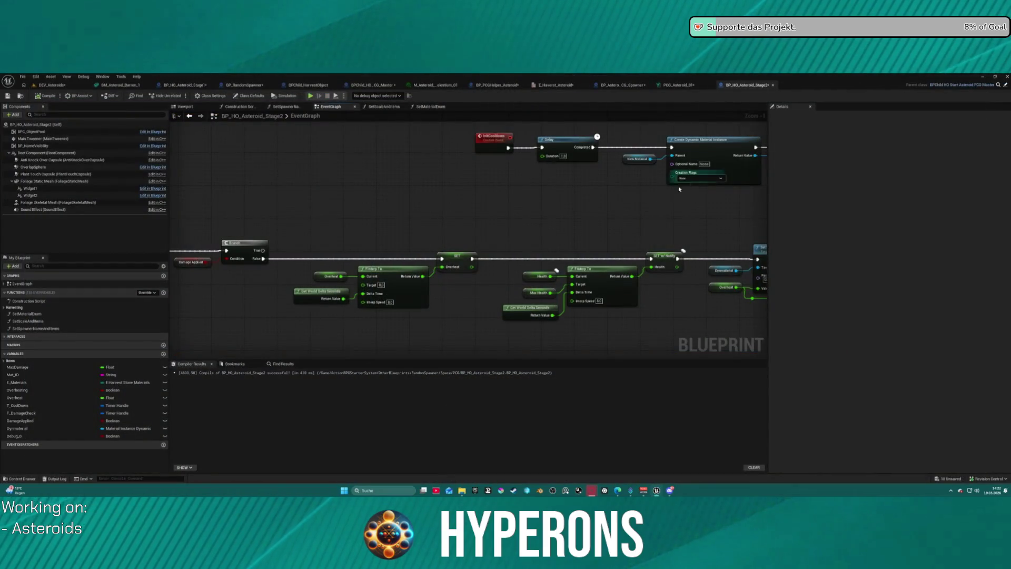
- Add a Dynmaterial getter next to the material nodes and convert it to a Validated Get
scroll(428, 221, "down", 4)
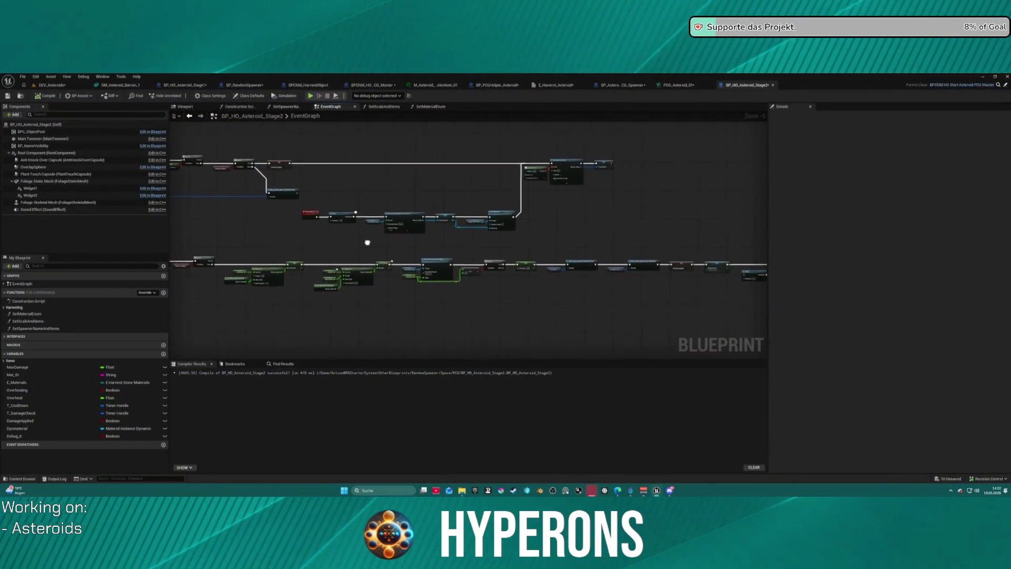
scroll(376, 241, "up", 5)
scroll(315, 211, "down", 4)
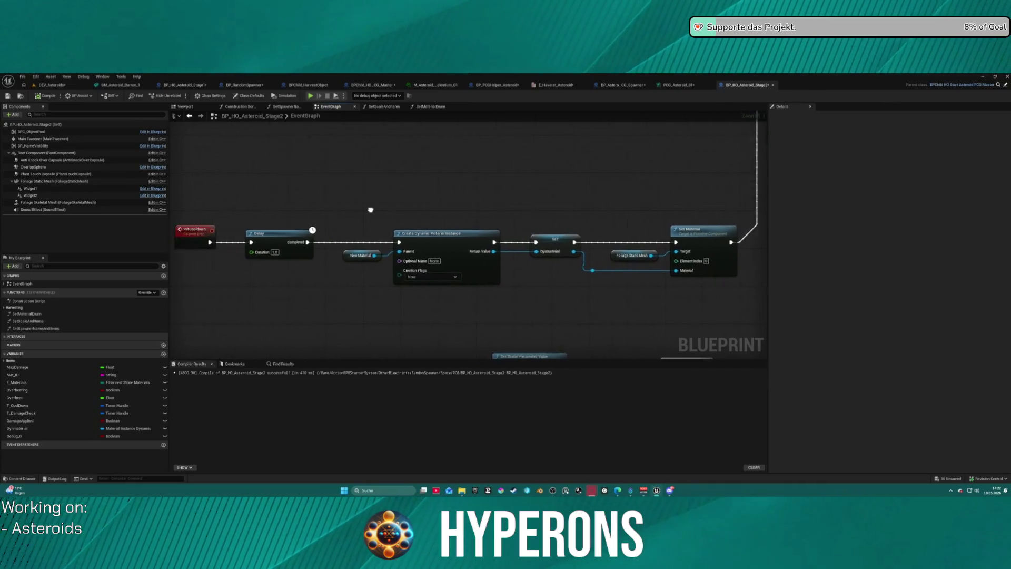
left_click_drag(462, 184, 443, 222)
scroll(444, 222, "up", 1)
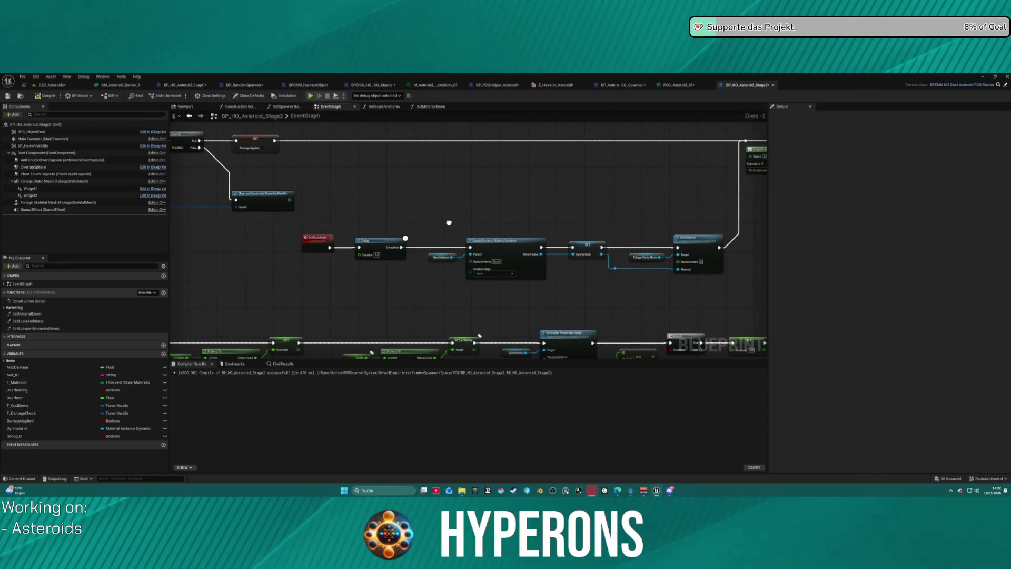
scroll(448, 223, "up", 1)
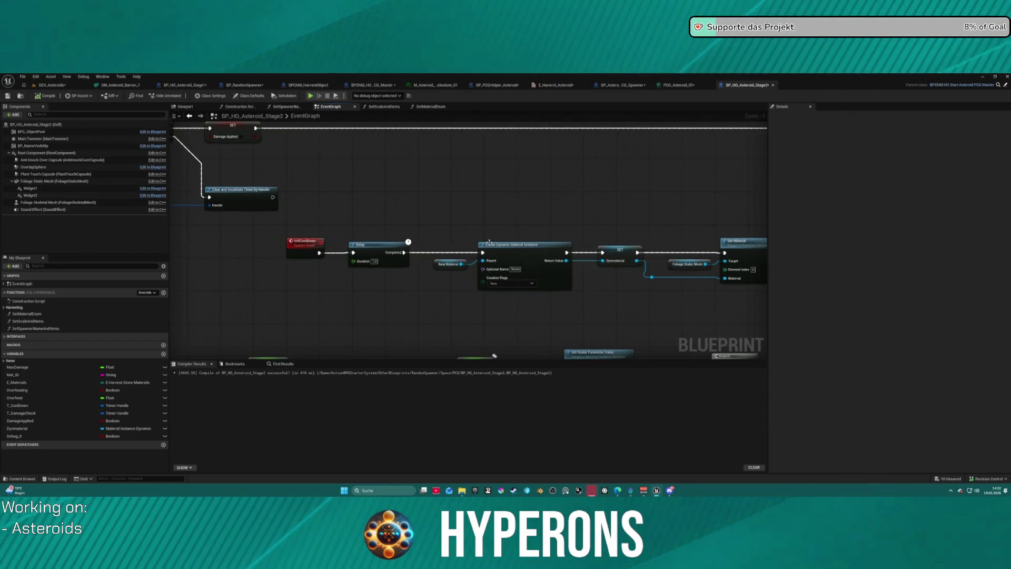
left_click_drag(30, 429, 420, 218)
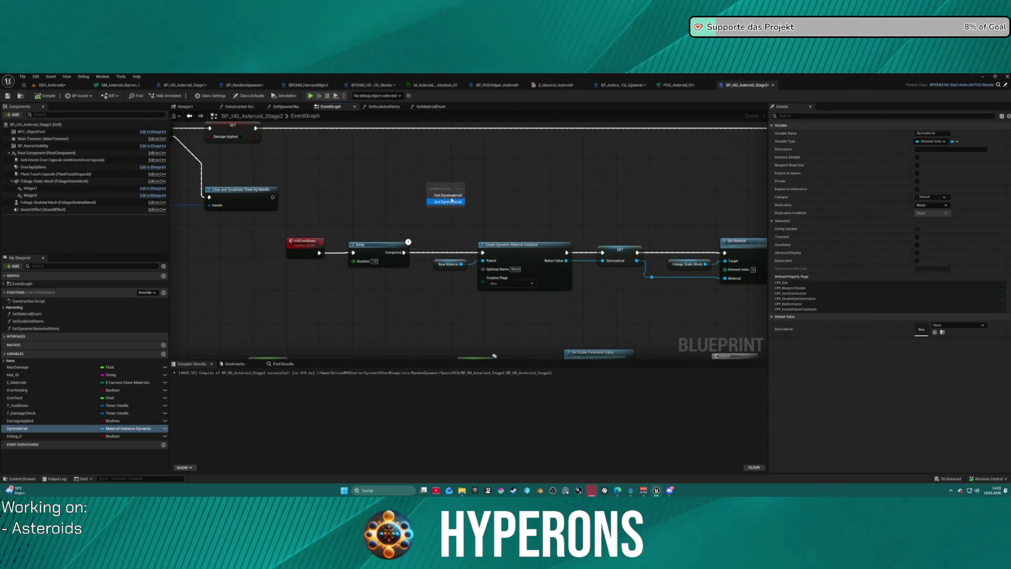
left_click(448, 195)
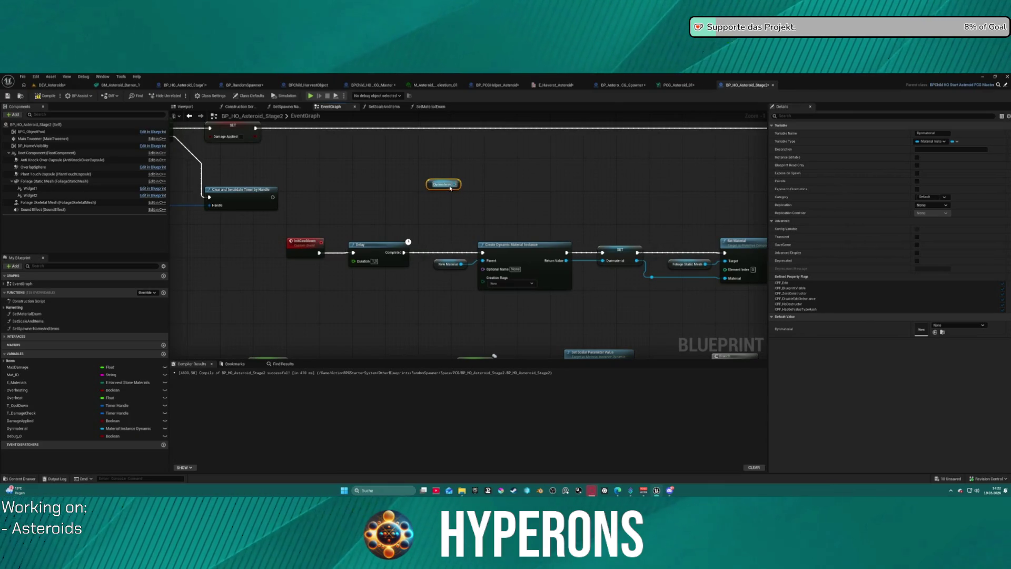
right_click(449, 187)
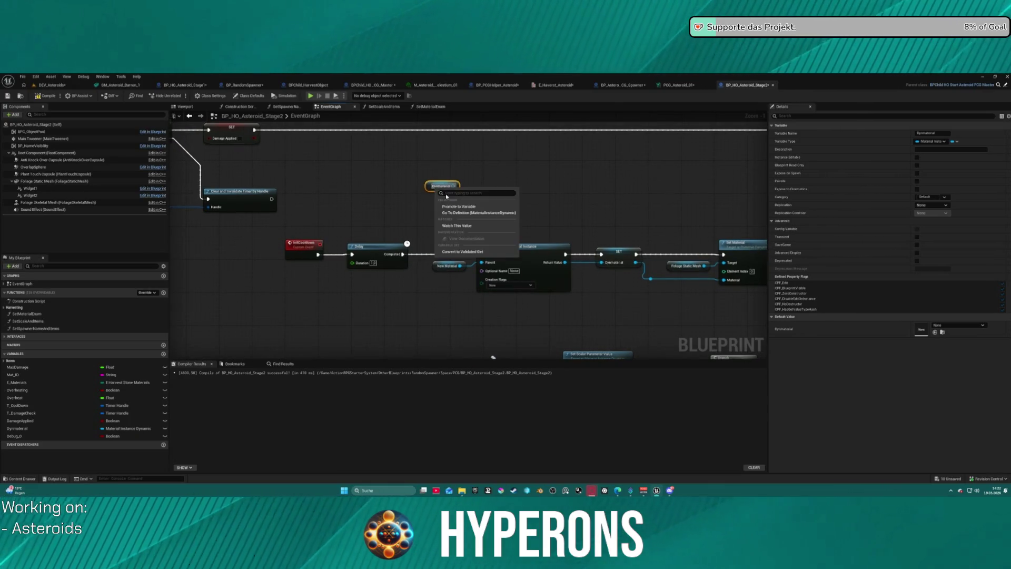
left_click(479, 252)
- Wire Delay→Is Valid→Create Dynamic Material Instance, and route Is Not Valid into Set Timer by Event
mouse_move(431, 192)
left_mouse_down()
mouse_move(432, 251)
mouse_move(404, 254)
left_mouse_up()
left_click_drag(466, 192, 480, 214)
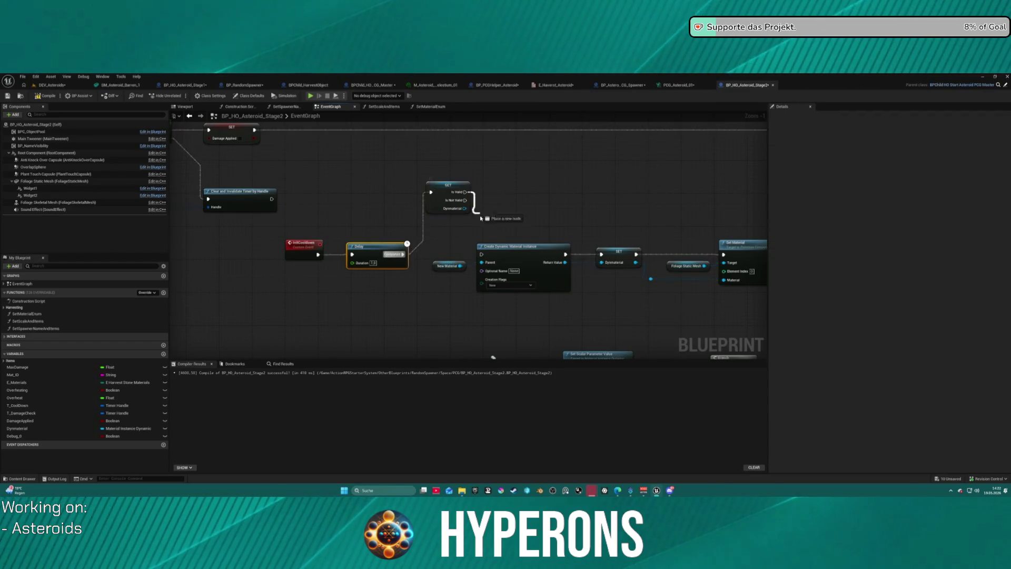
left_click_drag(482, 258, 482, 257)
mouse_move(445, 207)
left_mouse_down()
mouse_move(441, 248)
mouse_move(606, 248)
mouse_move(816, 217)
mouse_move(512, 260)
left_mouse_up()
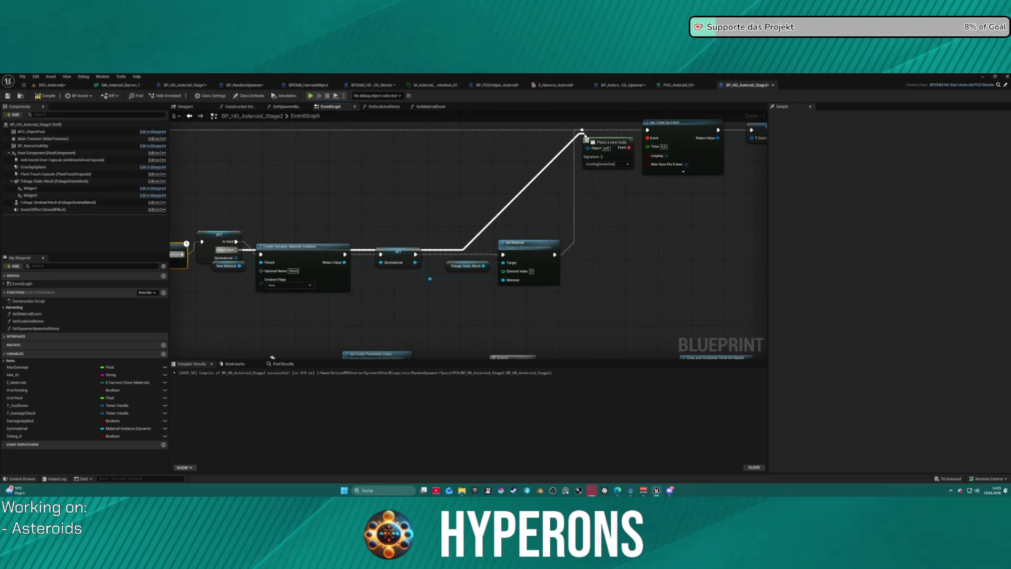
left_click_drag(583, 133, 582, 130)
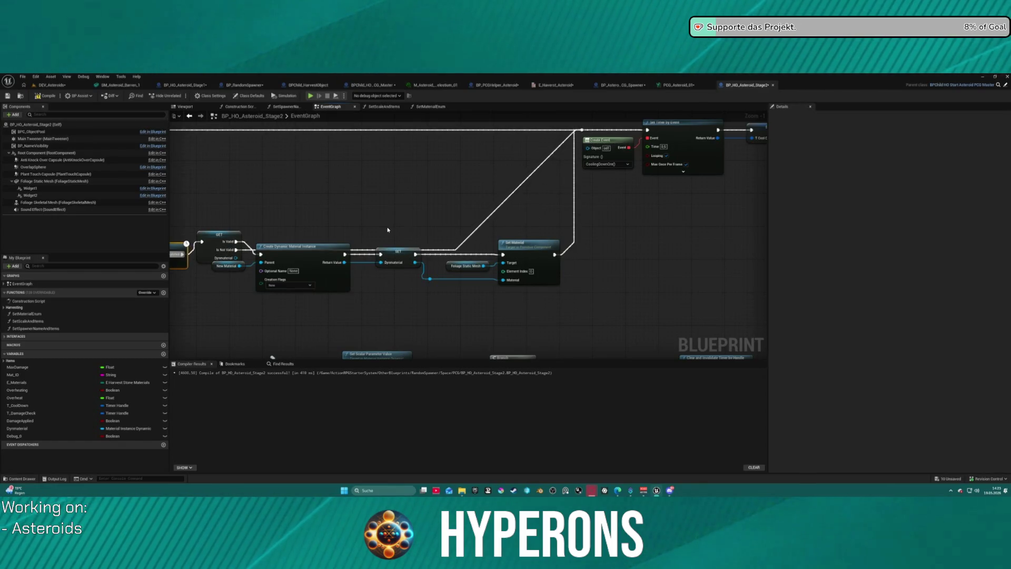
scroll(388, 229, "down", 5)
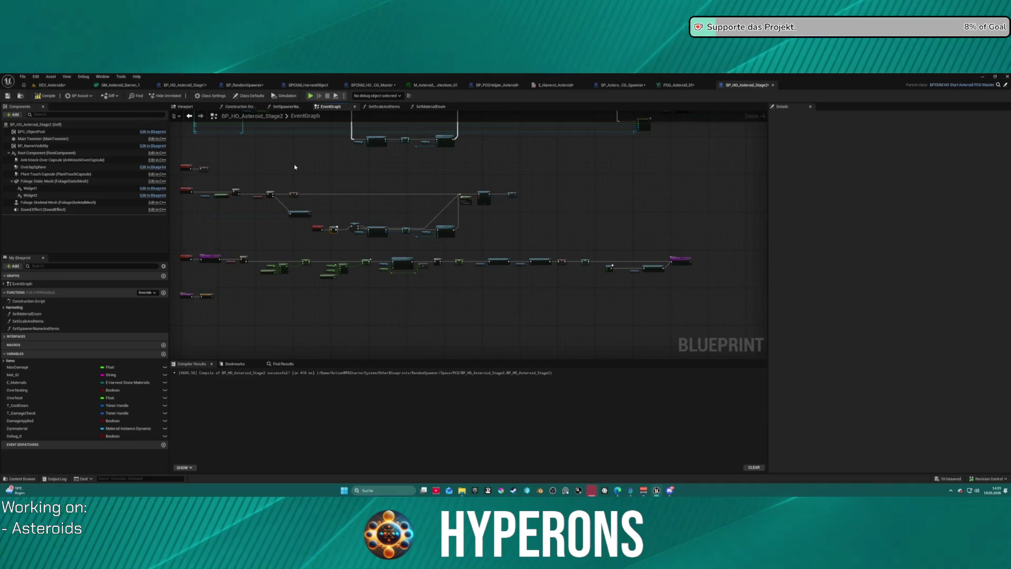
scroll(327, 156, "up", 5)
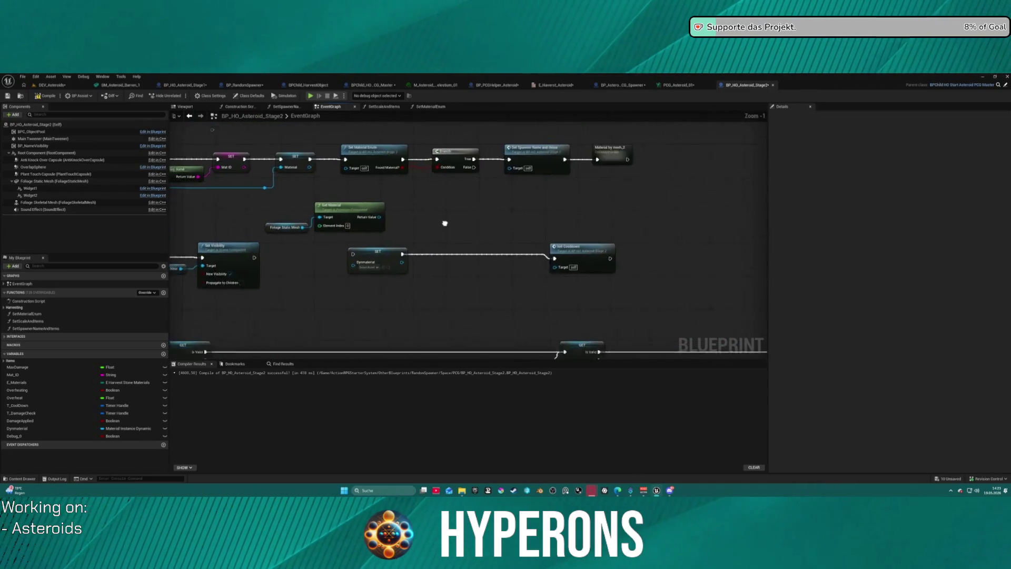
scroll(505, 237, "down", 3)
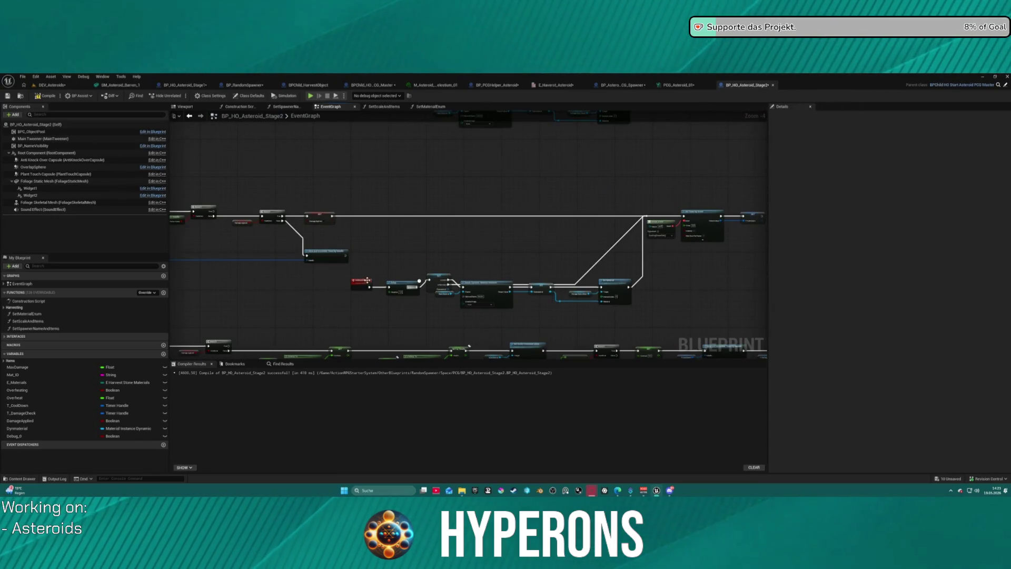
- Paste the copied material creation chain and make Set Material trigger Init Cooldown
left_click_drag(370, 288, 580, 211)
left_click_drag(648, 218, 648, 219)
left_click_drag(653, 311, 397, 278)
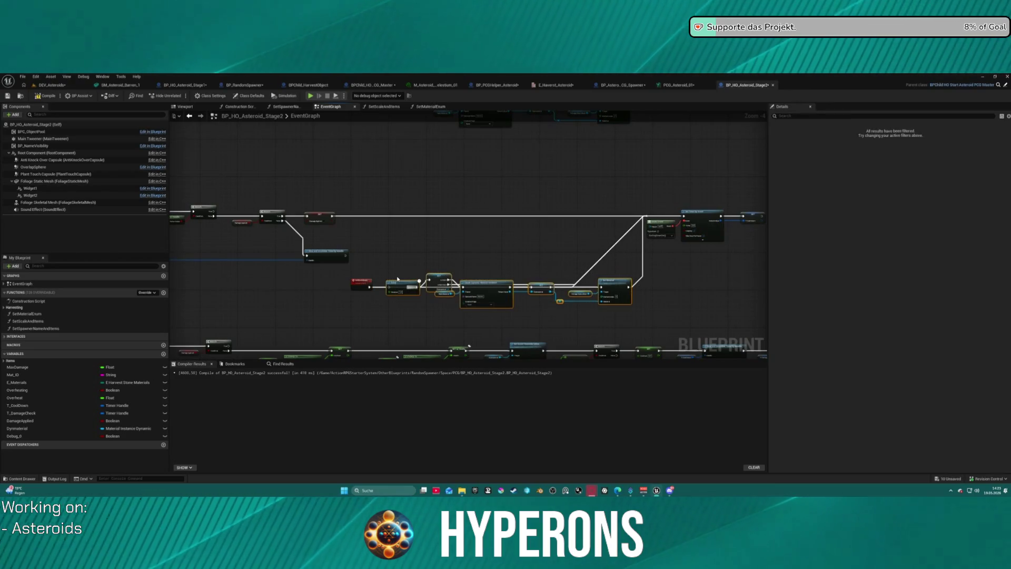
left_click(397, 280)
mouse_move(488, 296)
left_mouse_down()
mouse_move(447, 327)
mouse_move(426, 275)
mouse_move(497, 235)
mouse_move(420, 266)
mouse_move(405, 249)
left_mouse_up()
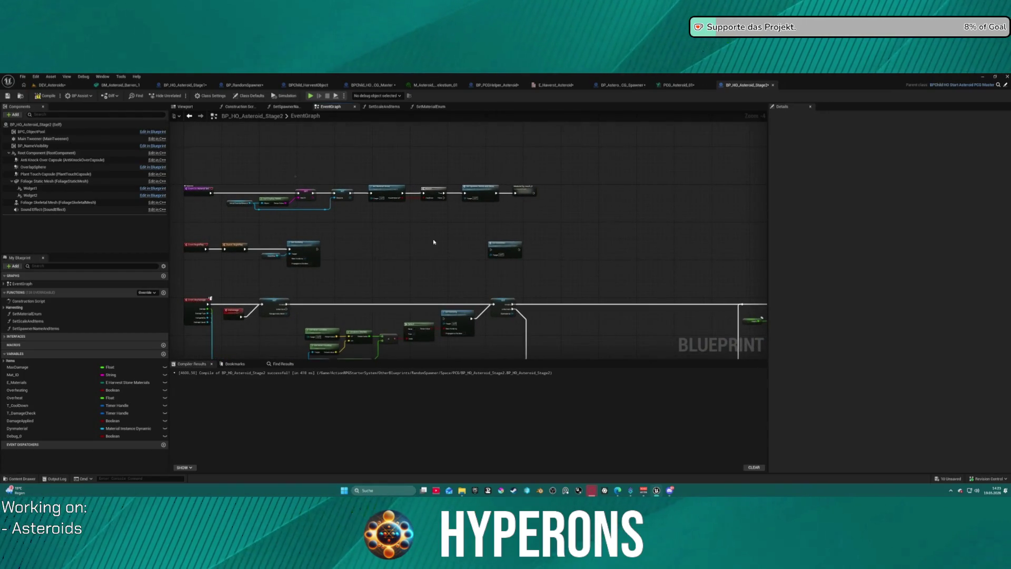
left_click_drag(510, 246, 548, 241)
key("ctrl+v")
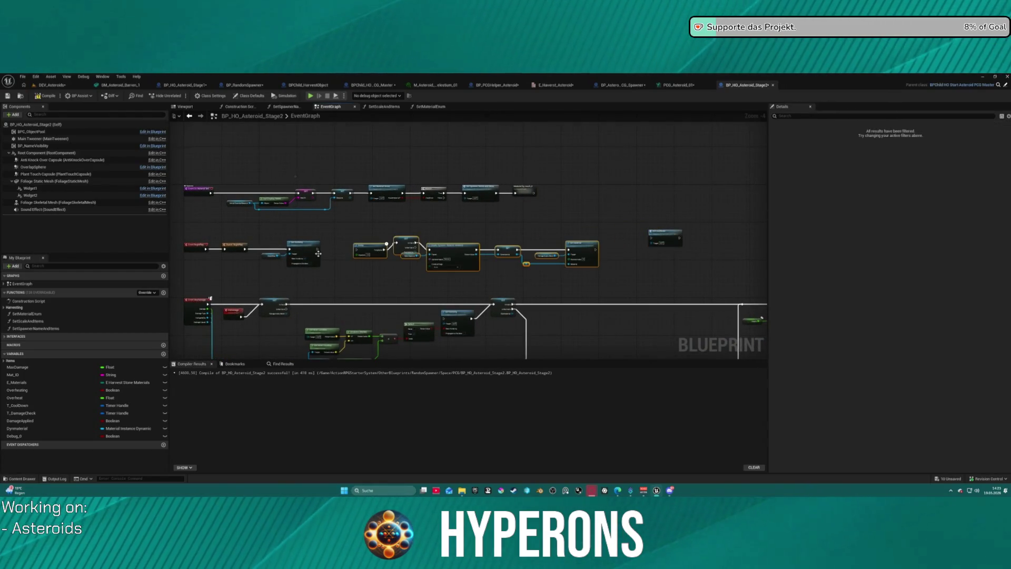
scroll(318, 253, "up", 3)
left_click(323, 245)
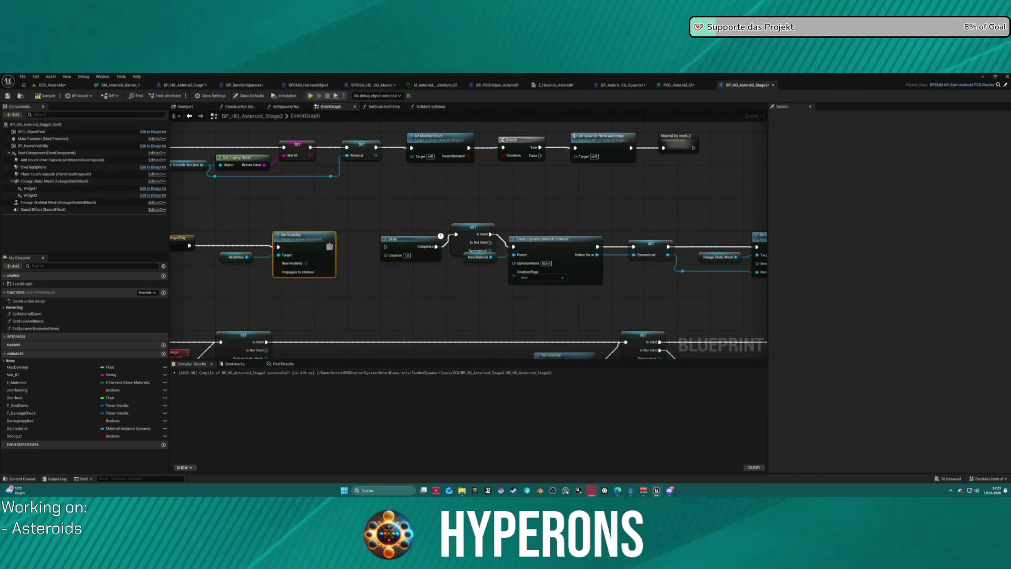
left_click_drag(554, 217, 180, 218)
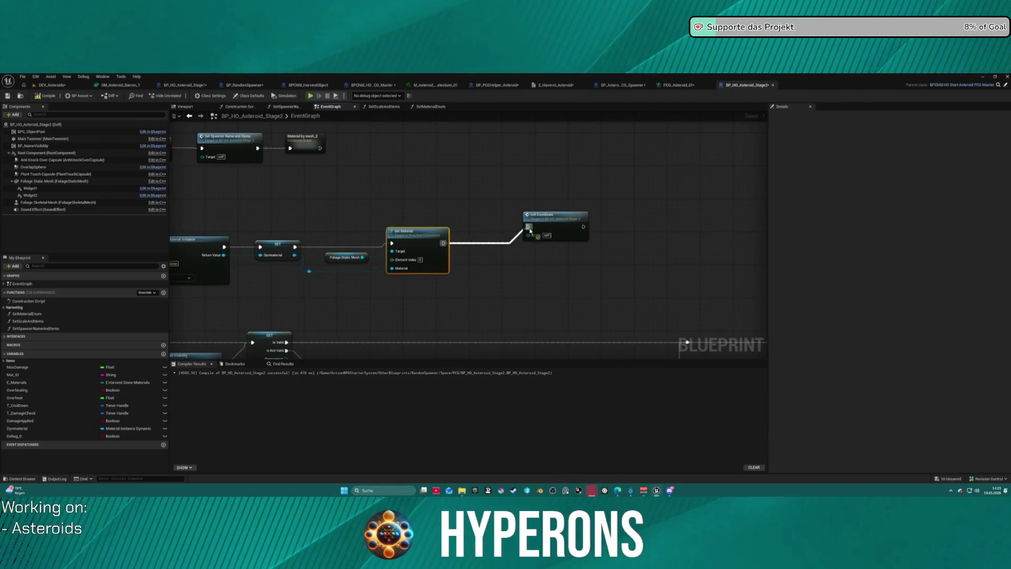
left_click_drag(530, 230, 529, 228)
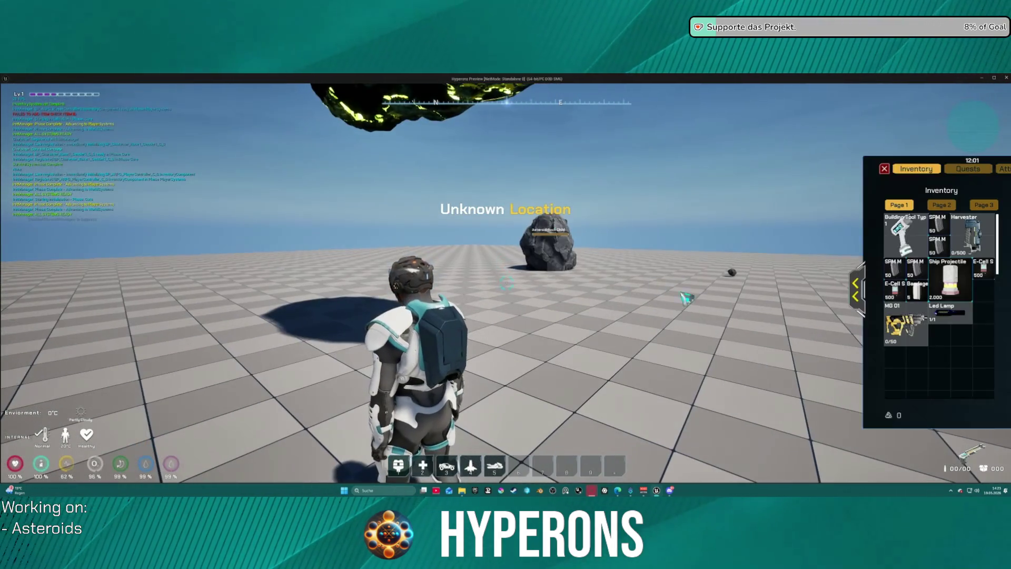
- Equip the Harvester, hold the beam on the floating asteroid until it glows red-hot, then stop
double_click(971, 234)
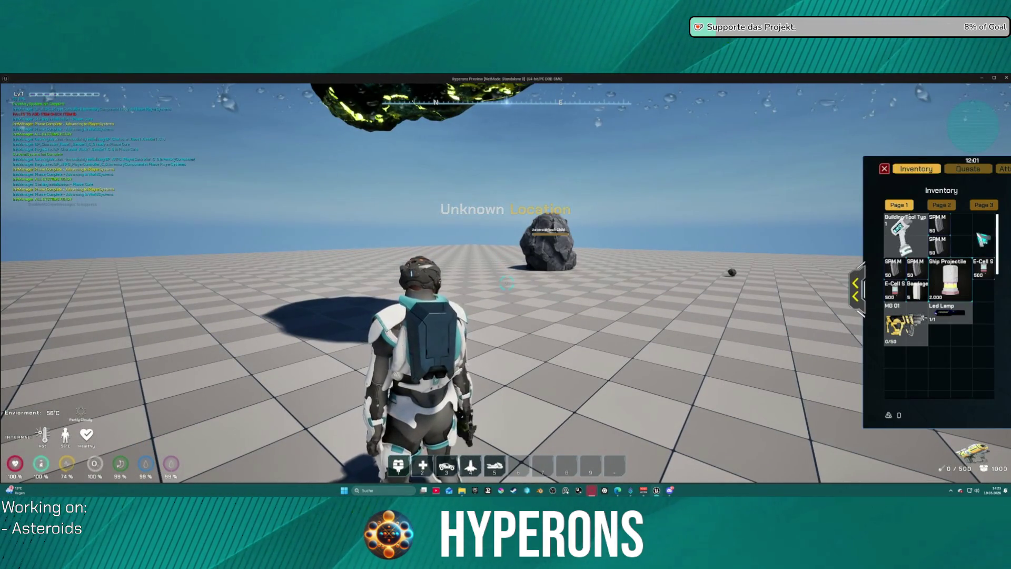
left_click(886, 169)
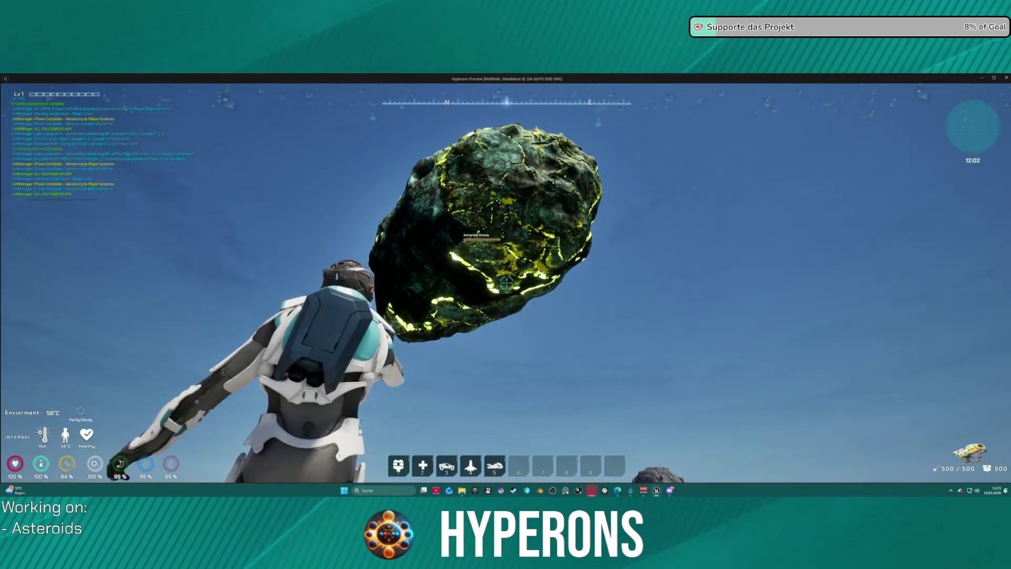
left_click(506, 283)
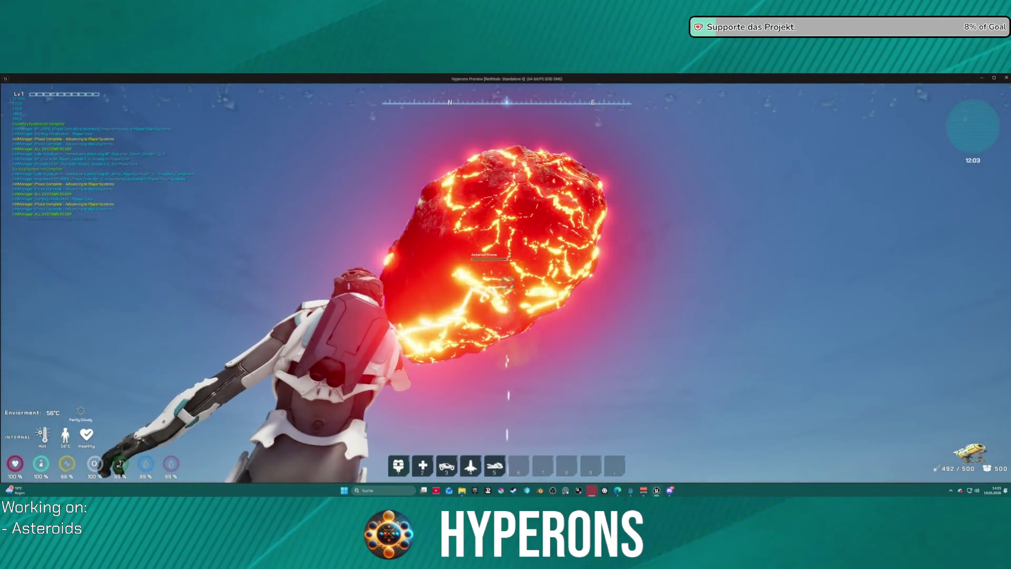
left_click_drag(506, 284, 507, 283)
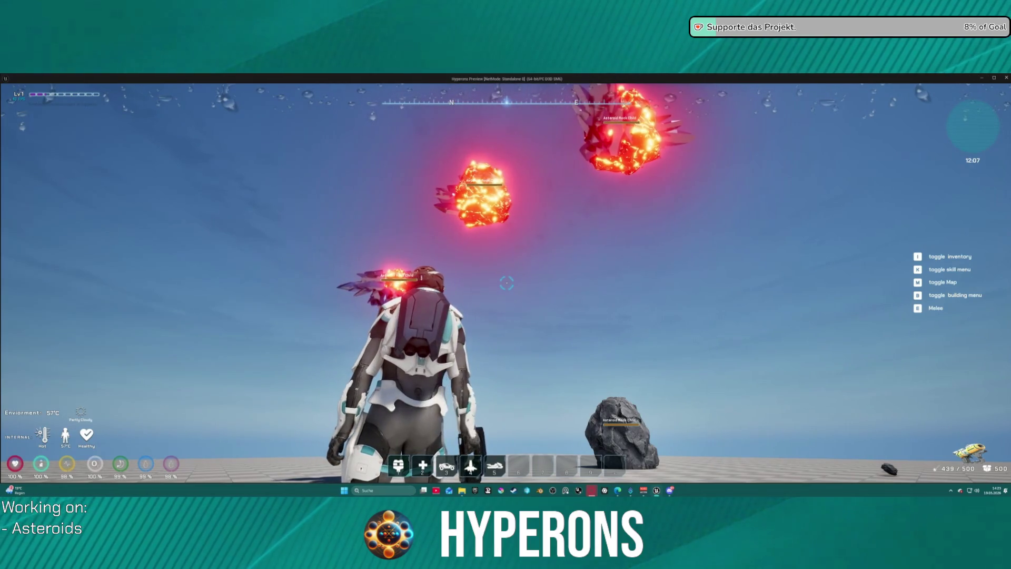
mouse_move(507, 283)
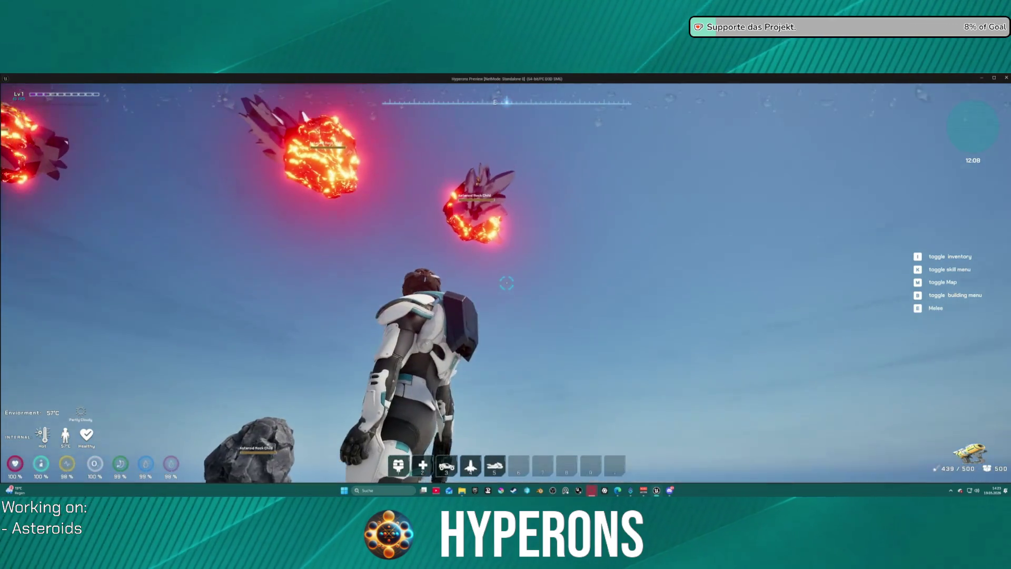
key("Escape")
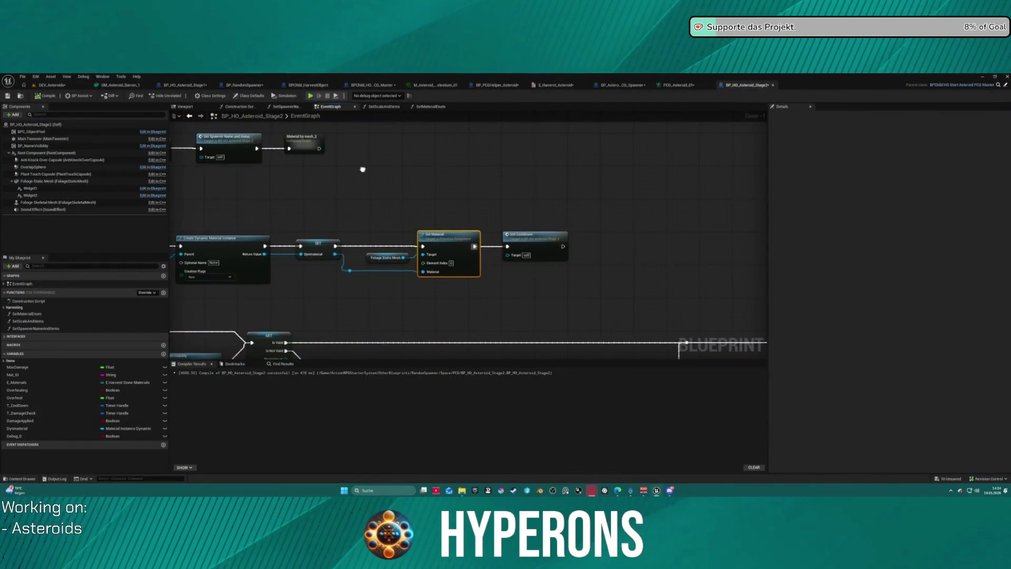
- Inspect the Dynmaterial getter feeding the dynamic material and Set Material nodes
left_click_drag(362, 169, 177, 306)
left_click_drag(600, 243, 395, 237)
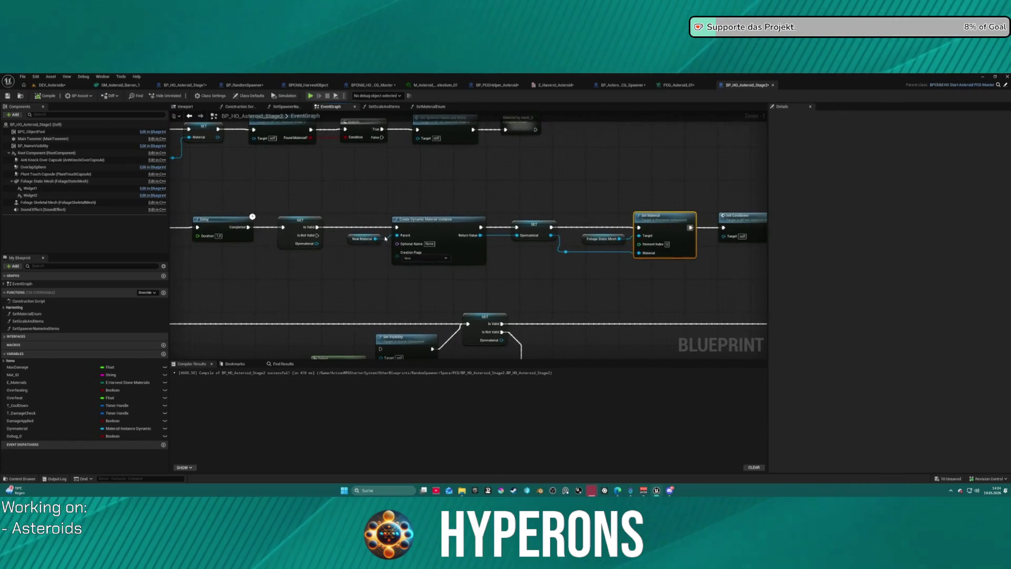
left_click(316, 235)
left_click_drag(732, 237, 688, 237)
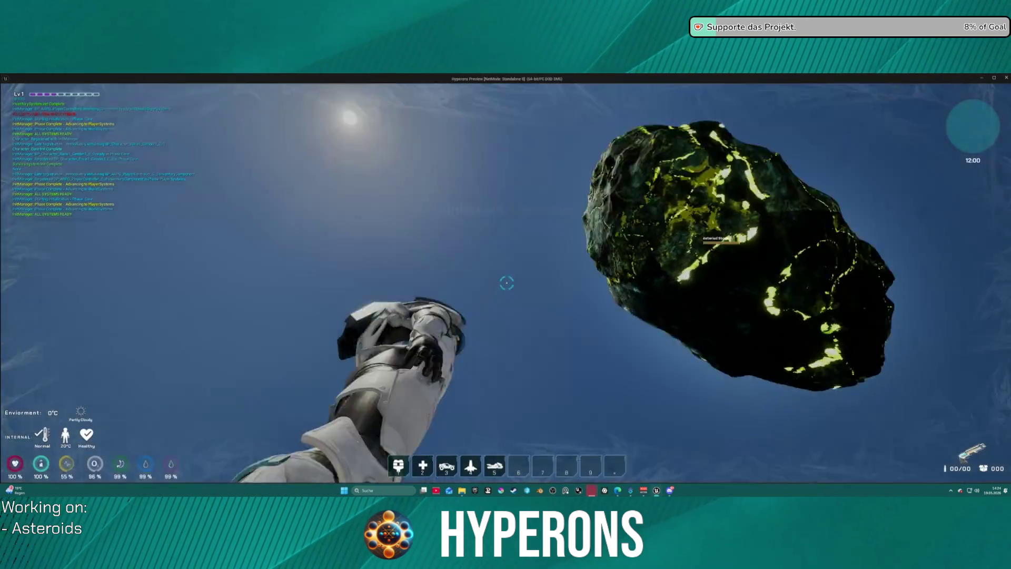
- Replay with the Harvester equipped, heat an asteroid with the beam, then end the test
key("i")
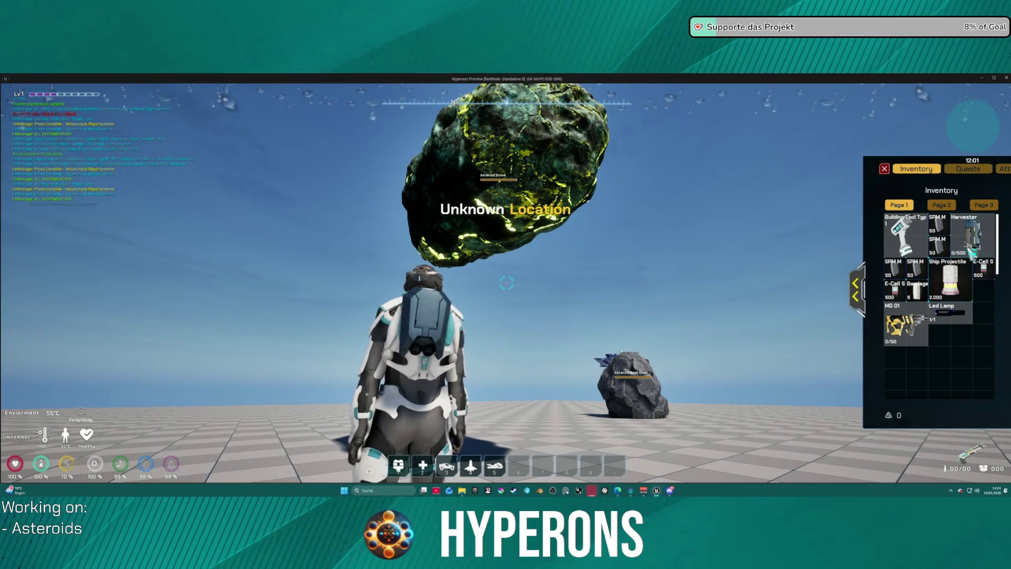
double_click(973, 247)
key("i")
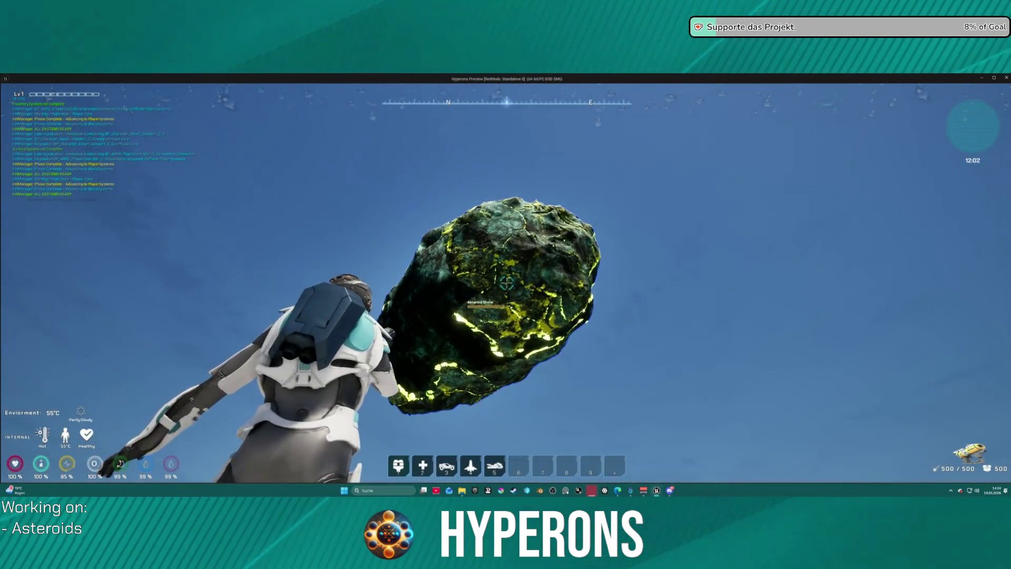
left_click(507, 283)
left_click_drag(506, 283, 507, 282)
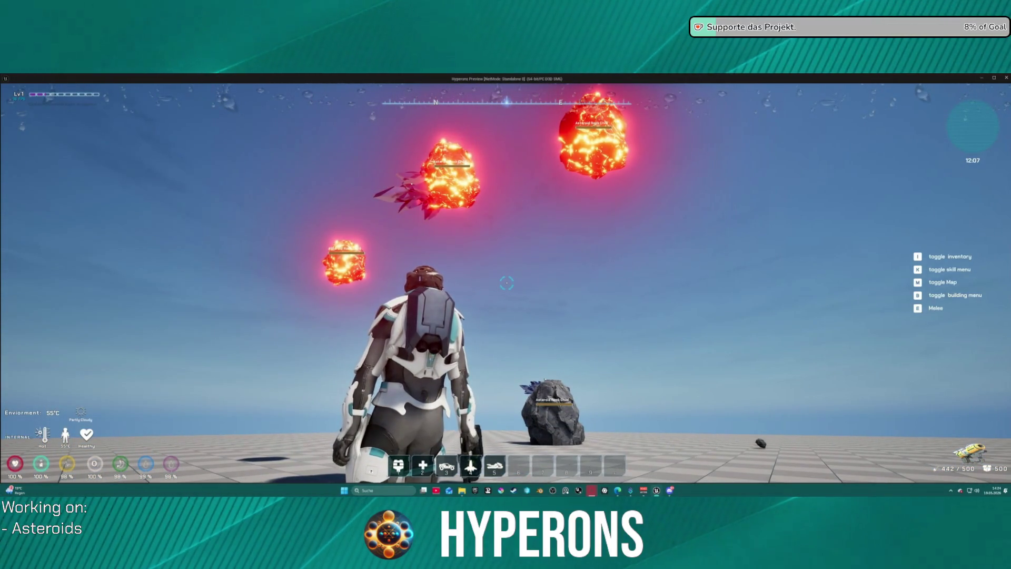
key("Escape")
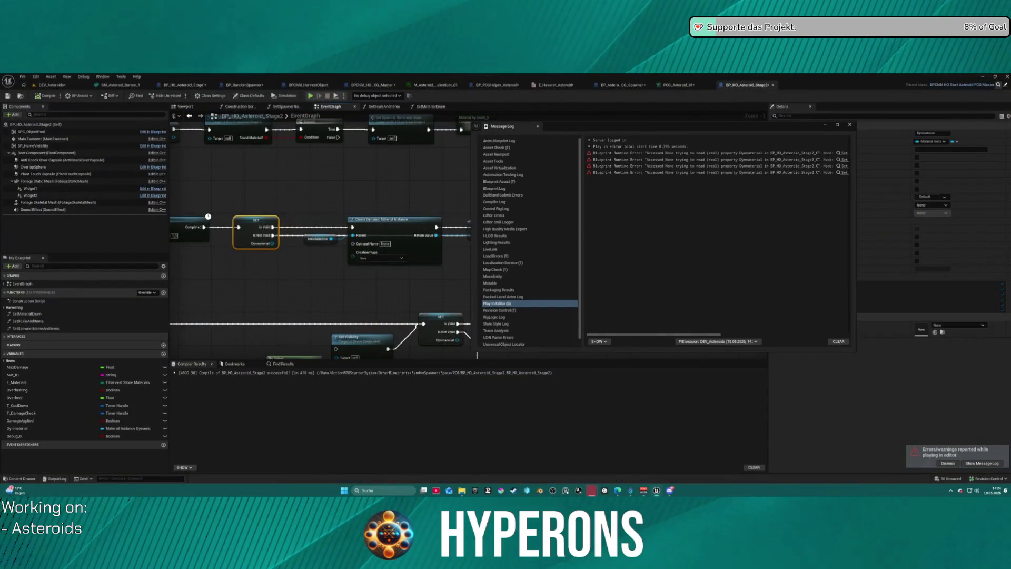
- Jump to the node behind the first runtime error, close the Message Log, and review the Set Scalar Parameter chain
left_click(844, 153)
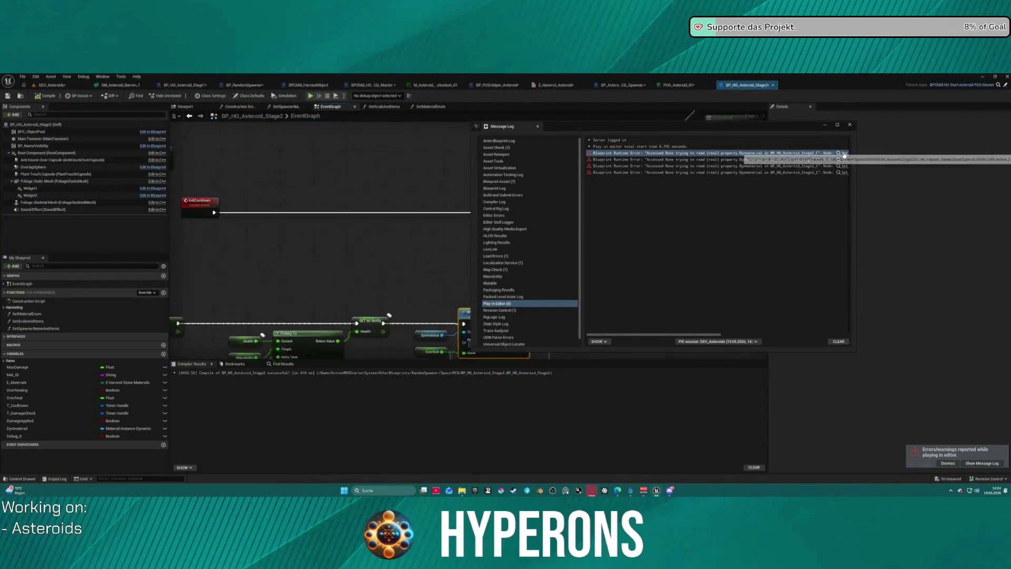
left_click(851, 126)
scroll(370, 264, "down", 3)
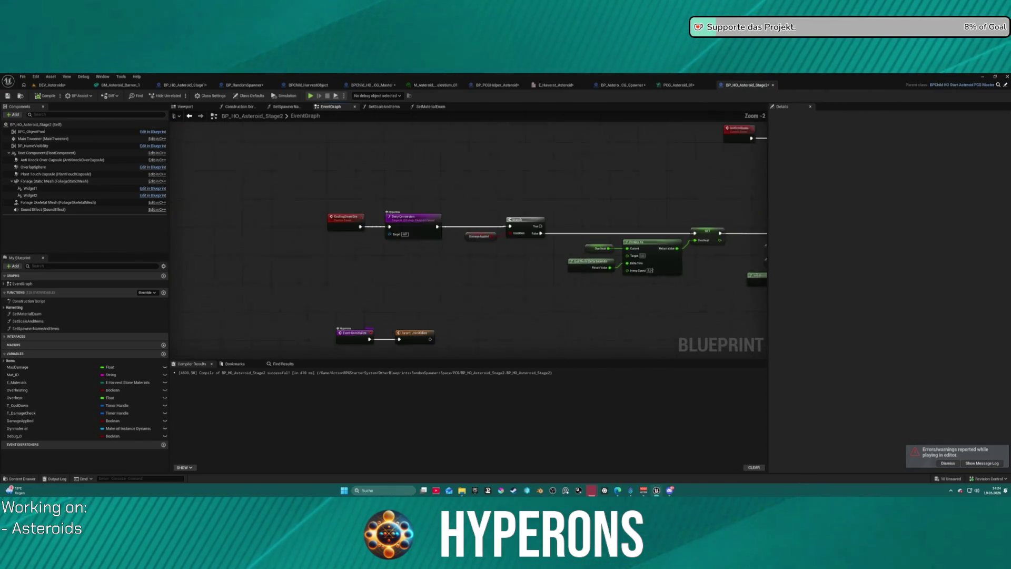
mouse_move(500, 347)
left_mouse_down()
mouse_move(406, 334)
mouse_move(306, 233)
left_mouse_up()
scroll(447, 173, "down", 4)
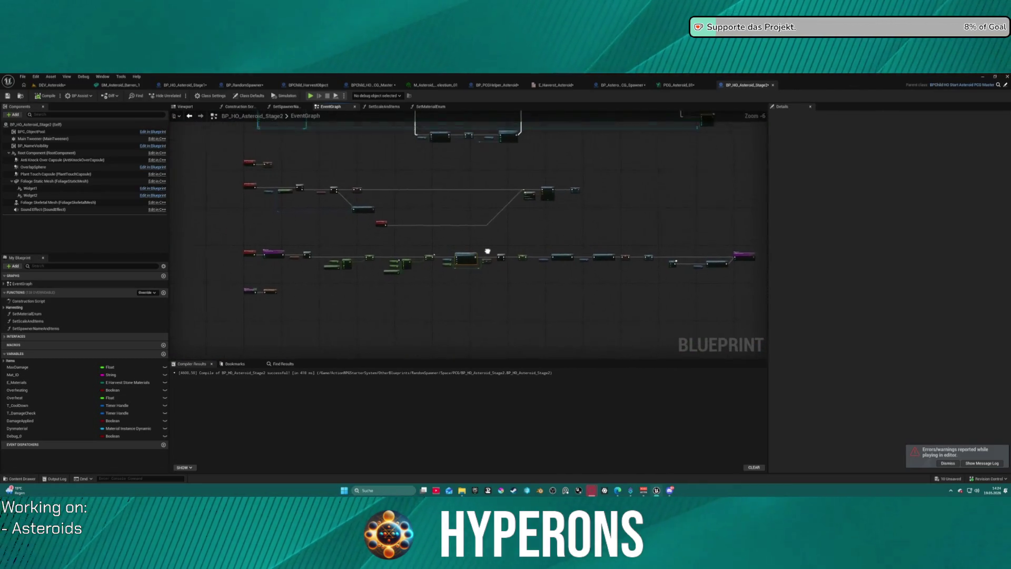
mouse_move(451, 257)
left_mouse_down()
mouse_move(327, 332)
mouse_move(366, 298)
mouse_move(476, 258)
mouse_move(470, 318)
mouse_move(528, 265)
left_mouse_up()
scroll(343, 213, "up", 4)
mouse_move(318, 260)
left_mouse_down()
mouse_move(417, 181)
mouse_move(395, 140)
mouse_move(400, 155)
mouse_move(244, 151)
mouse_move(277, 236)
left_mouse_up()
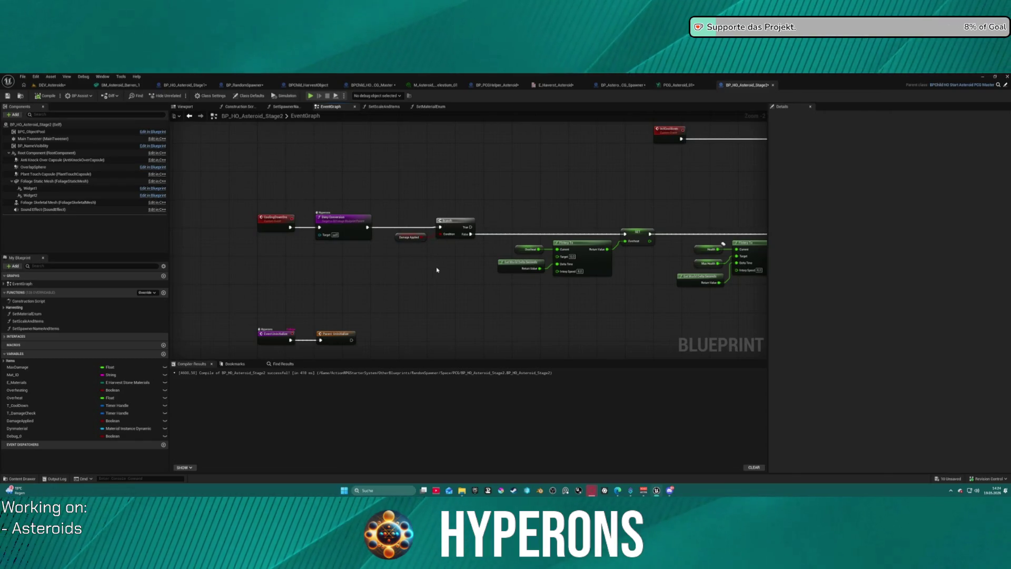
mouse_move(581, 228)
left_mouse_down()
mouse_move(415, 230)
mouse_move(353, 251)
mouse_move(394, 267)
mouse_move(239, 272)
mouse_move(554, 261)
mouse_move(532, 237)
mouse_move(398, 256)
mouse_move(545, 224)
left_mouse_up()
- Delete the Set Cast Shadow node so the material chain ends at Set Material
left_click(244, 257)
scroll(577, 262, "down", 6)
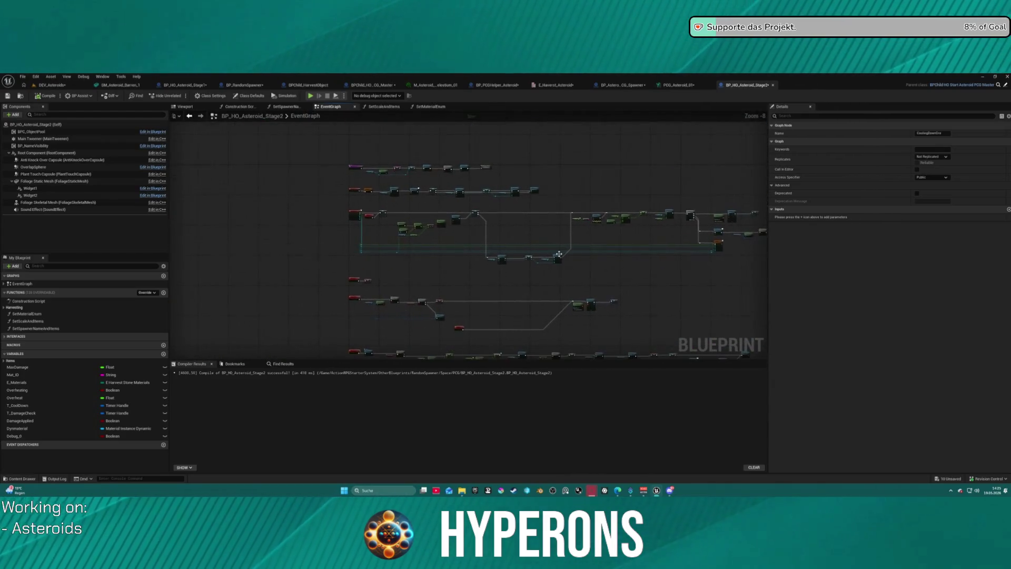
scroll(559, 260, "up", 5)
left_click_drag(418, 198, 440, 192)
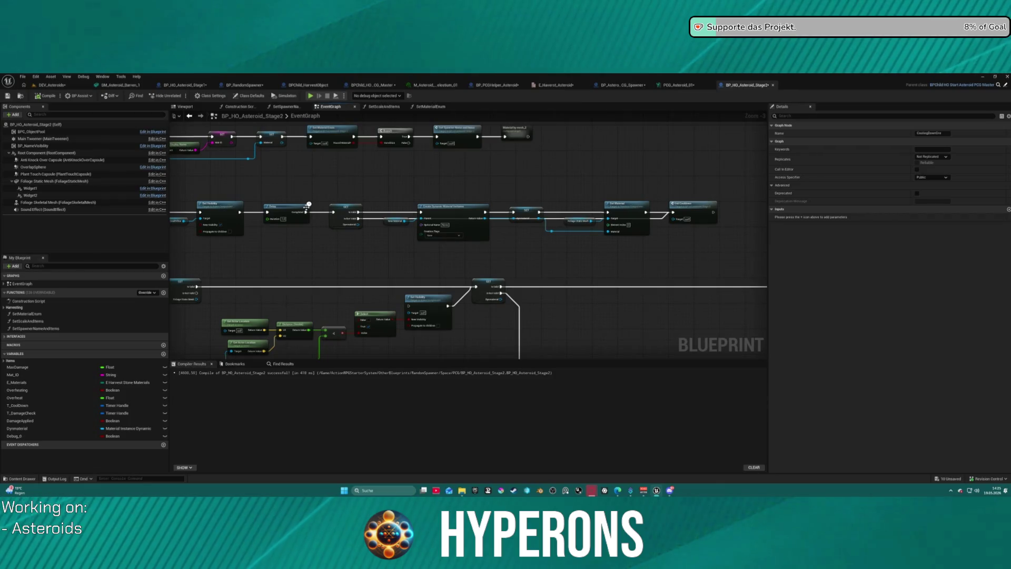
left_click(689, 198)
key("Delete")
mouse_move(649, 214)
left_mouse_down()
mouse_move(685, 198)
mouse_move(637, 207)
left_mouse_up()
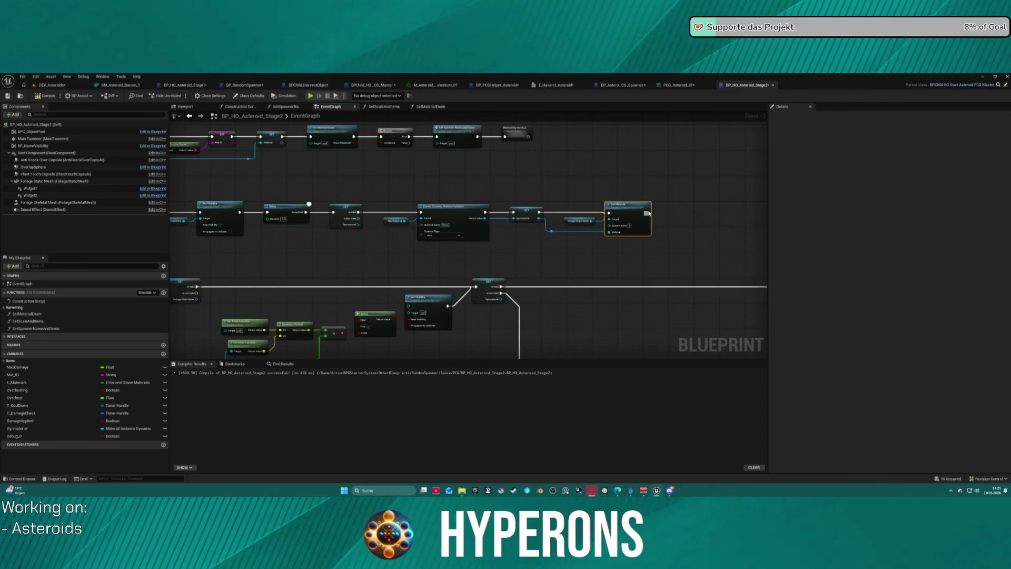
- Add a Cooling Down One call after Set Material by searching 'coo'
left_click_drag(698, 209, 697, 207)
type("coo")
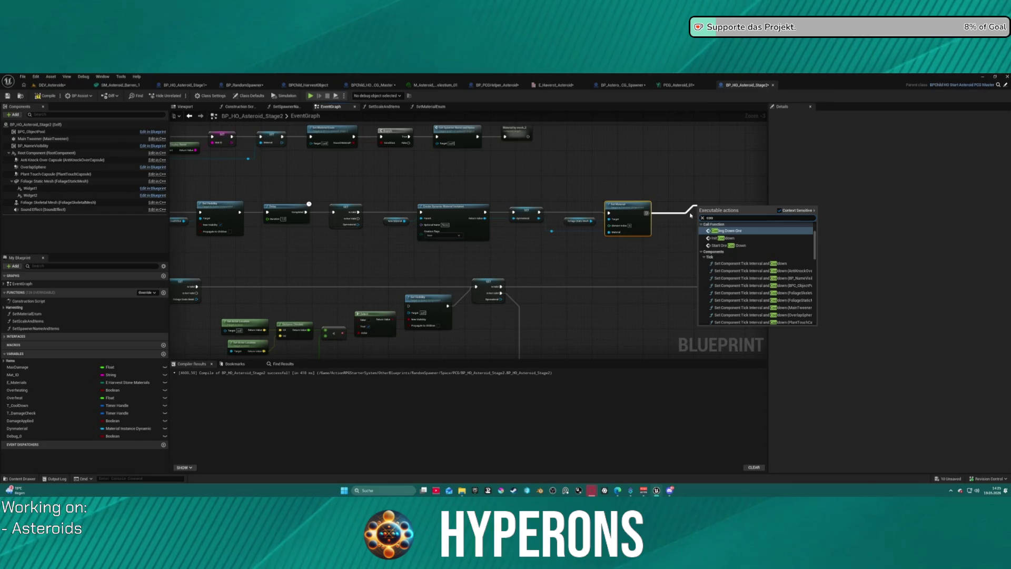
key("Return")
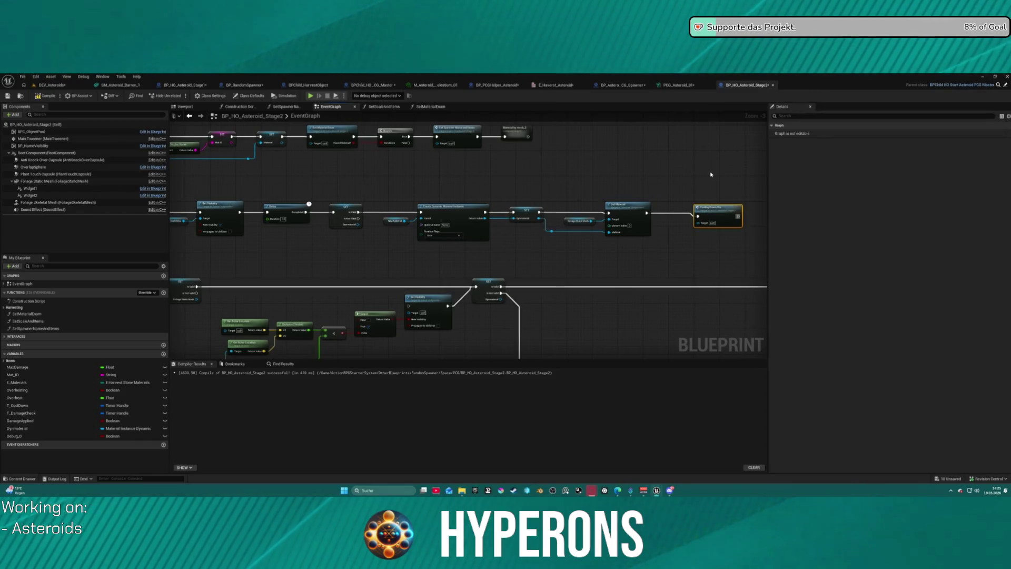
left_click(345, 208)
mouse_move(359, 218)
left_mouse_down()
mouse_move(697, 216)
mouse_move(541, 212)
left_mouse_up()
- Launch a new play test of the game
scroll(541, 211, "down", 3)
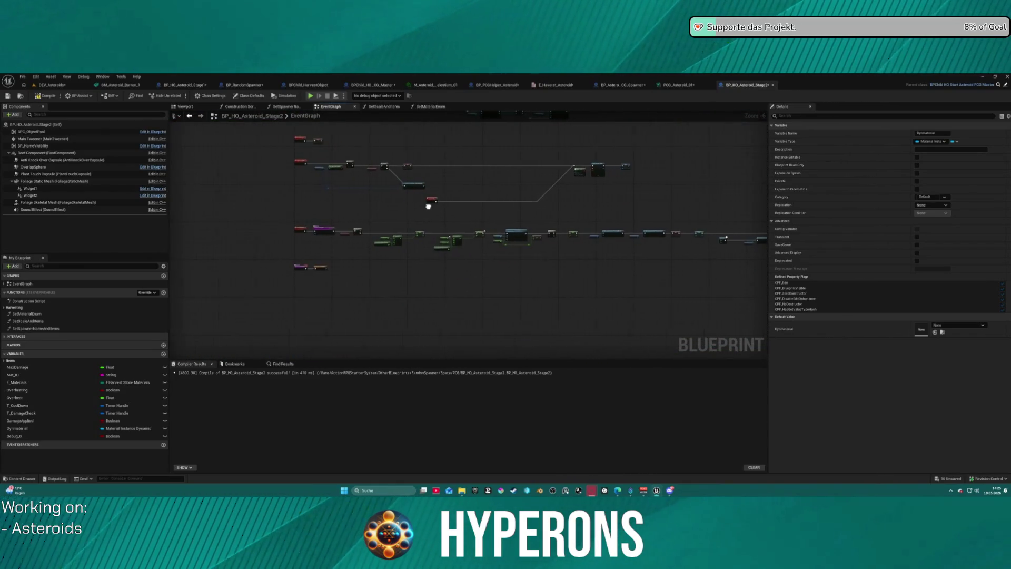
scroll(408, 226, "up", 4)
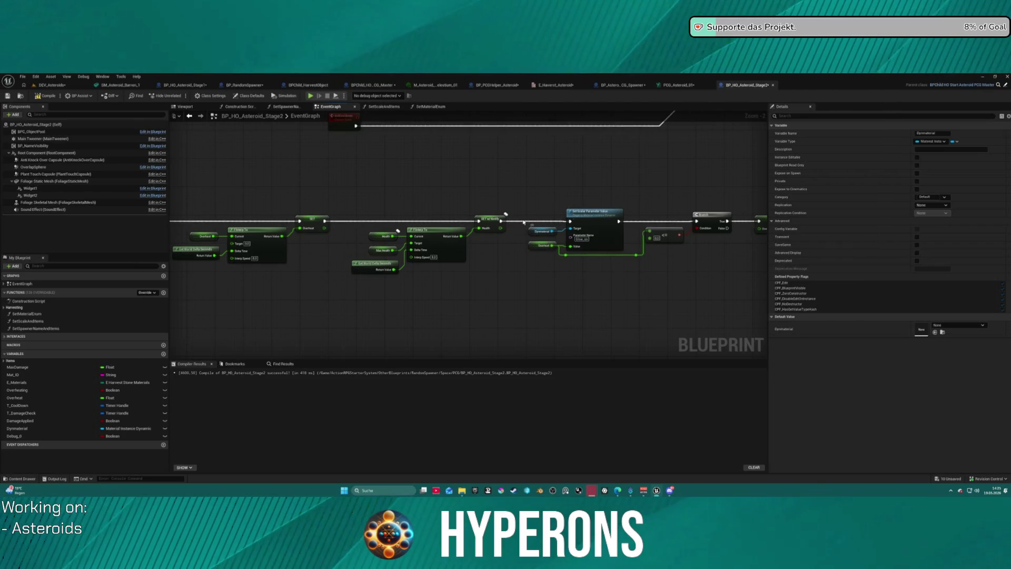
scroll(523, 222, "down", 3)
scroll(454, 186, "up", 4)
left_click_drag(469, 232, 468, 227)
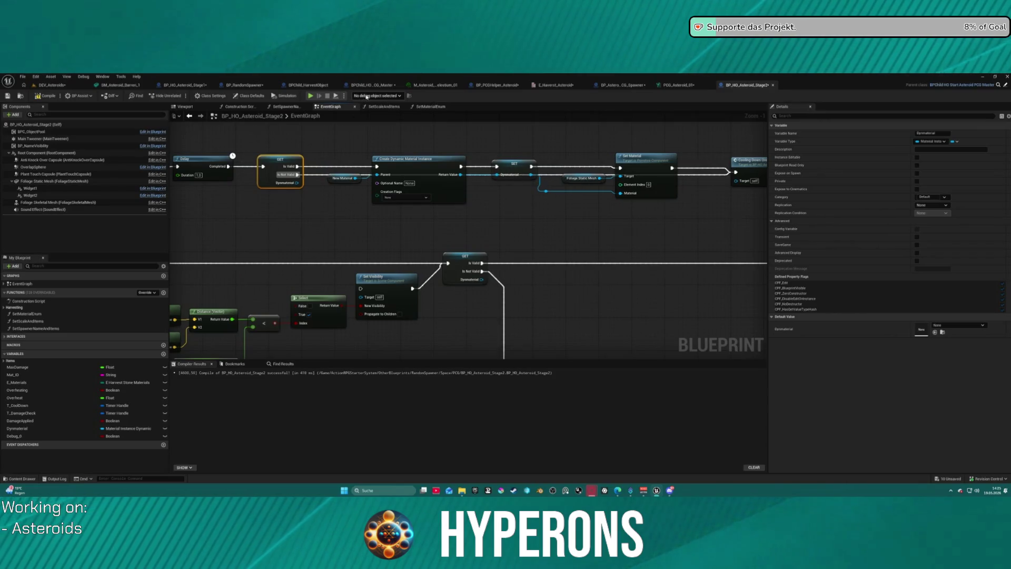
left_click(311, 96)
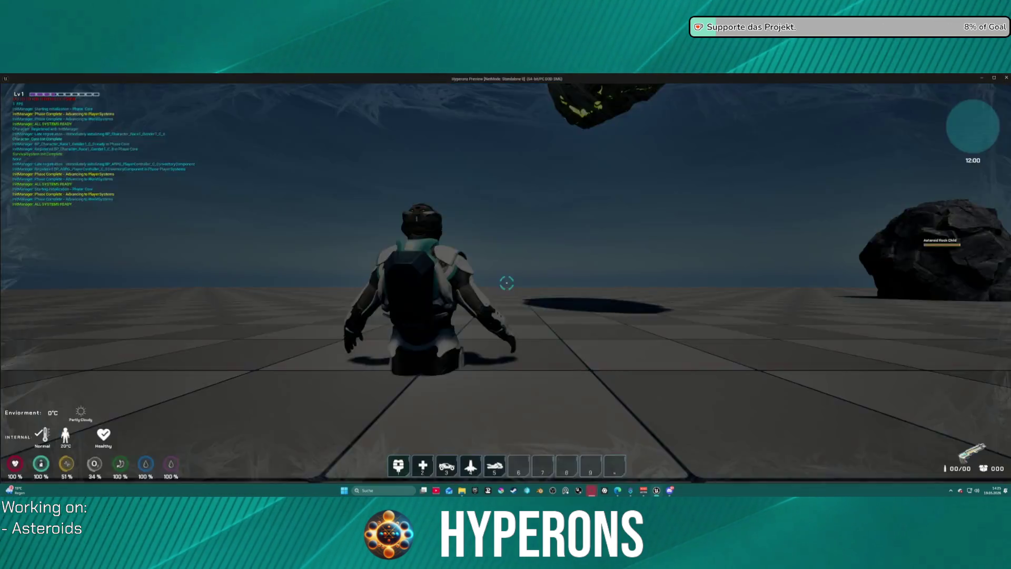
- Toggle the inventory, jump, and keep the beam on the floating asteroid to heat it
key("i")
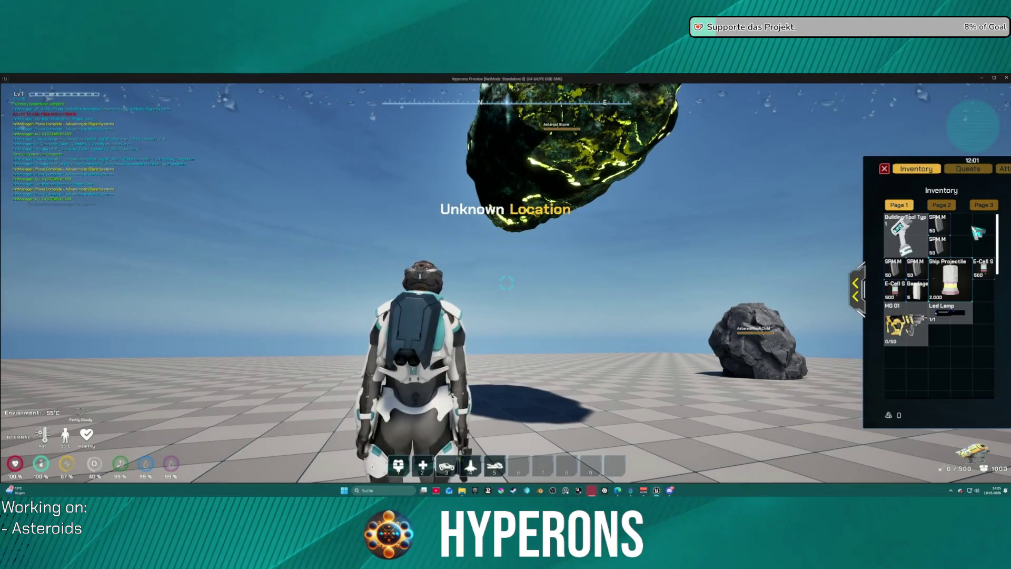
left_click(885, 169)
key("space")
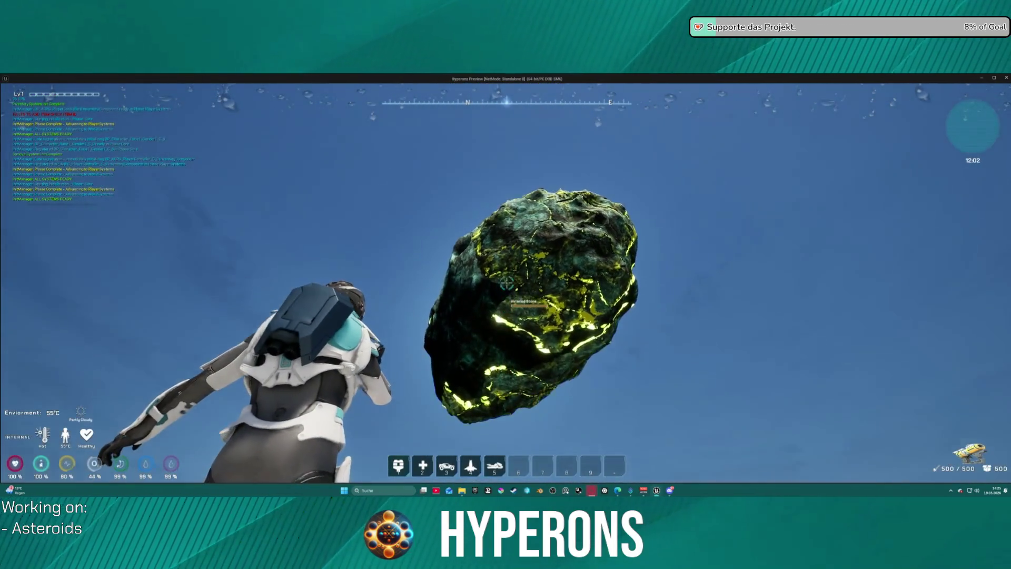
left_click(507, 284)
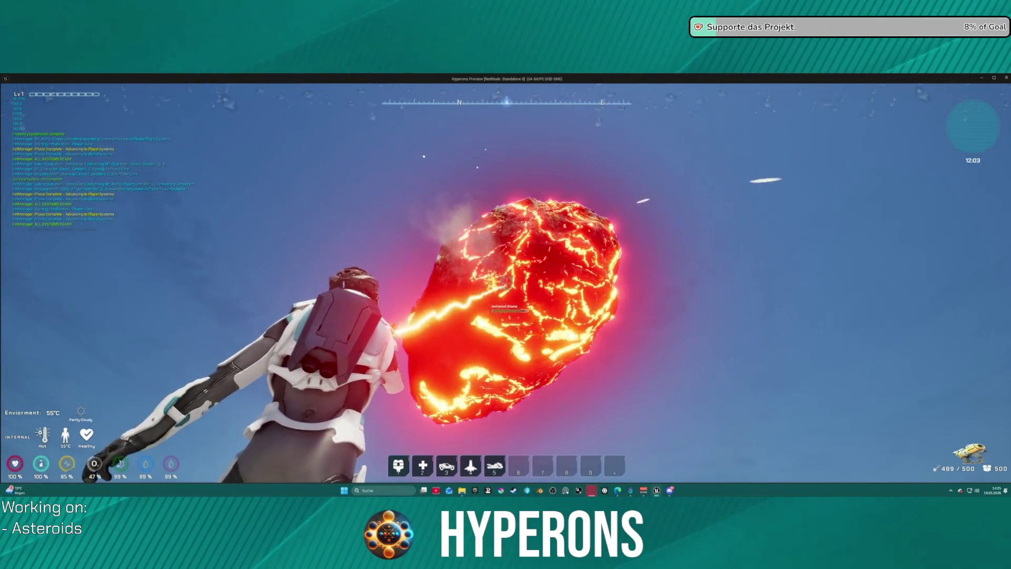
left_click_drag(507, 283, 507, 282)
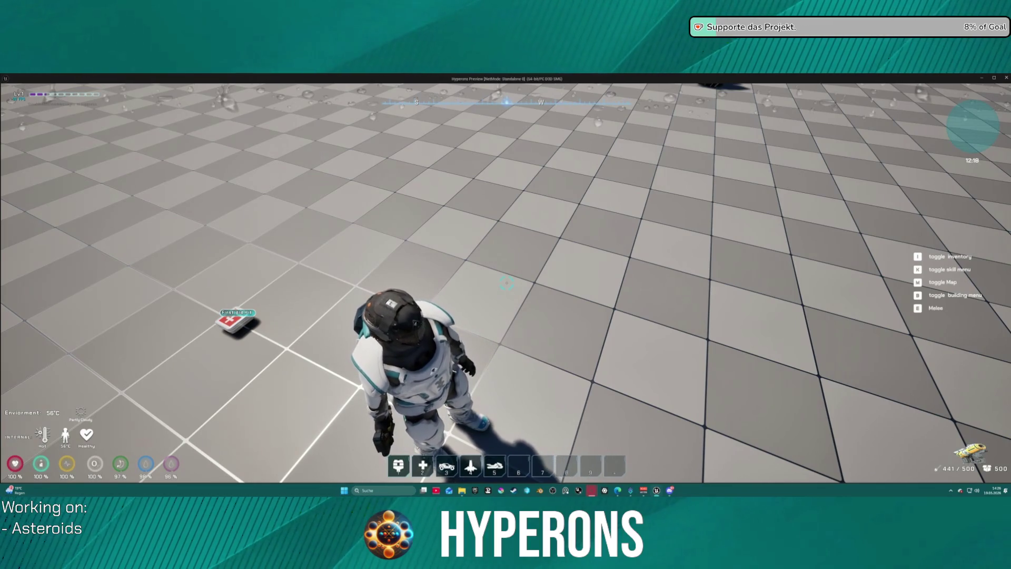
mouse_move(506, 283)
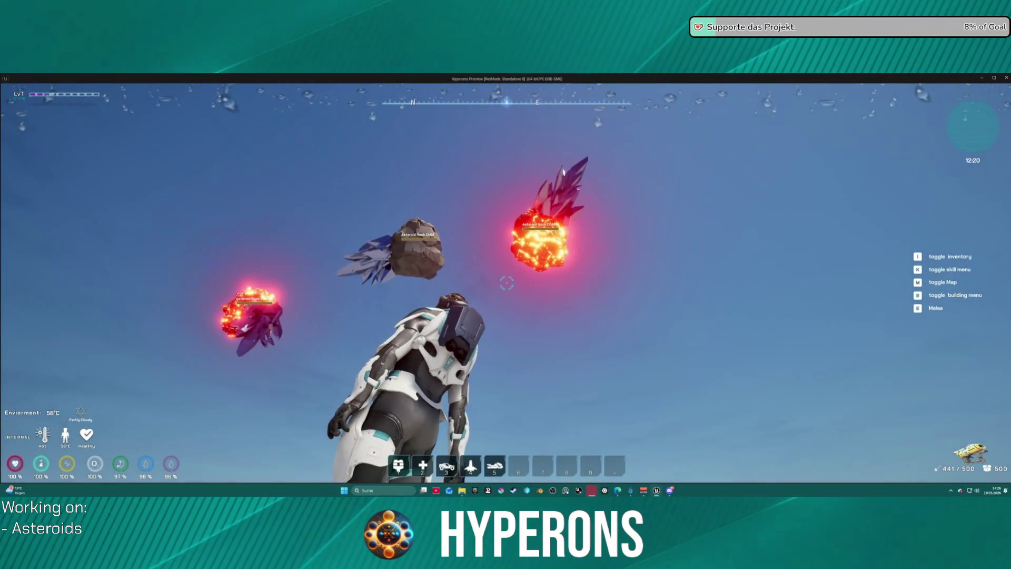
- End the play test, jump to the node behind the first Dynmaterial error, and close the log
key("Escape")
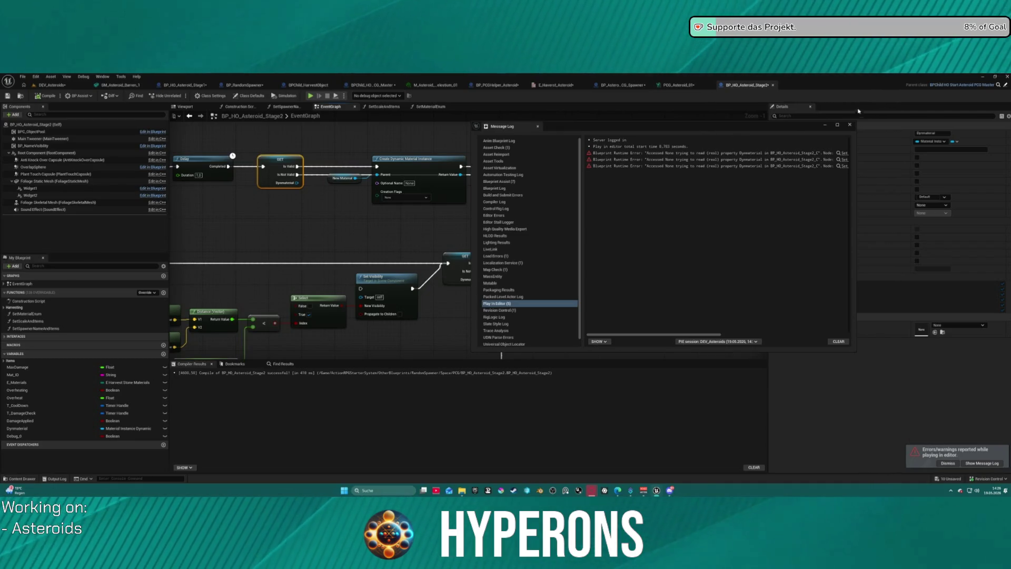
left_click(844, 154)
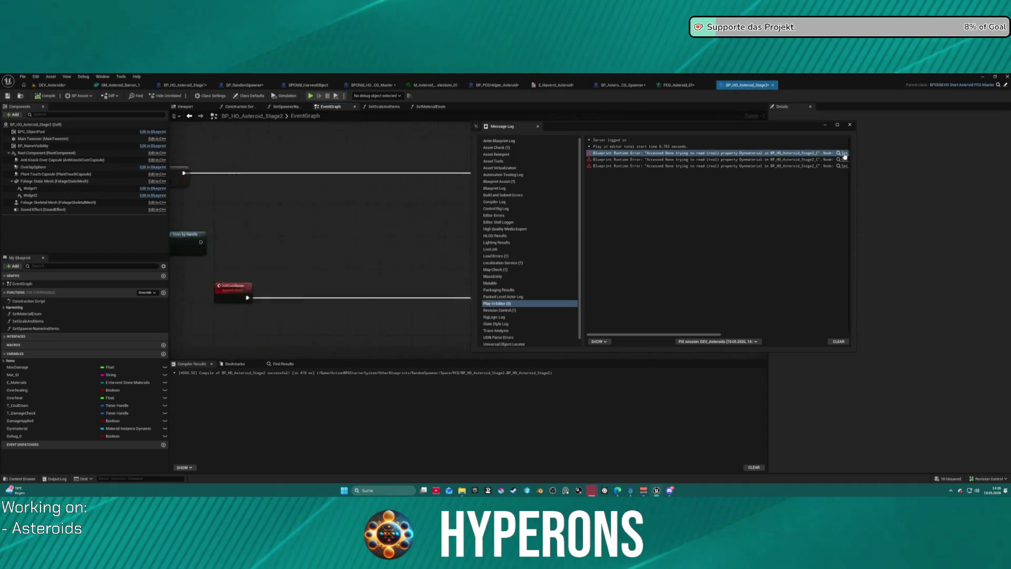
left_click(855, 124)
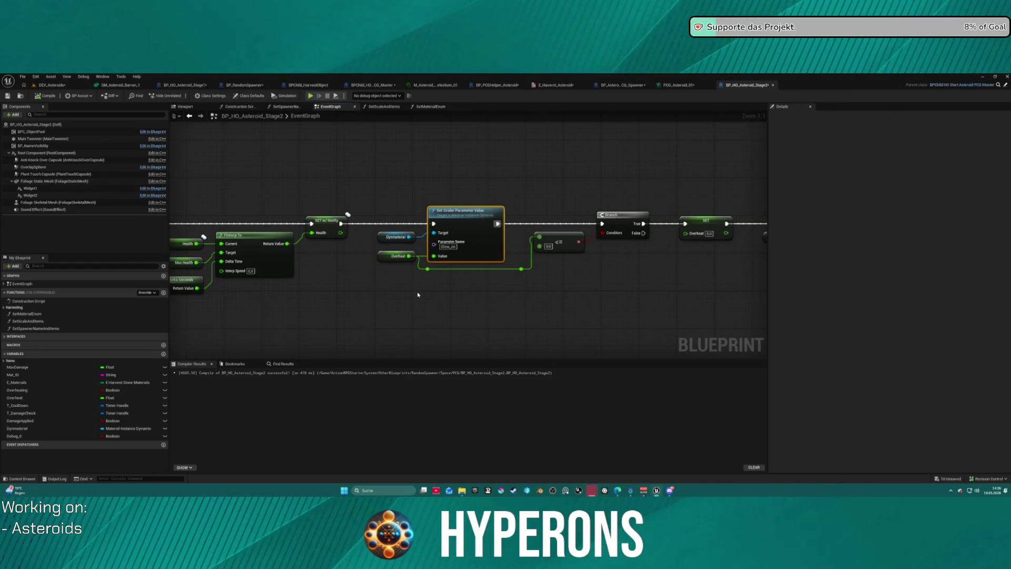
right_click(469, 214)
left_click_drag(469, 214, 753, 243)
scroll(753, 122, "down", 4)
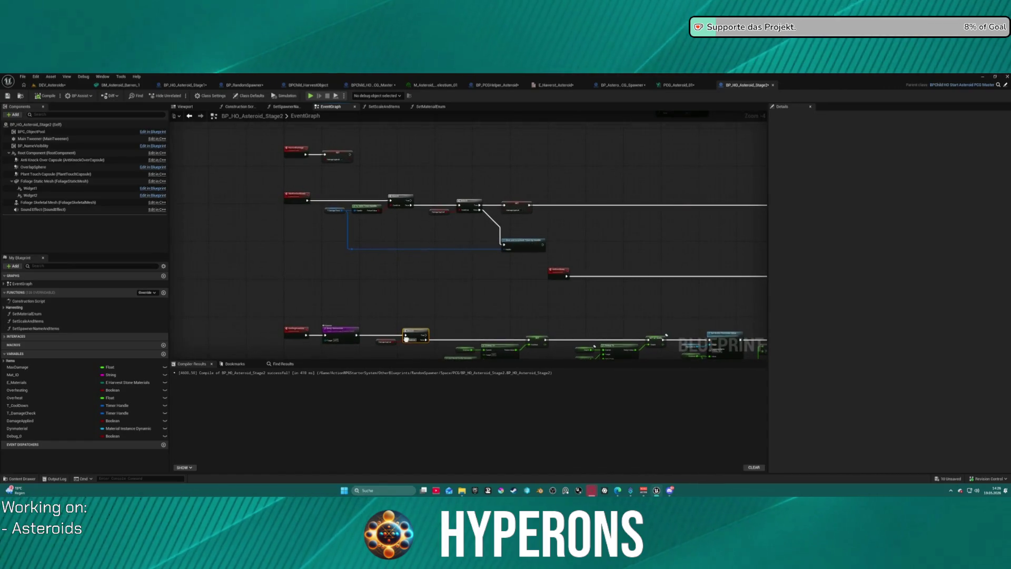
left_click(559, 273)
mouse_move(567, 262)
left_mouse_down()
mouse_move(564, 357)
mouse_move(411, 358)
mouse_move(355, 378)
left_mouse_up()
scroll(377, 228, "up", 3)
mouse_move(377, 228)
left_mouse_down()
mouse_move(458, 273)
mouse_move(668, 282)
mouse_move(318, 241)
mouse_move(559, 251)
left_mouse_up()
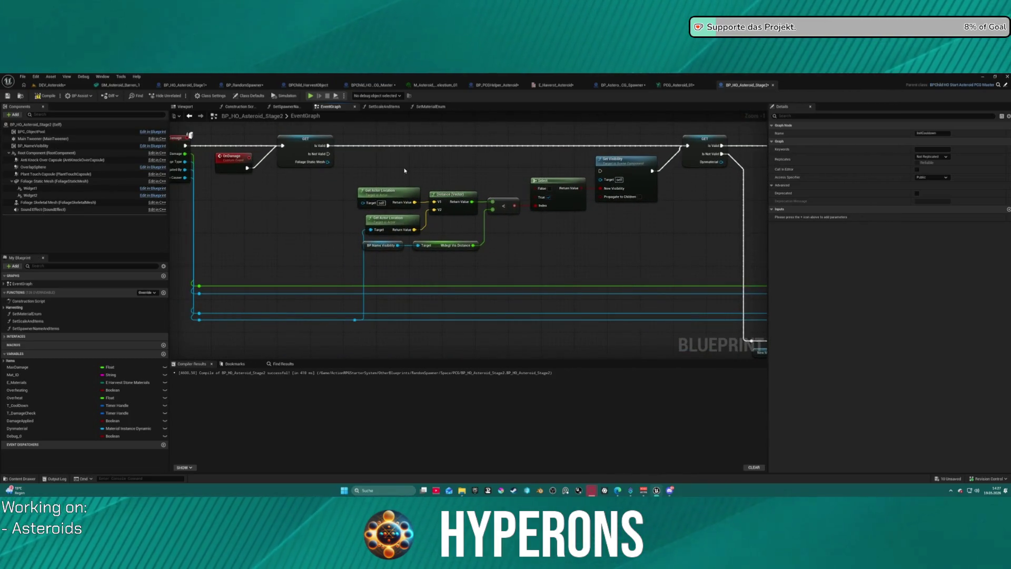
- Delete the Get Actor Location, Distance, Select and Set Visibility nodes, then review the material nodes
left_click_drag(382, 157, 602, 250)
left_click_drag(653, 269, 653, 270)
key("Delete")
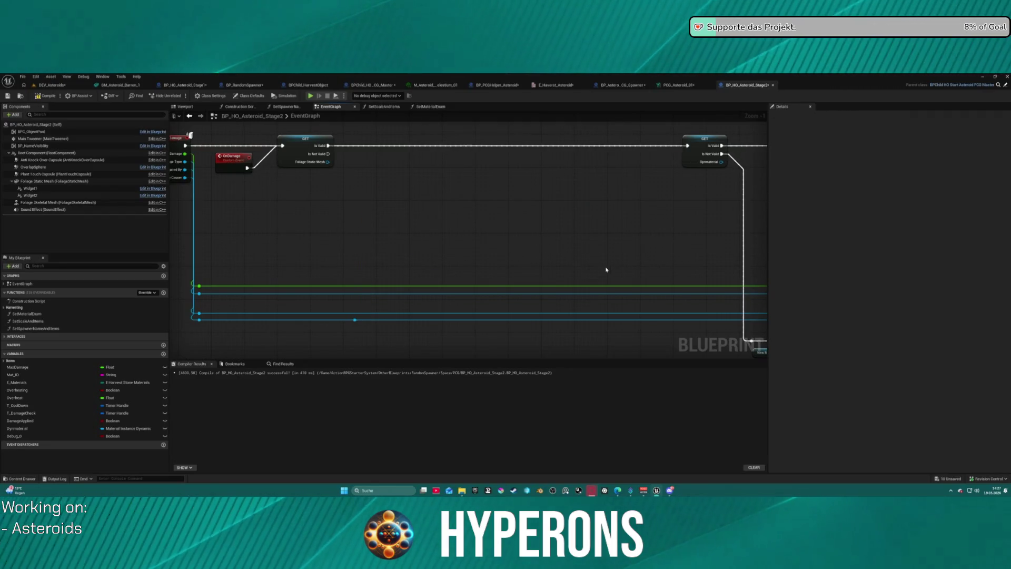
mouse_move(607, 228)
left_mouse_down()
mouse_move(339, 232)
mouse_move(421, 221)
left_mouse_up()
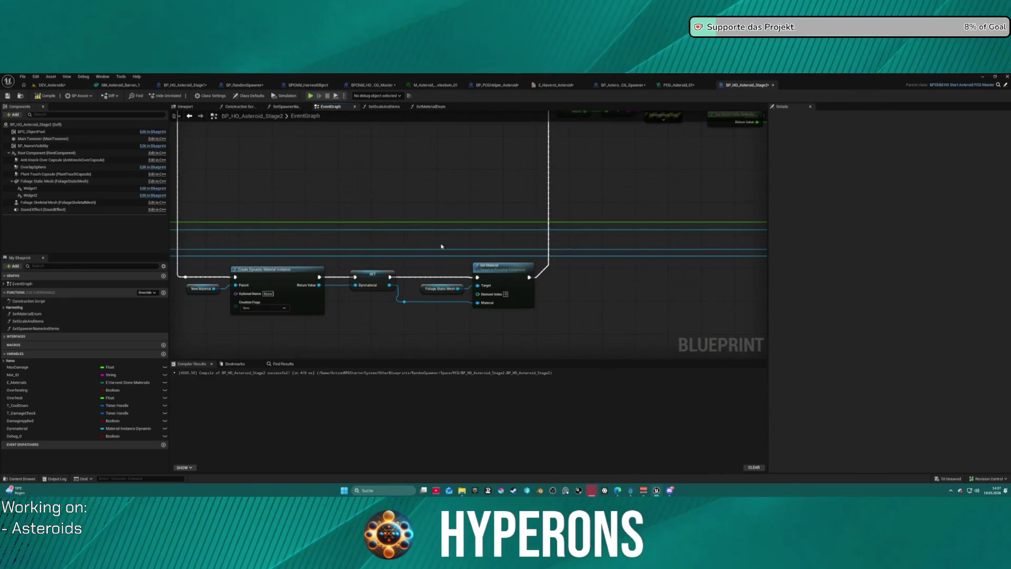
mouse_move(391, 285)
left_mouse_down()
mouse_move(376, 285)
mouse_move(414, 282)
left_mouse_up()
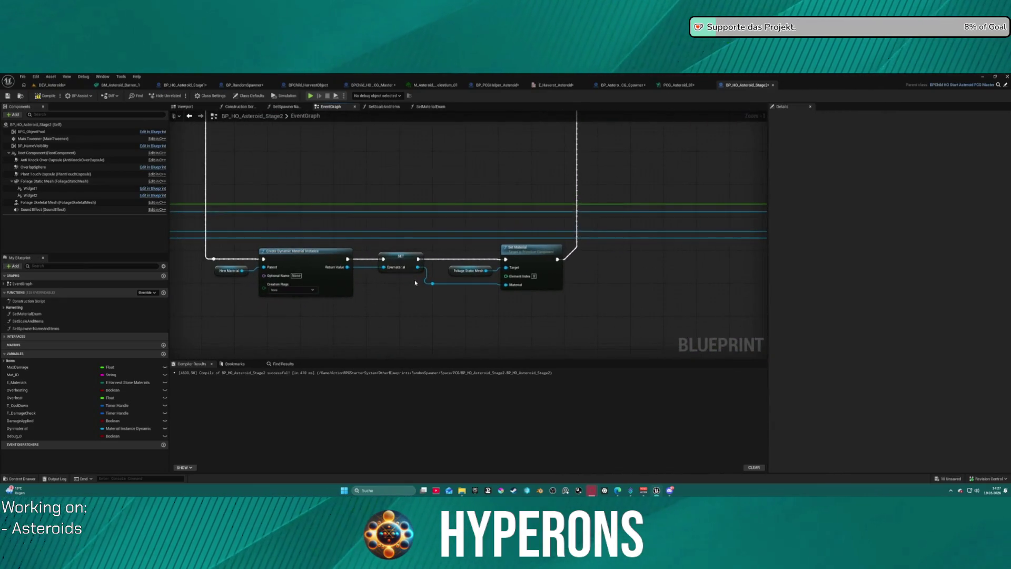
scroll(466, 296, "down", 6)
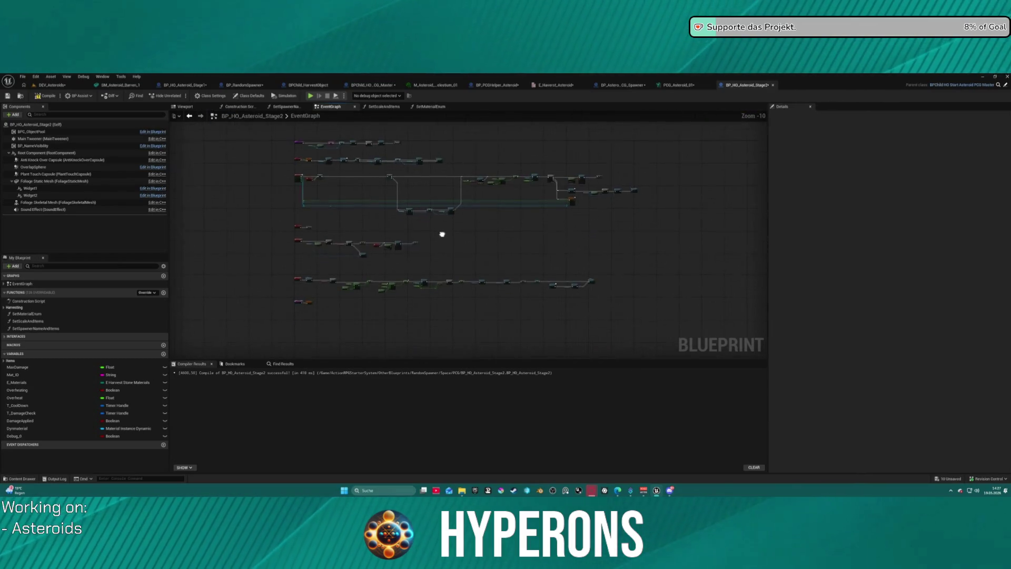
scroll(443, 203, "up", 7)
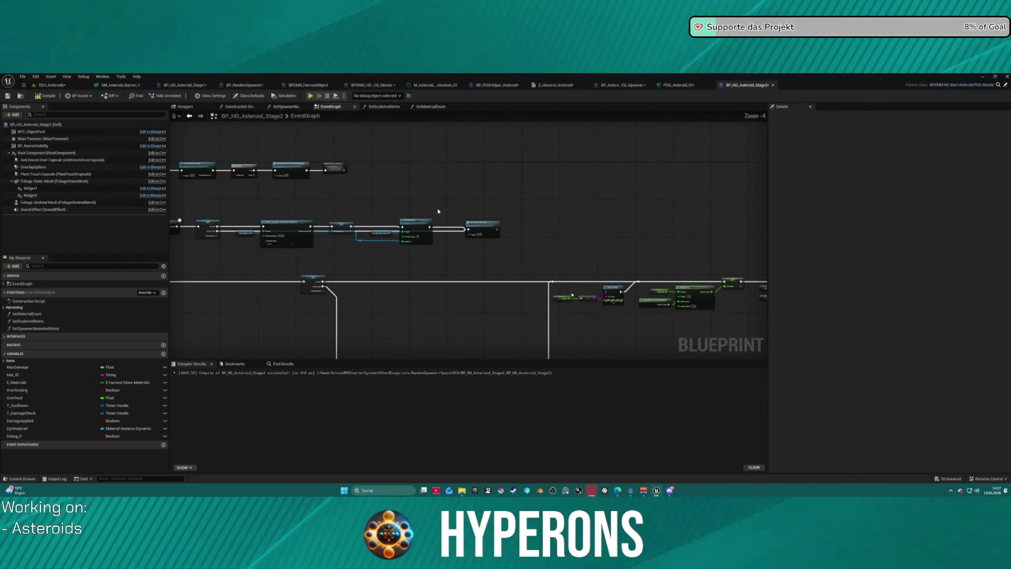
left_click_drag(368, 207, 643, 250)
mouse_move(441, 183)
left_mouse_down()
mouse_move(295, 126)
mouse_move(427, 187)
mouse_move(413, 162)
mouse_move(413, 185)
mouse_move(302, 81)
left_mouse_up()
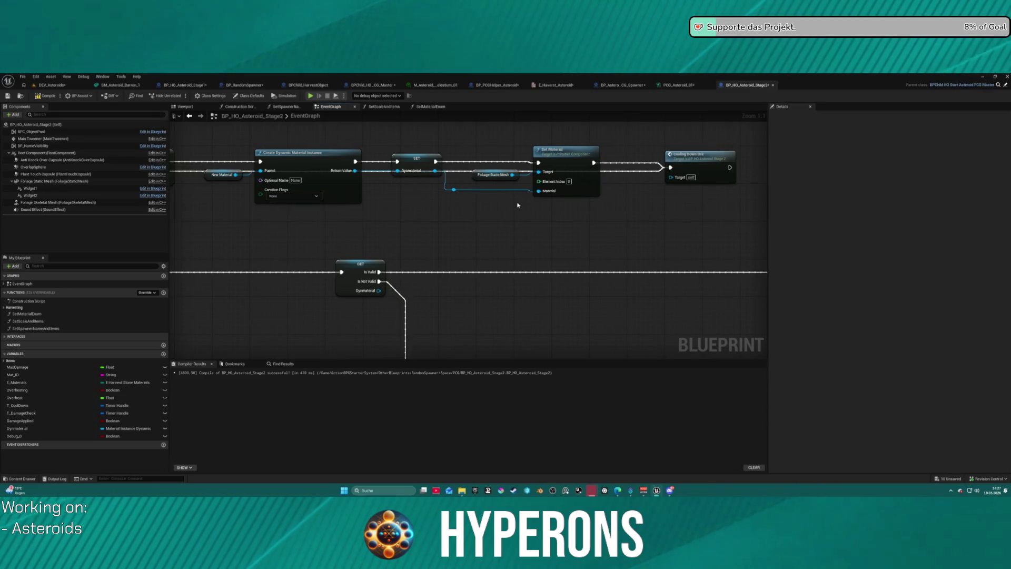
mouse_move(548, 203)
left_mouse_down()
mouse_move(409, 191)
mouse_move(361, 164)
mouse_move(601, 204)
mouse_move(758, 163)
mouse_move(580, 295)
mouse_move(502, 232)
left_mouse_up()
- Inspect the Overheat getter and SET node in the Branch and FInterp To overheat logic
scroll(632, 189, "down", 1)
mouse_move(744, 150)
left_mouse_down()
mouse_move(626, 131)
mouse_move(507, 237)
mouse_move(474, 247)
mouse_move(678, 250)
left_mouse_up()
scroll(444, 254, "up", 1)
left_click(450, 256)
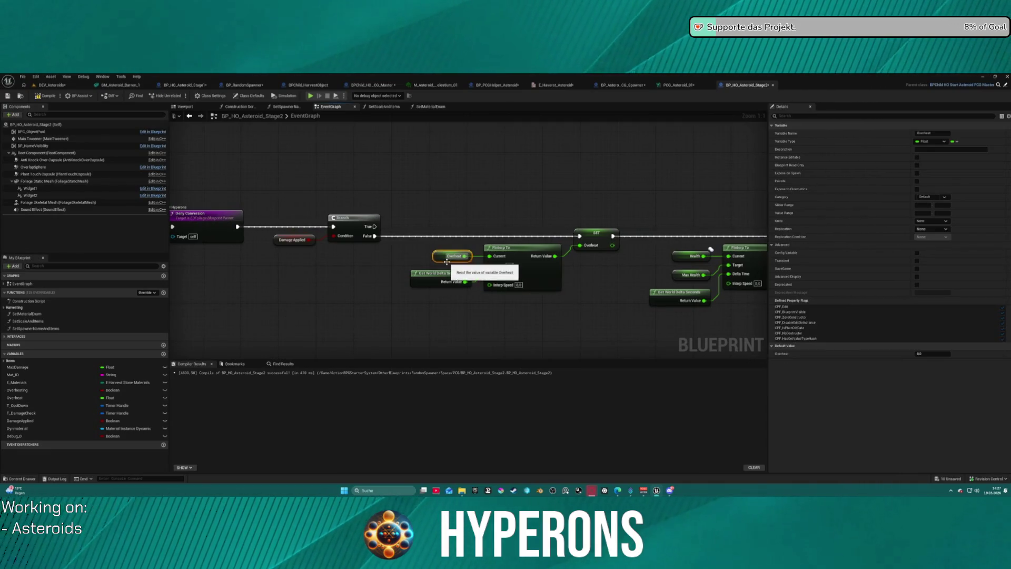
scroll(476, 214, "down", 1)
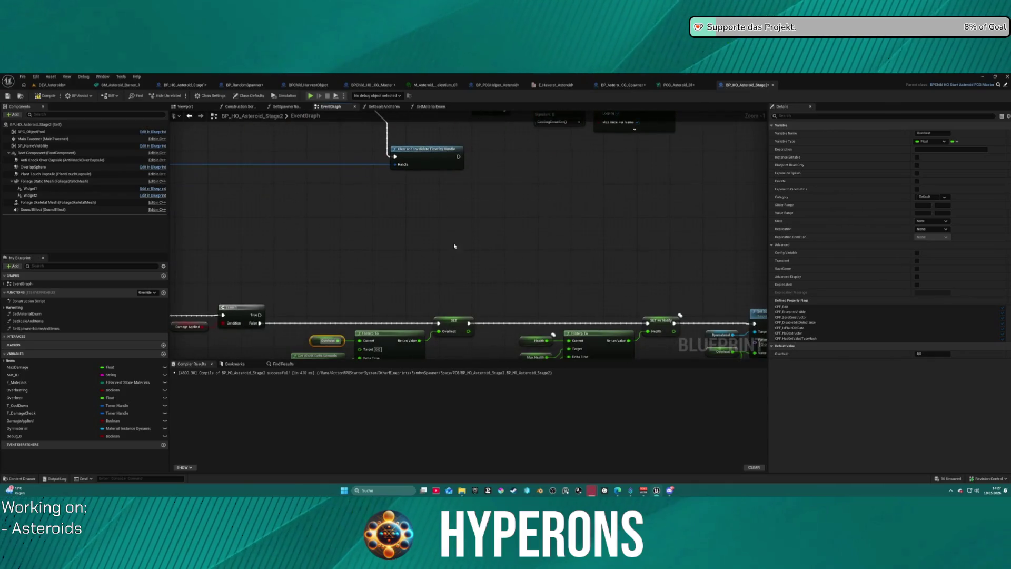
left_click(459, 324)
mouse_move(510, 275)
left_mouse_down()
mouse_move(490, 345)
mouse_move(500, 346)
mouse_move(634, 186)
left_mouse_up()
scroll(463, 254, "down", 4)
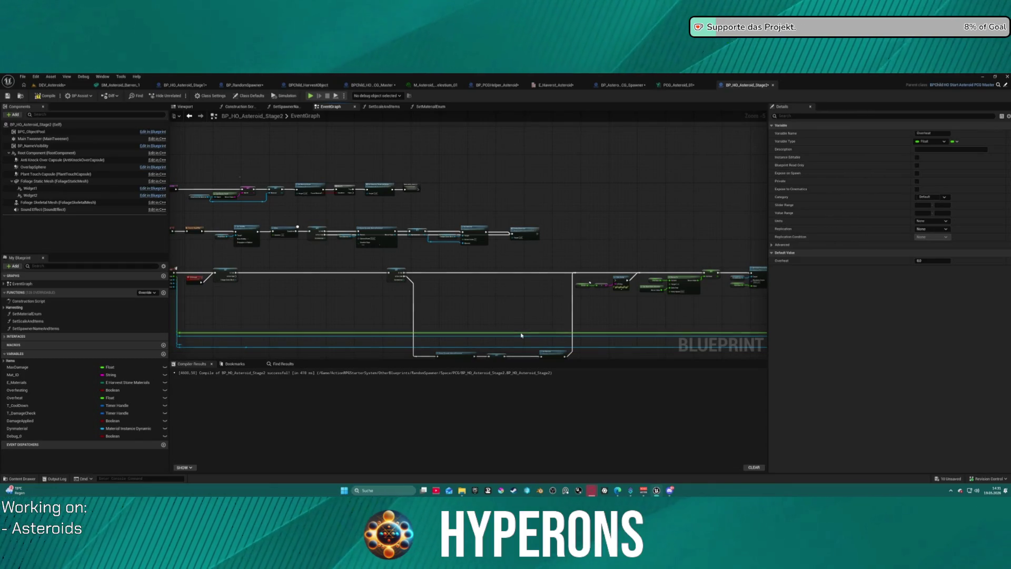
scroll(211, 257, "up", 4)
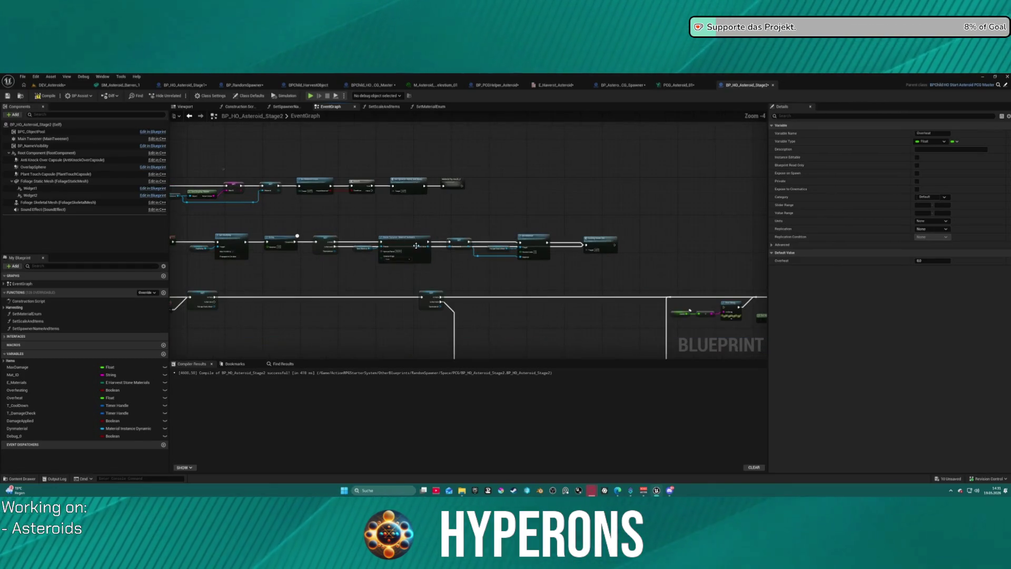
mouse_move(692, 250)
left_mouse_down()
mouse_move(433, 219)
mouse_move(429, 237)
mouse_move(448, 226)
mouse_move(464, 234)
mouse_move(384, 185)
mouse_move(253, 179)
mouse_move(242, 179)
mouse_move(286, 240)
mouse_move(239, 240)
mouse_move(447, 228)
mouse_move(610, 139)
left_mouse_up()
mouse_move(616, 204)
left_mouse_down()
mouse_move(605, 199)
mouse_move(688, 176)
mouse_move(598, 189)
mouse_move(619, 188)
mouse_move(645, 37)
mouse_move(638, 48)
mouse_move(620, 0)
left_mouse_up()
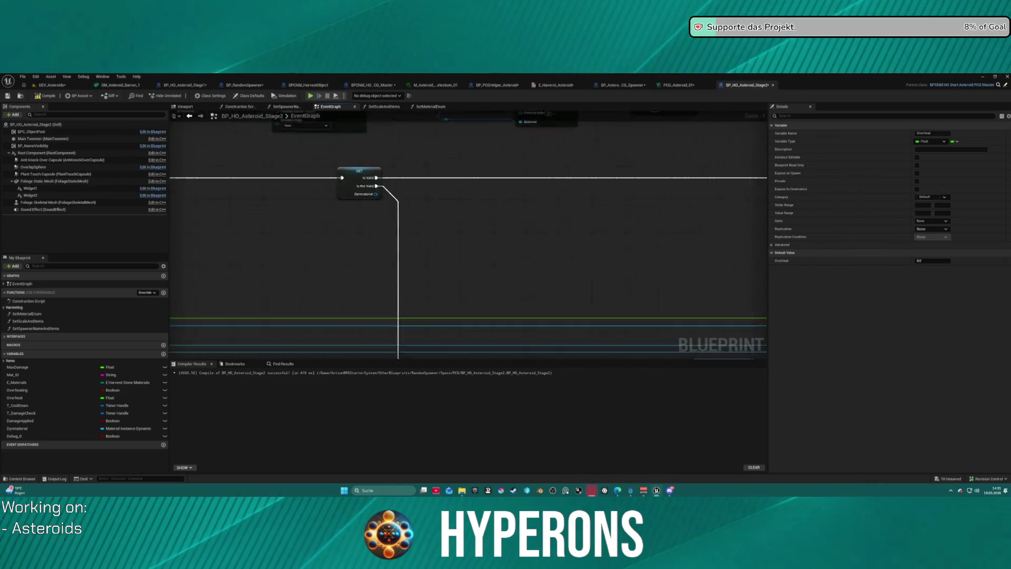
scroll(474, 247, "down", 5)
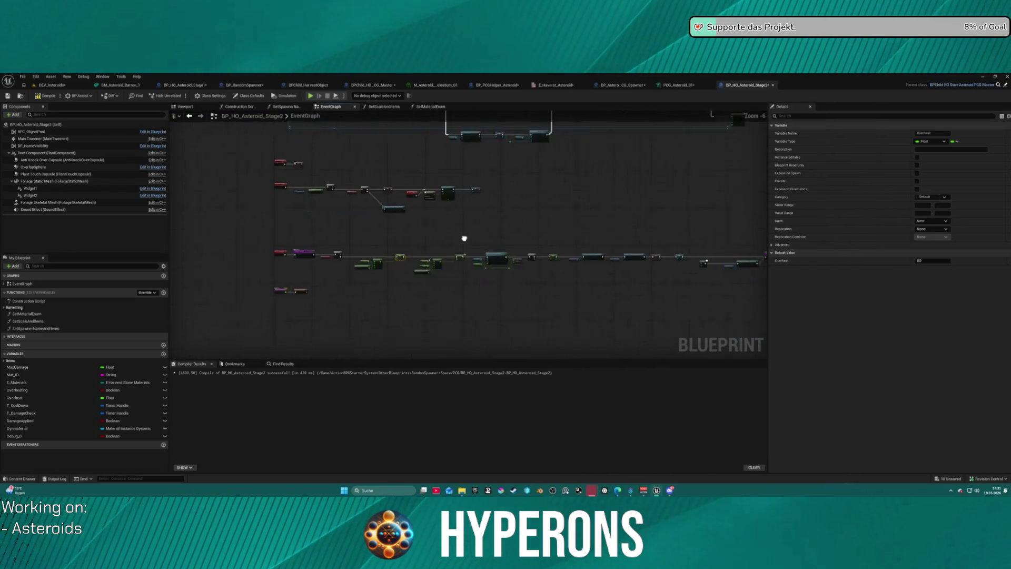
scroll(474, 247, "up", 7)
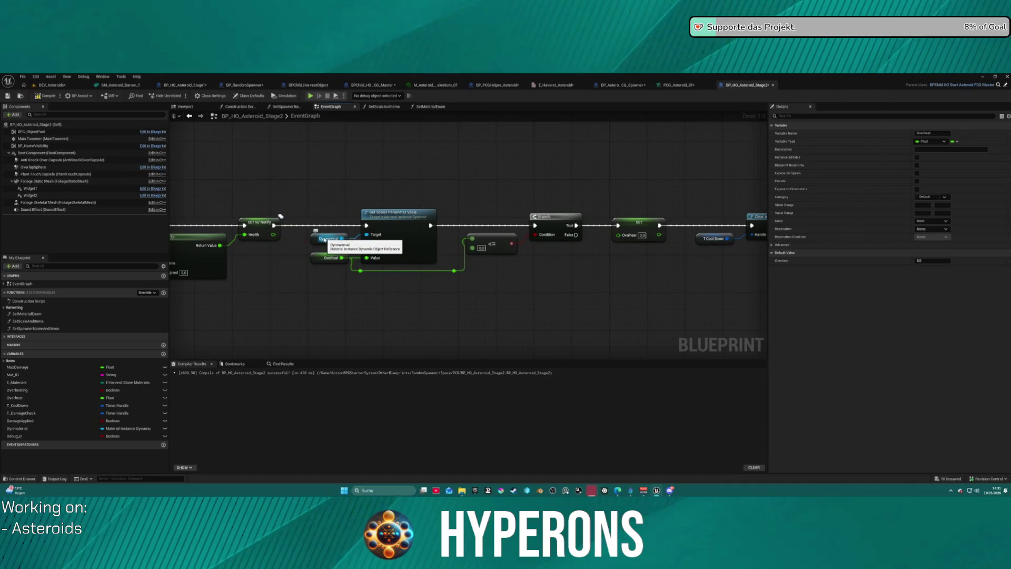
scroll(514, 313, "down", 10)
scroll(514, 313, "up", 5)
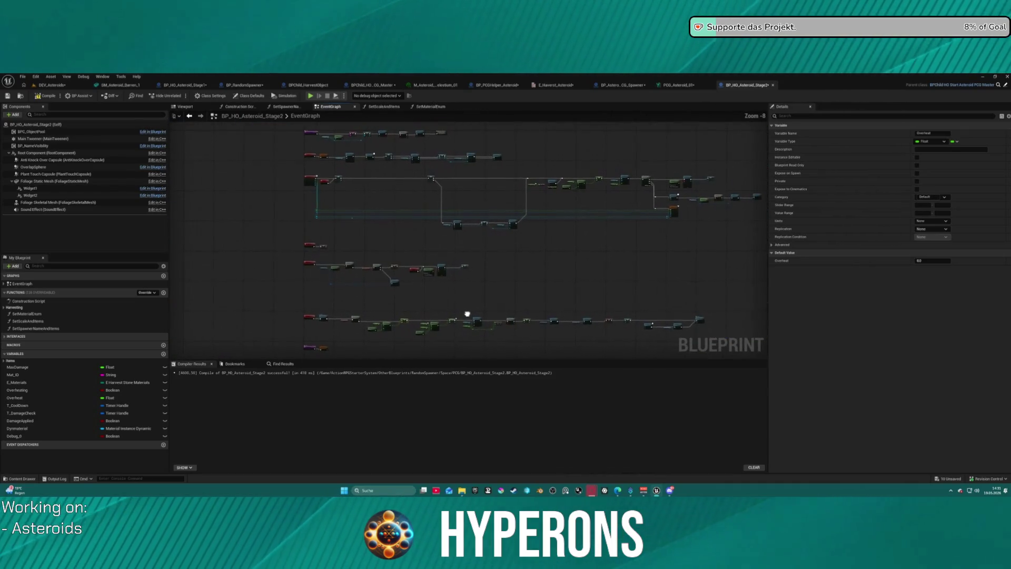
mouse_move(463, 269)
left_mouse_down()
mouse_move(474, 289)
mouse_move(291, 300)
mouse_move(269, 208)
mouse_move(341, 144)
left_mouse_up()
left_click_drag(431, 269, 428, 269)
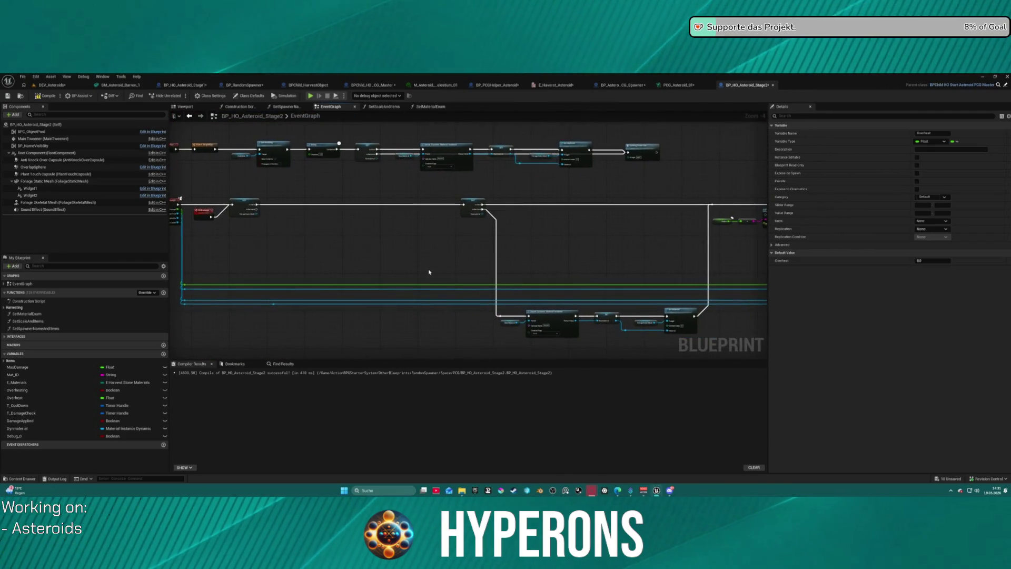
mouse_move(534, 264)
left_mouse_down()
mouse_move(562, 289)
mouse_move(633, 304)
left_mouse_up()
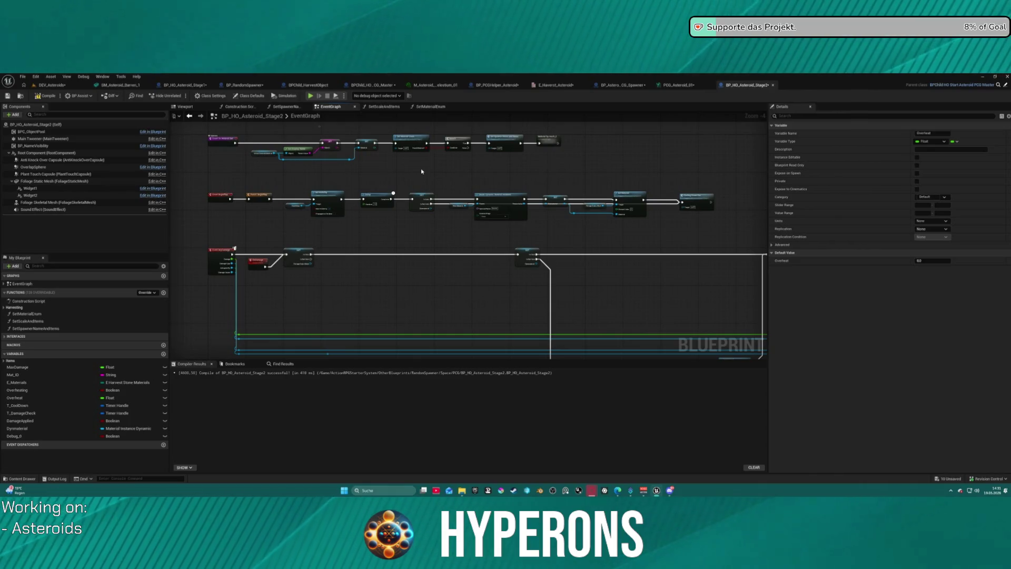
scroll(621, 228, "up", 3)
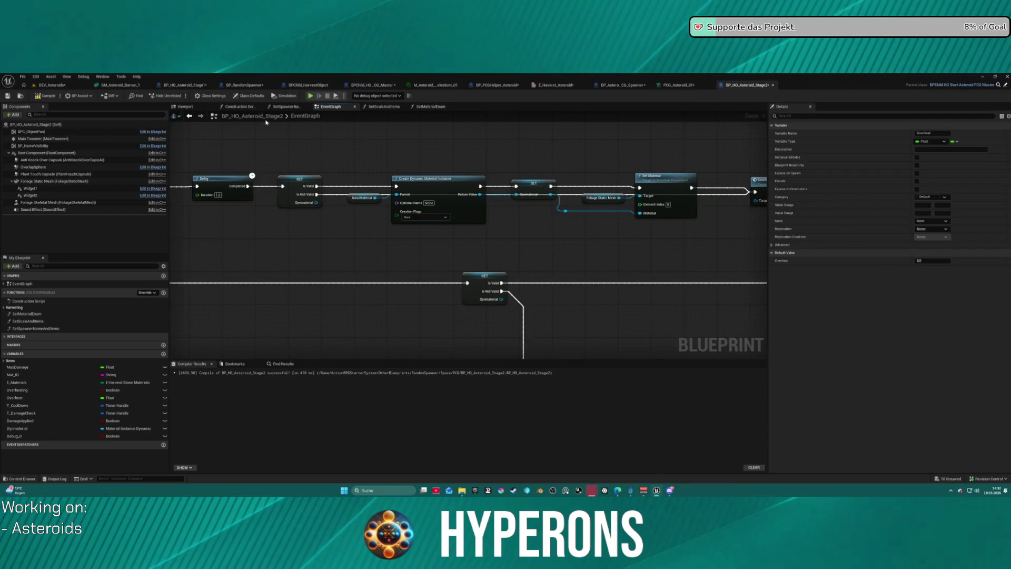
- Review the Construction Script and the SetSpawnerNameAndItems function graph
left_click(240, 106)
mouse_move(337, 277)
left_mouse_down()
mouse_move(571, 285)
mouse_move(610, 267)
mouse_move(476, 249)
mouse_move(397, 268)
left_mouse_up()
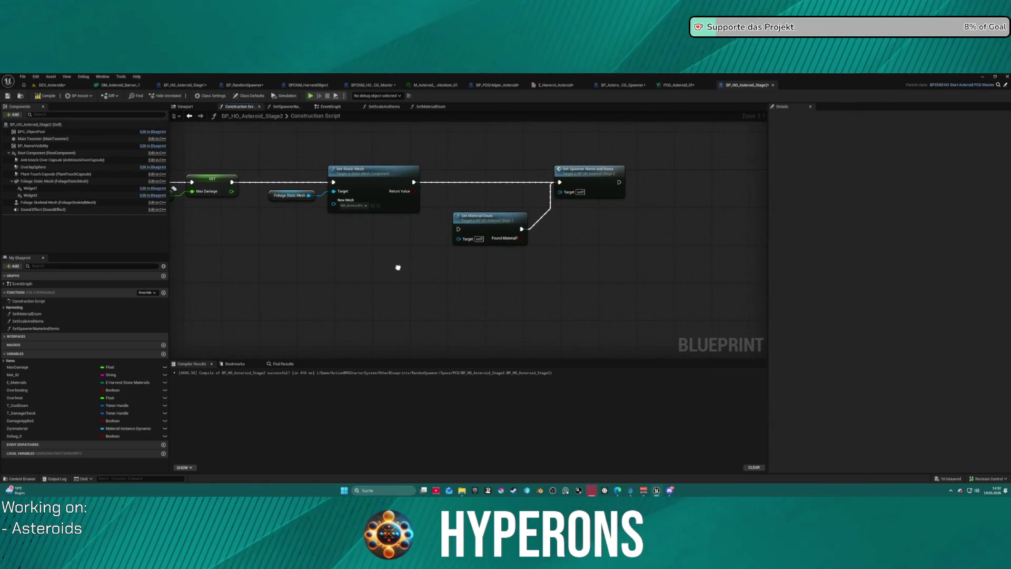
left_click_drag(498, 257, 498, 257)
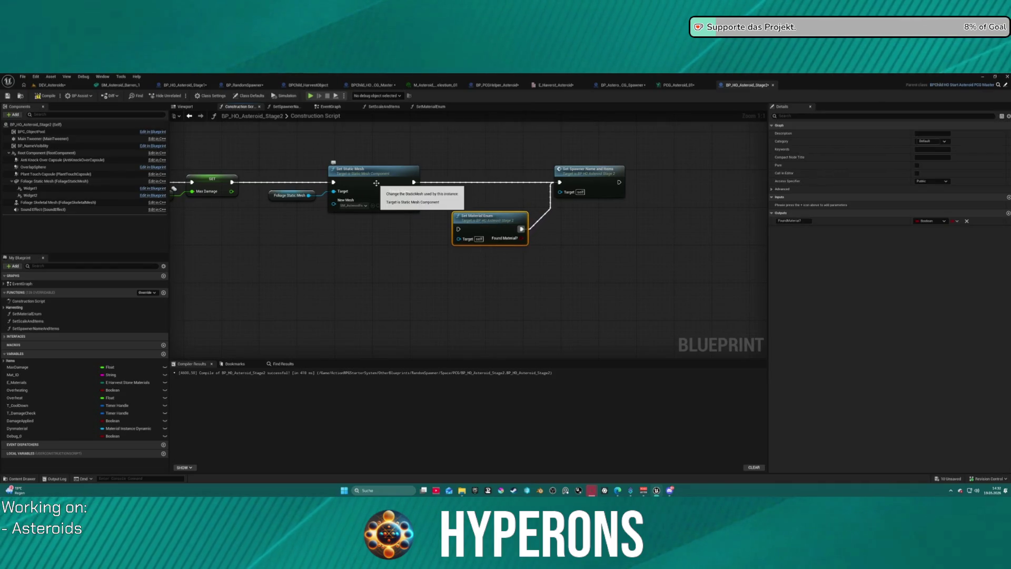
left_click(287, 106)
scroll(670, 224, "down", 2)
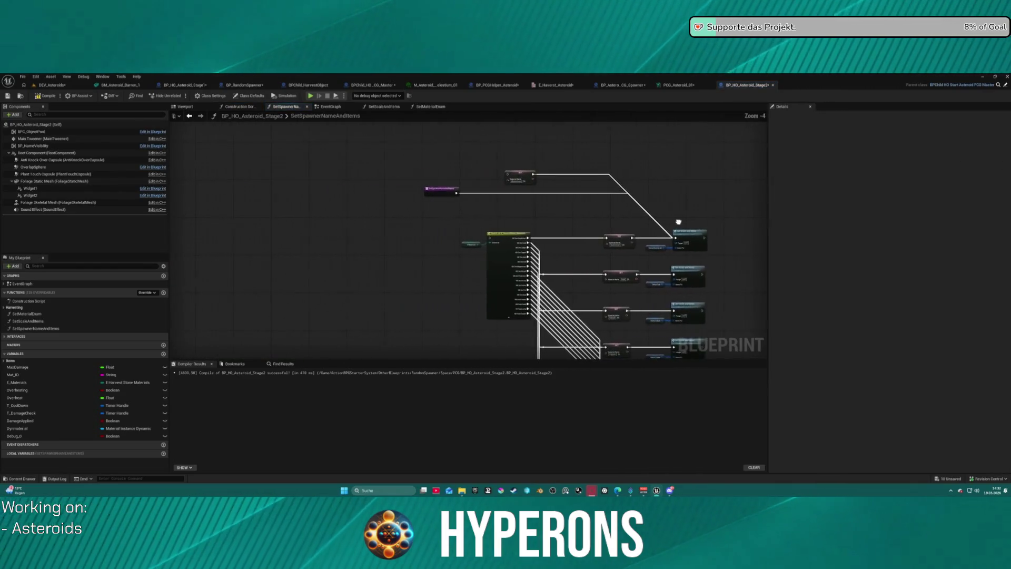
scroll(519, 208, "up", 2)
- Review the SetScaleAndItems graph, then switch to the BP_PCGHelper_Asteroid blueprint
double_click(534, 216)
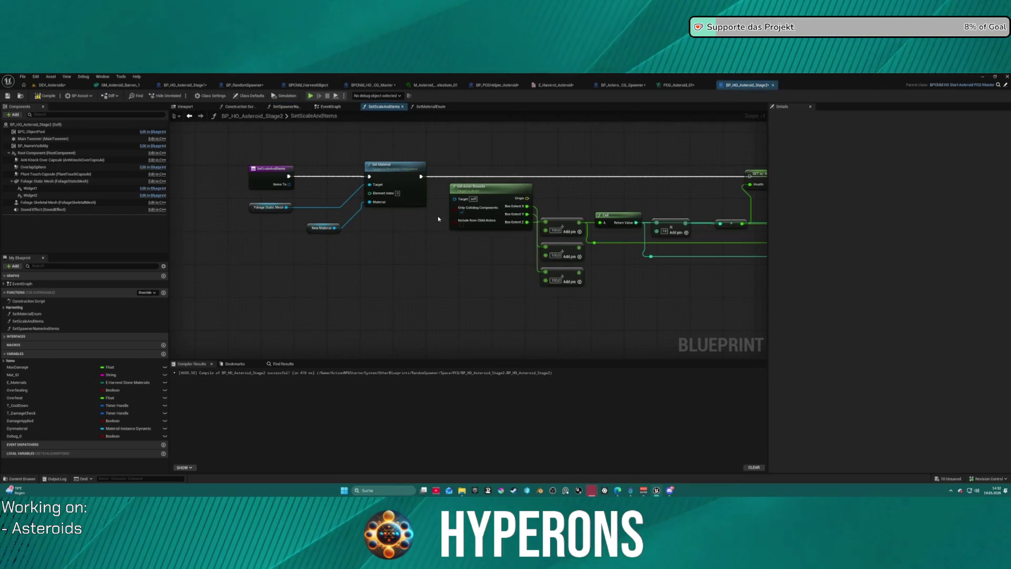
left_click_drag(272, 210, 324, 214)
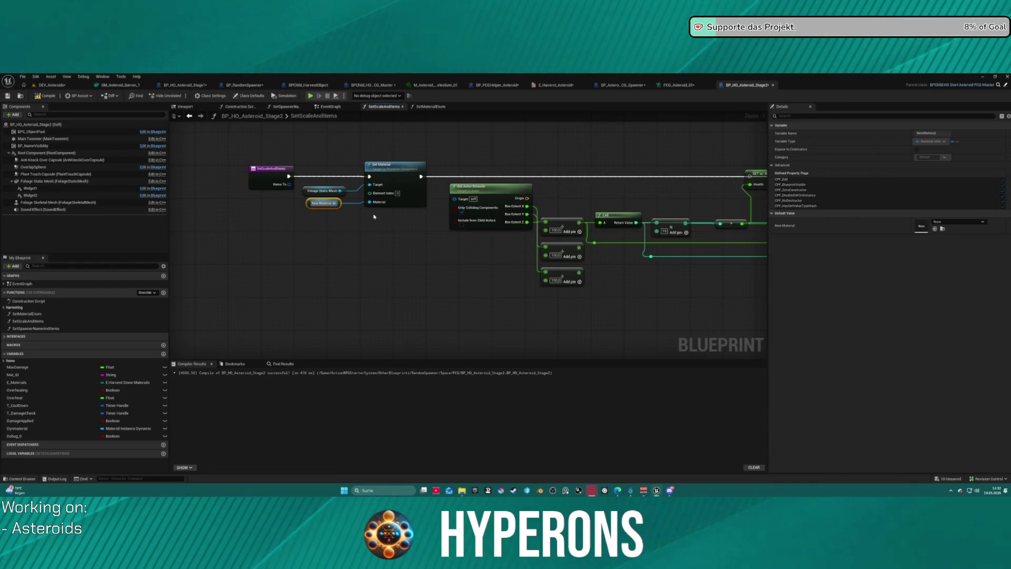
scroll(289, 230, "down", 3)
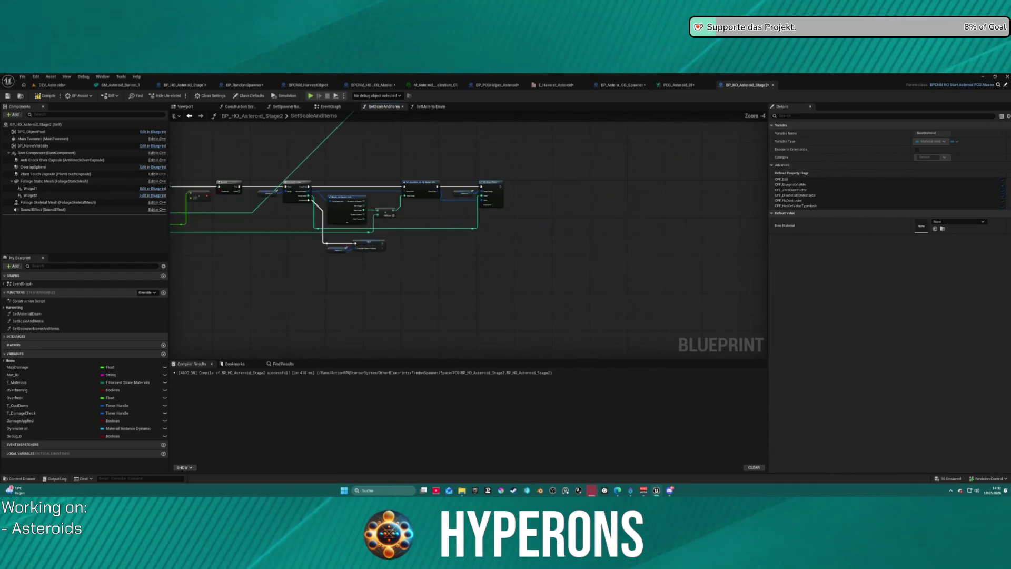
scroll(192, 299, "down", 3)
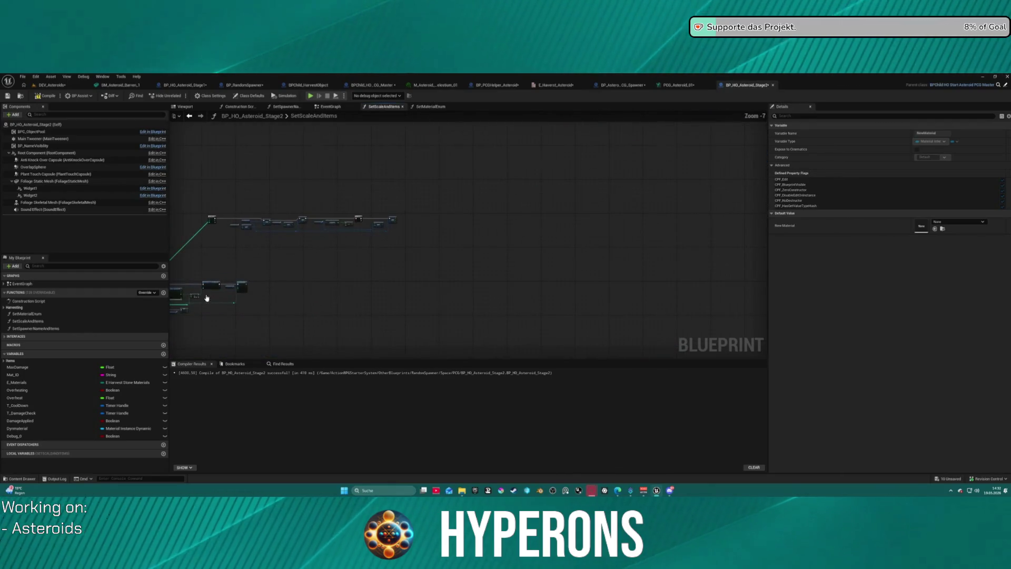
left_click_drag(214, 197, 487, 266)
left_click(448, 264)
scroll(490, 226, "up", 4)
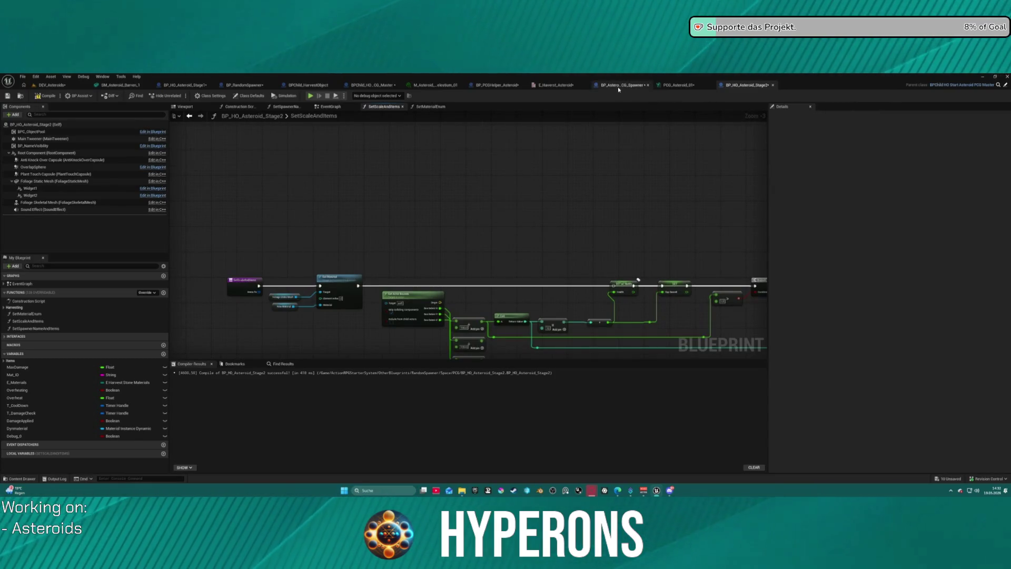
left_click(494, 85)
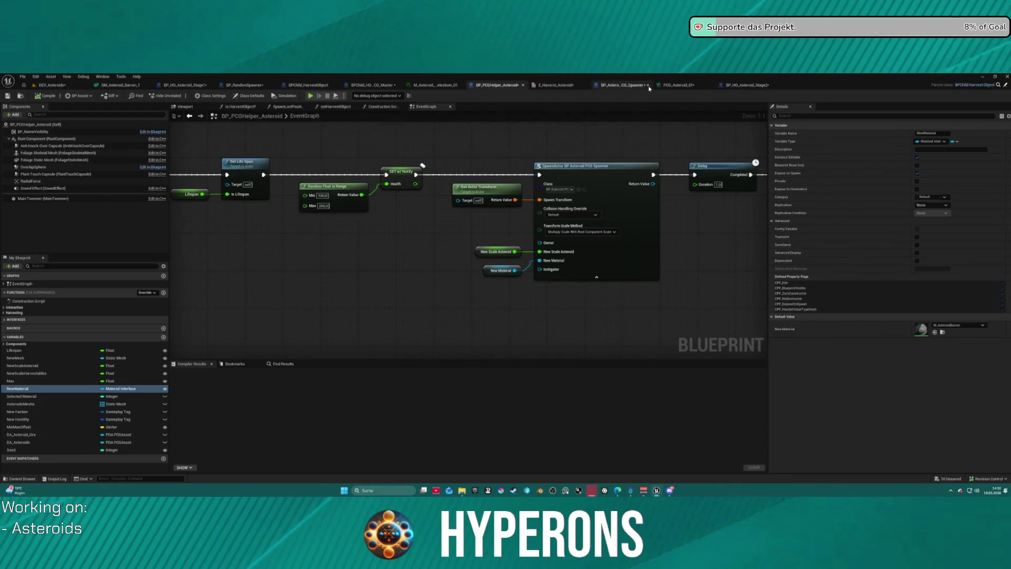
- Look over the POD Master EventGraph's BeginPlay and Print String nodes, then return to BP_HO_Asteroid_Stage2
key("ctrl+Tab")
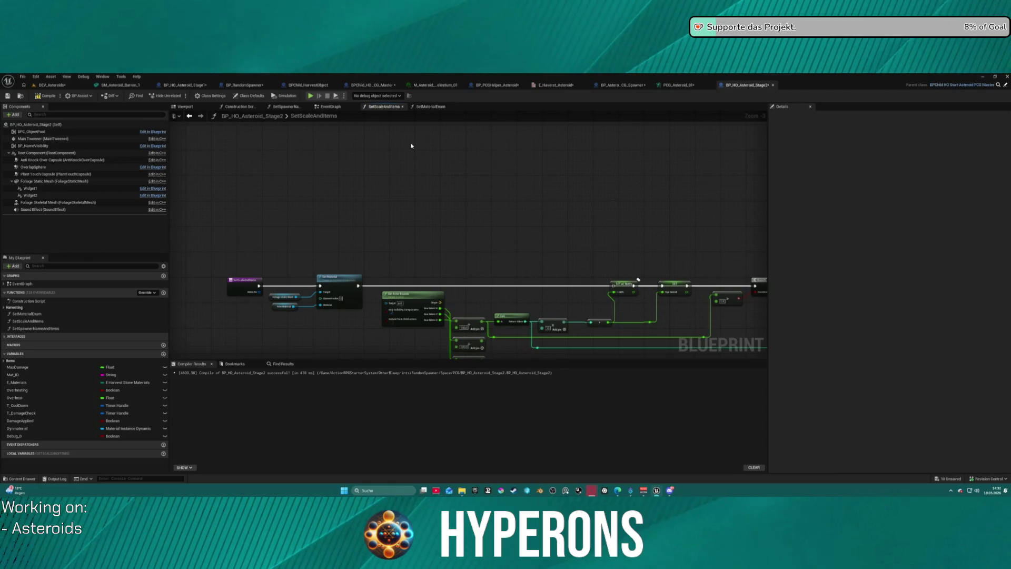
left_click(368, 85)
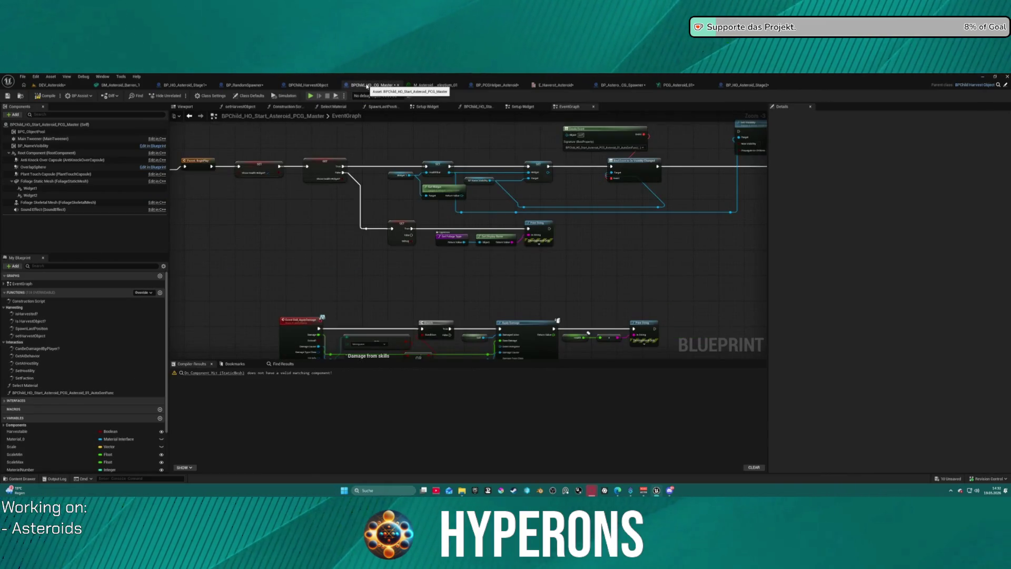
left_click_drag(676, 209, 488, 232)
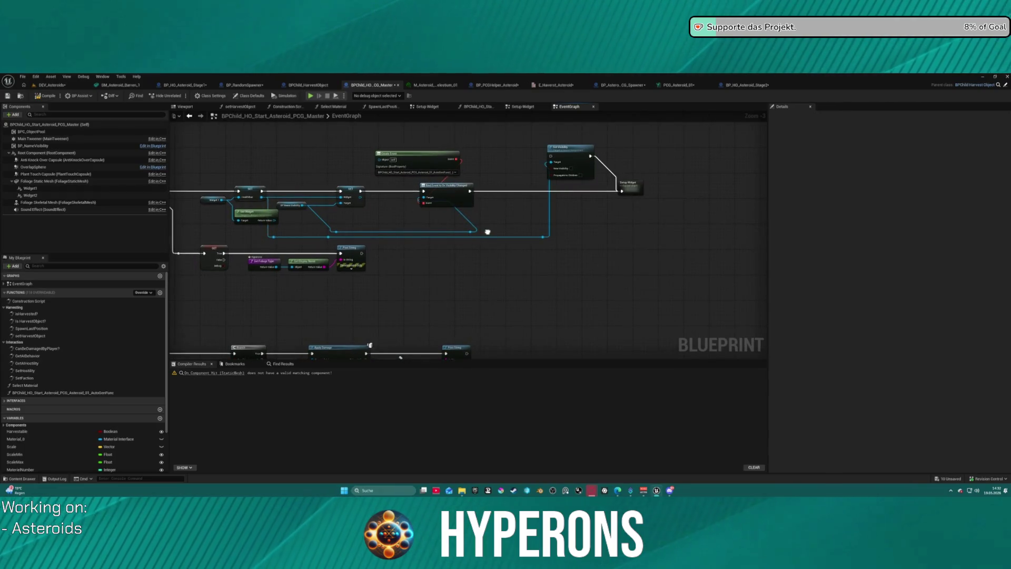
scroll(603, 176, "up", 3)
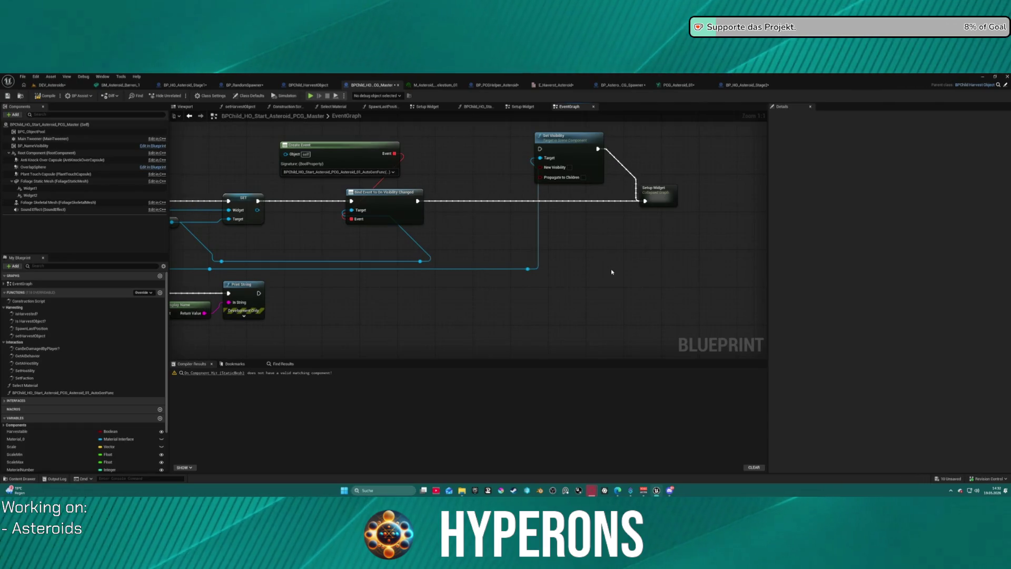
left_click_drag(611, 268, 1001, 275)
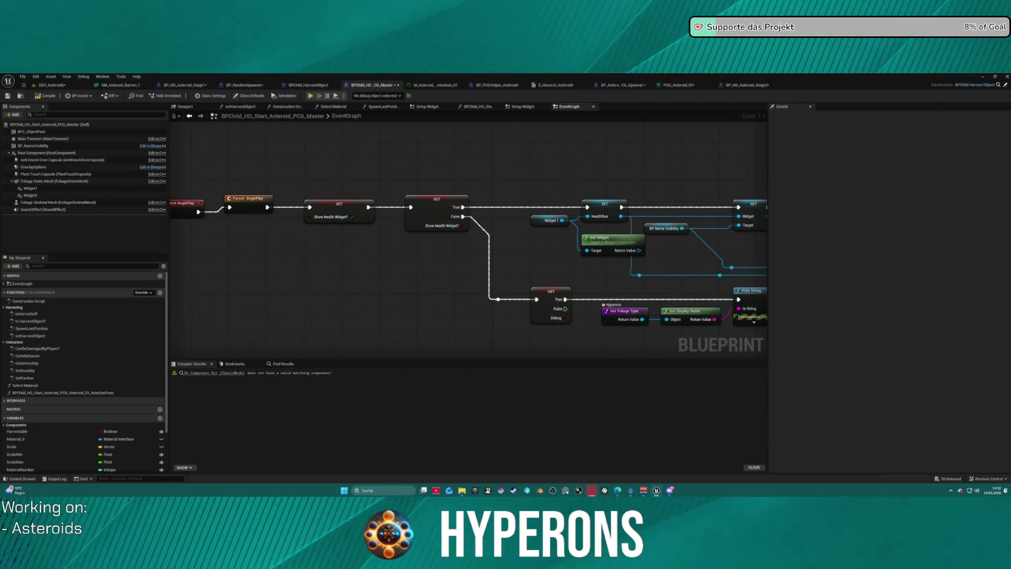
scroll(390, 188, "down", 4)
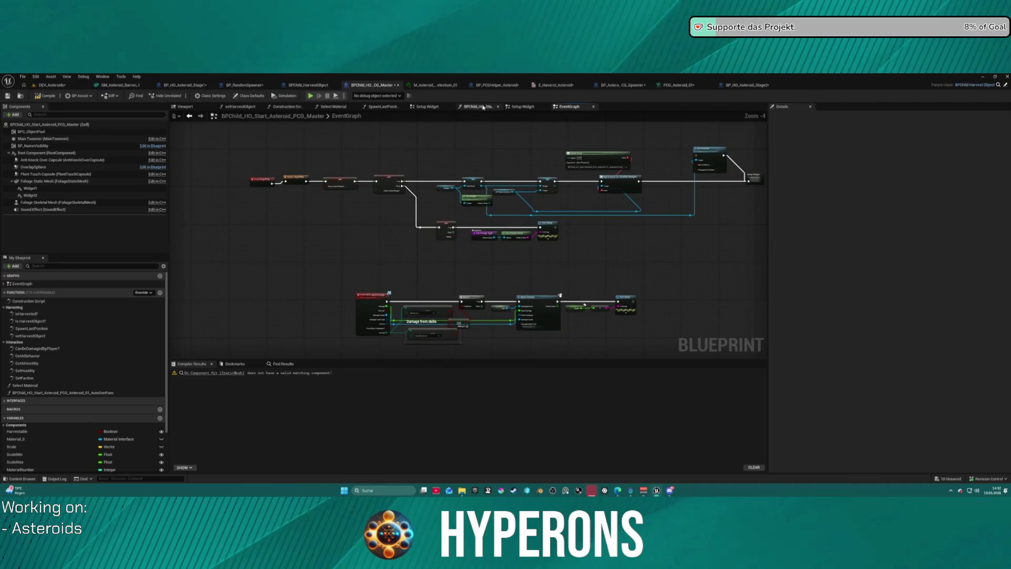
left_click(747, 85)
- In the Stage2 EventGraph, convert the Dynmaterial getter into a validated get
scroll(438, 215, "up", 5)
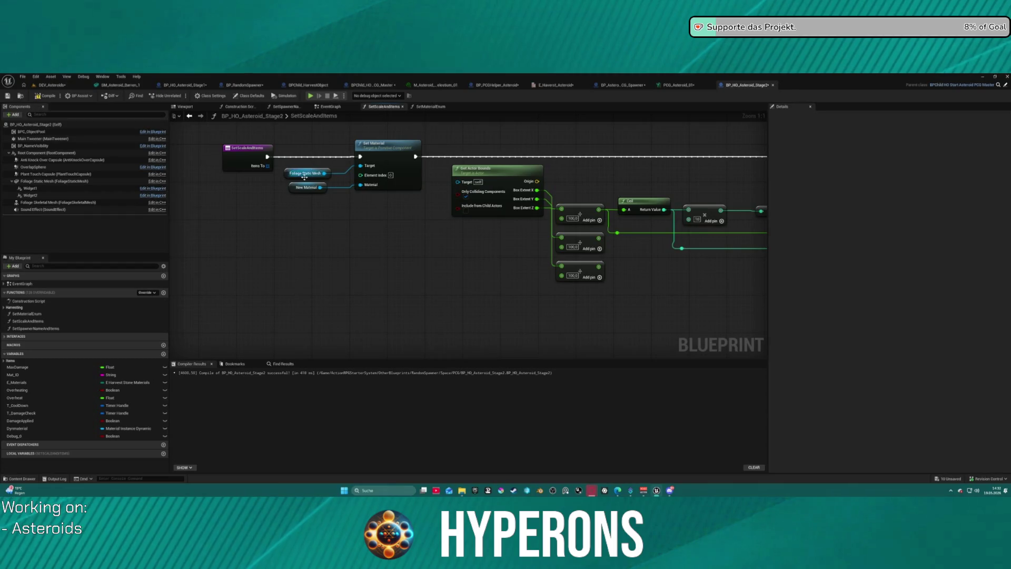
left_click(330, 107)
scroll(345, 278, "down", 3)
scroll(368, 149, "up", 8)
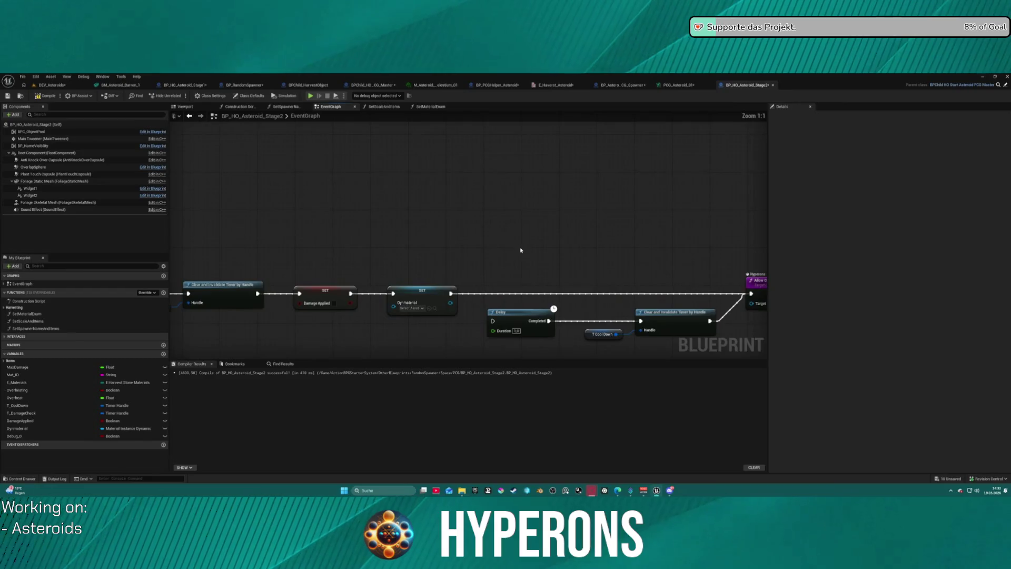
left_click_drag(521, 249, 448, 202)
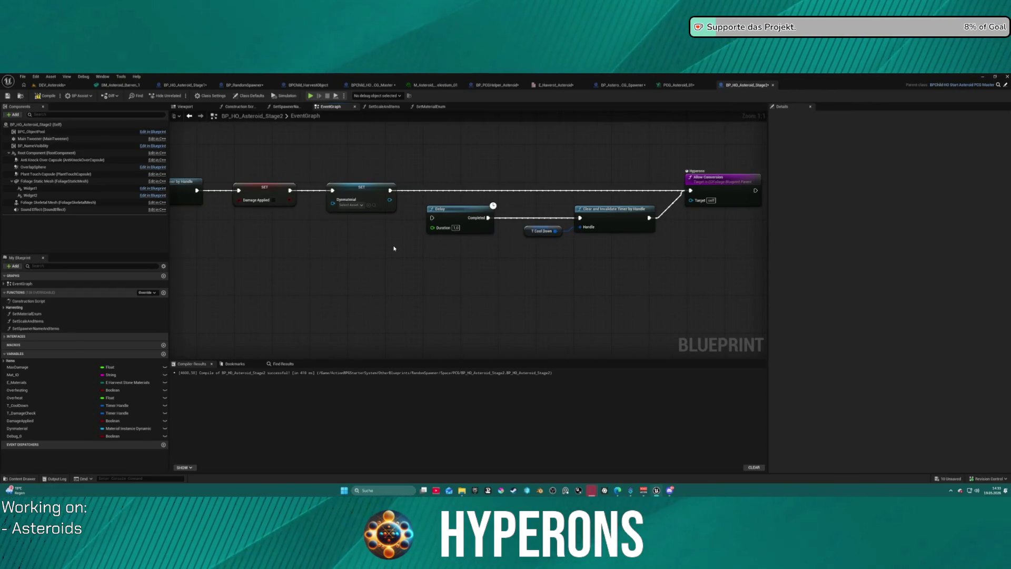
scroll(593, 252, "down", 2)
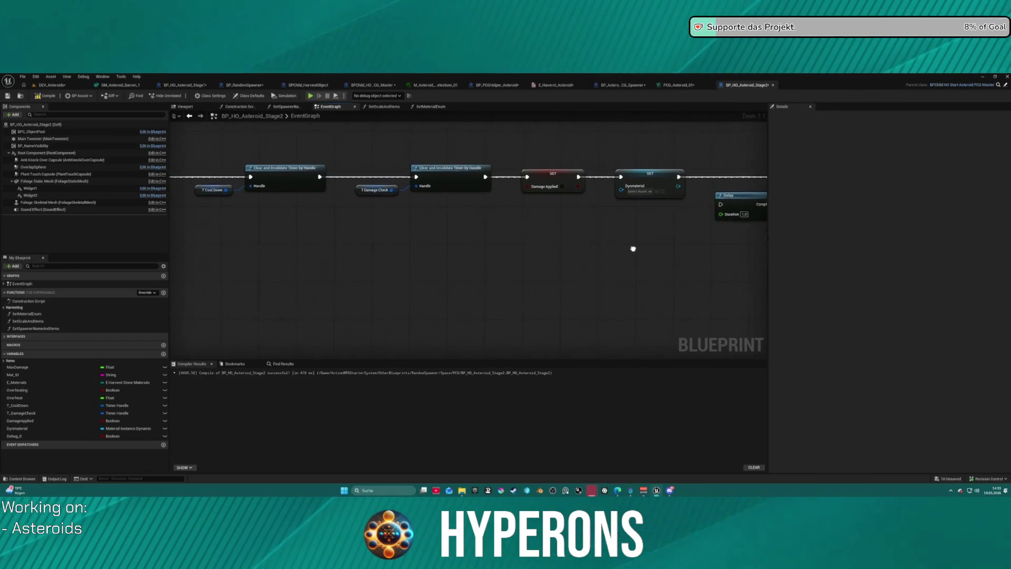
mouse_move(311, 152)
left_mouse_down()
mouse_move(573, 163)
mouse_move(548, 221)
mouse_move(684, 205)
left_mouse_up()
mouse_move(509, 201)
left_mouse_down()
mouse_move(669, 185)
mouse_move(237, 181)
left_mouse_up()
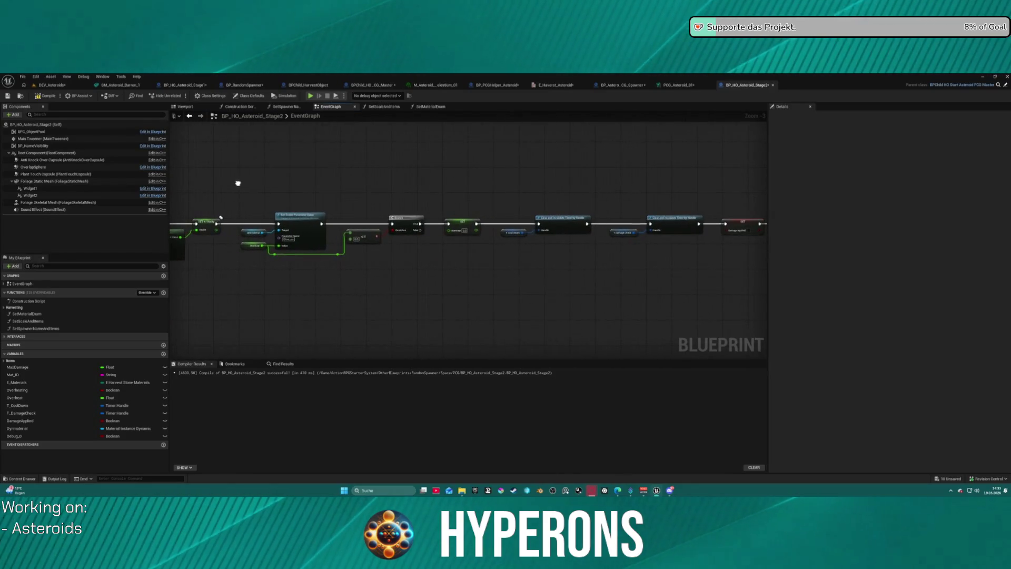
mouse_move(556, 258)
left_mouse_down()
mouse_move(217, 259)
mouse_move(609, 267)
mouse_move(472, 269)
left_mouse_up()
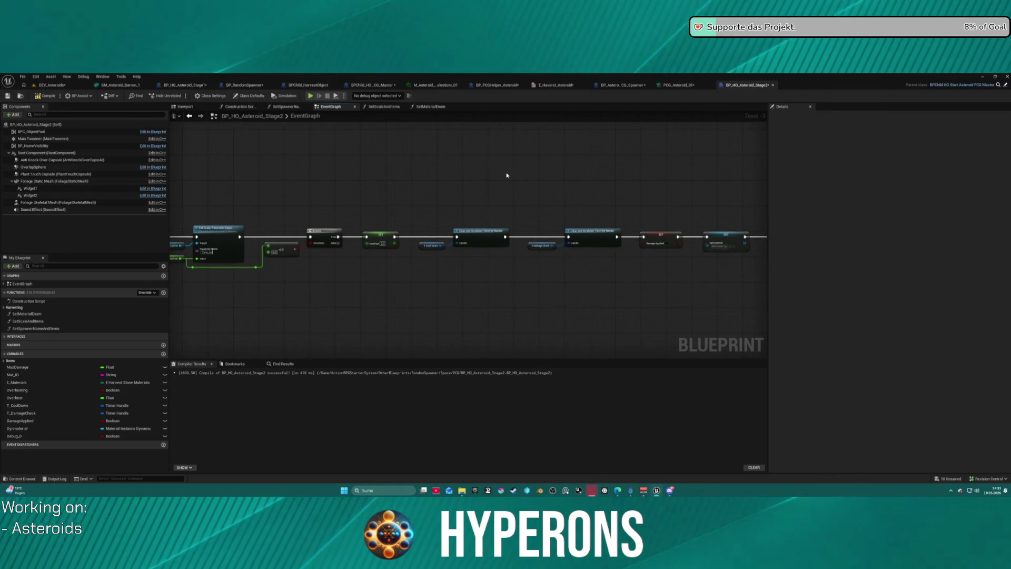
left_click_drag(529, 176, 639, 169)
scroll(374, 263, "up", 3)
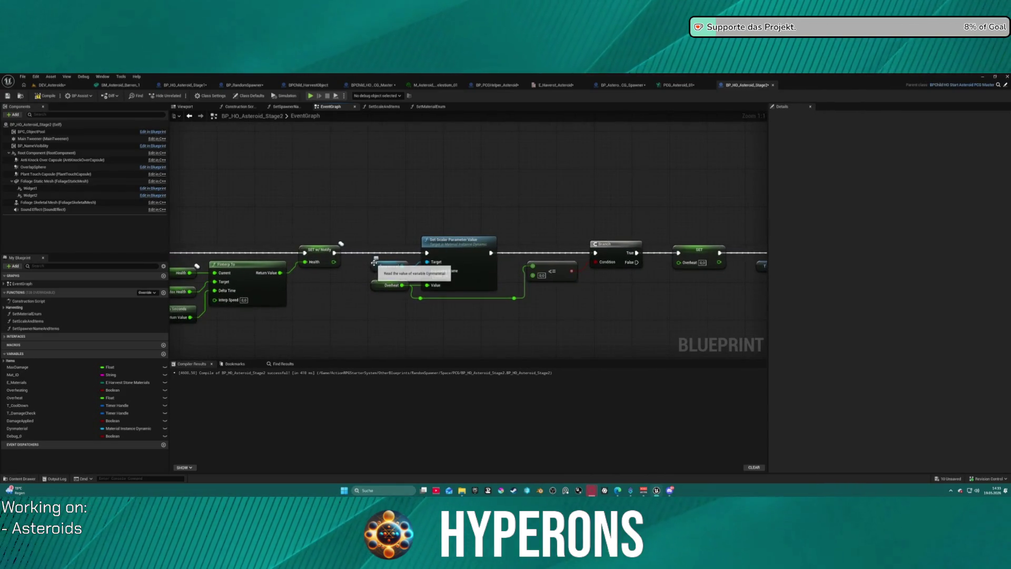
right_click(374, 266)
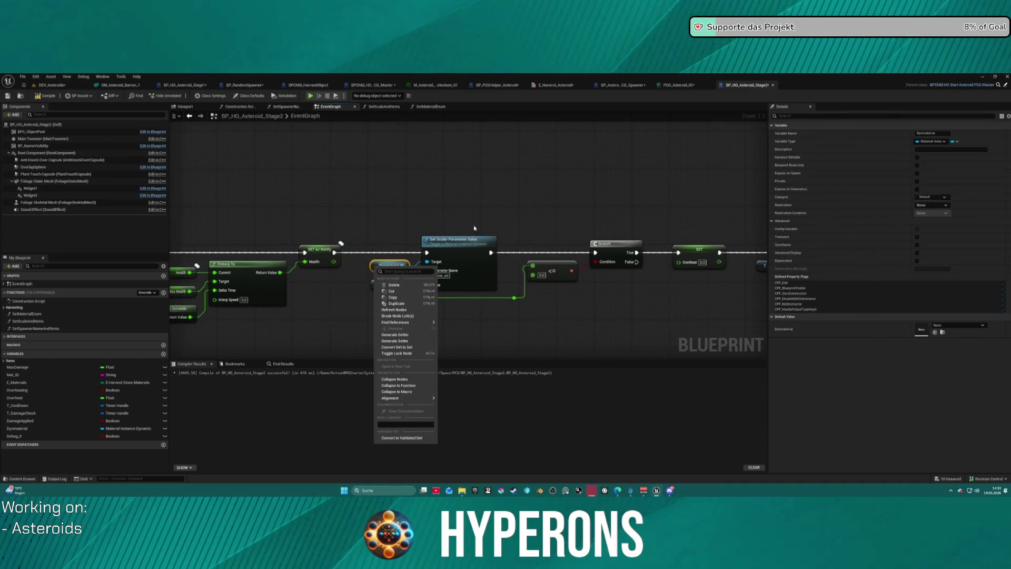
right_click(371, 263)
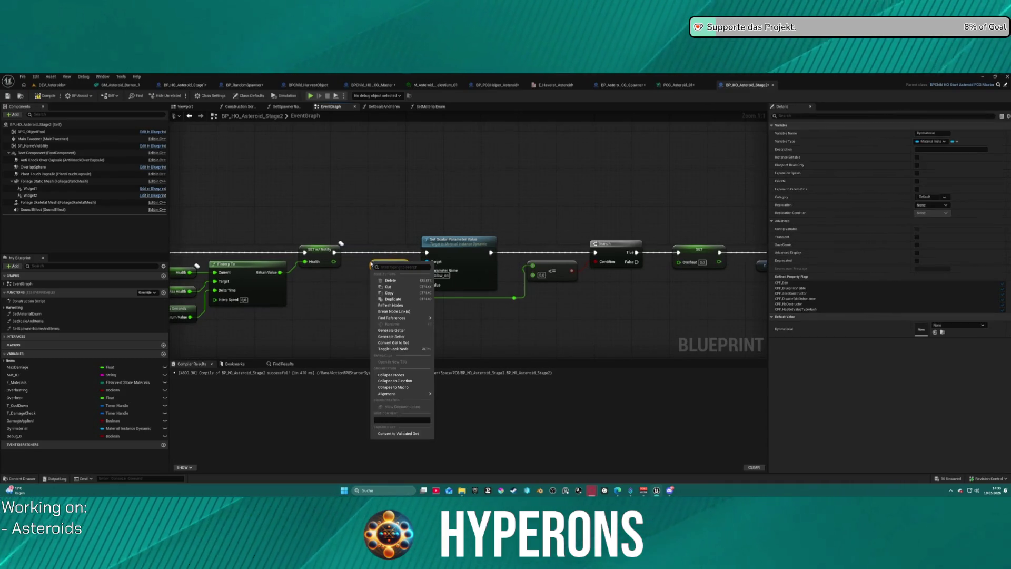
left_click(410, 431)
- Wire the validated Dynmaterial get between SET w/ Notify and Set Scalar Parameter Value, and link Branch False onward
mouse_move(394, 272)
left_mouse_down()
mouse_move(379, 253)
mouse_move(348, 254)
mouse_move(360, 252)
left_mouse_up()
left_click_drag(397, 252, 427, 253)
mouse_move(637, 262)
left_mouse_down()
mouse_move(748, 263)
mouse_move(666, 299)
left_mouse_up()
mouse_move(597, 305)
left_mouse_down()
mouse_move(721, 275)
mouse_move(428, 289)
mouse_move(266, 283)
mouse_move(334, 261)
left_mouse_up()
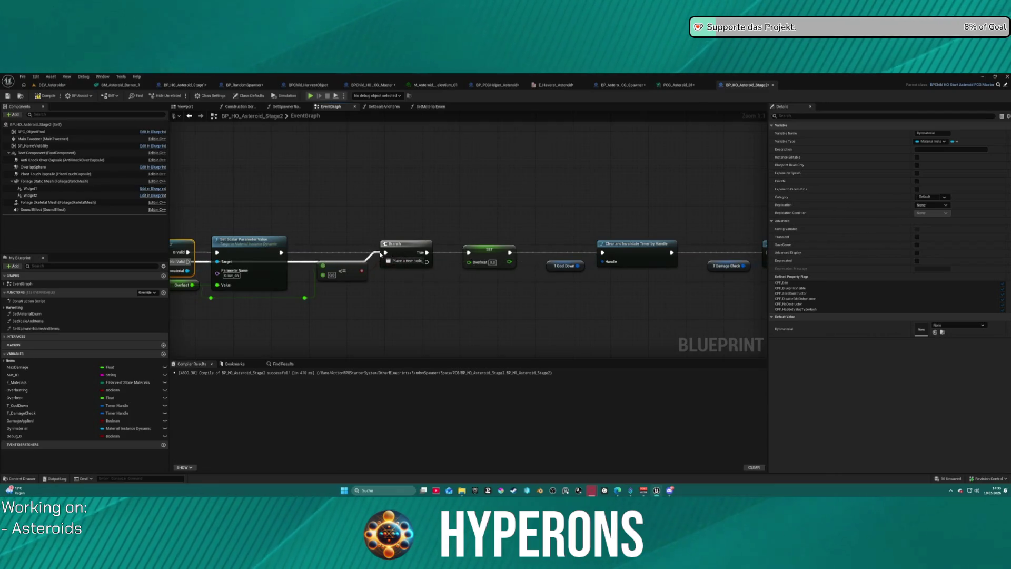
mouse_move(300, 287)
left_mouse_down()
mouse_move(362, 304)
mouse_move(638, 254)
left_mouse_up()
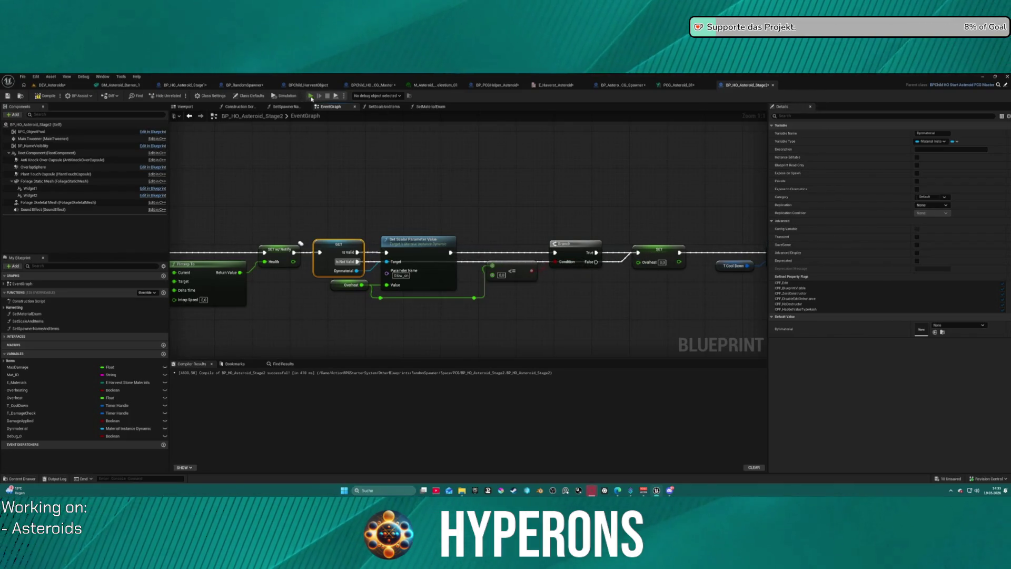
key("alt+Tab")
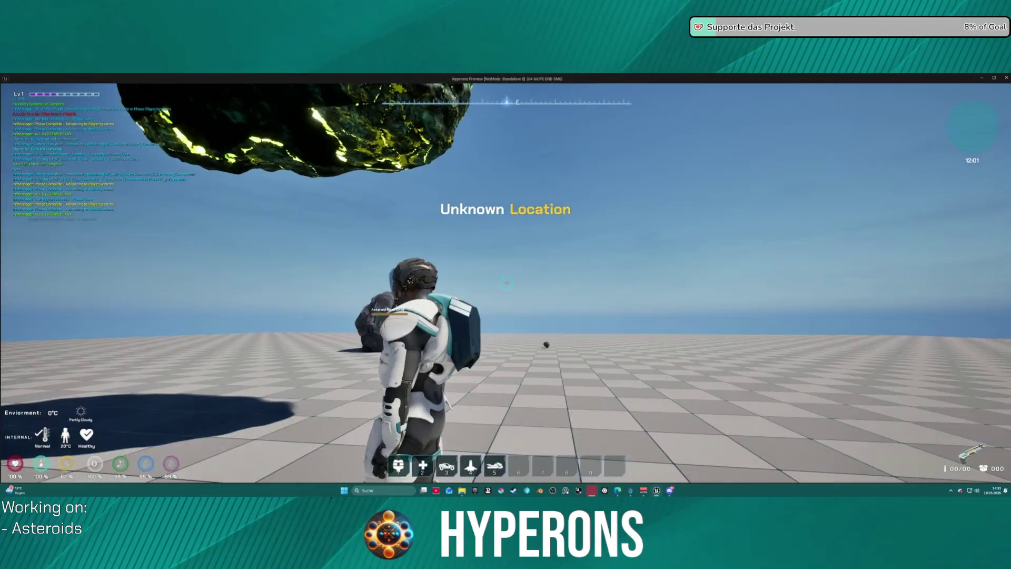
key("i")
left_click(972, 234)
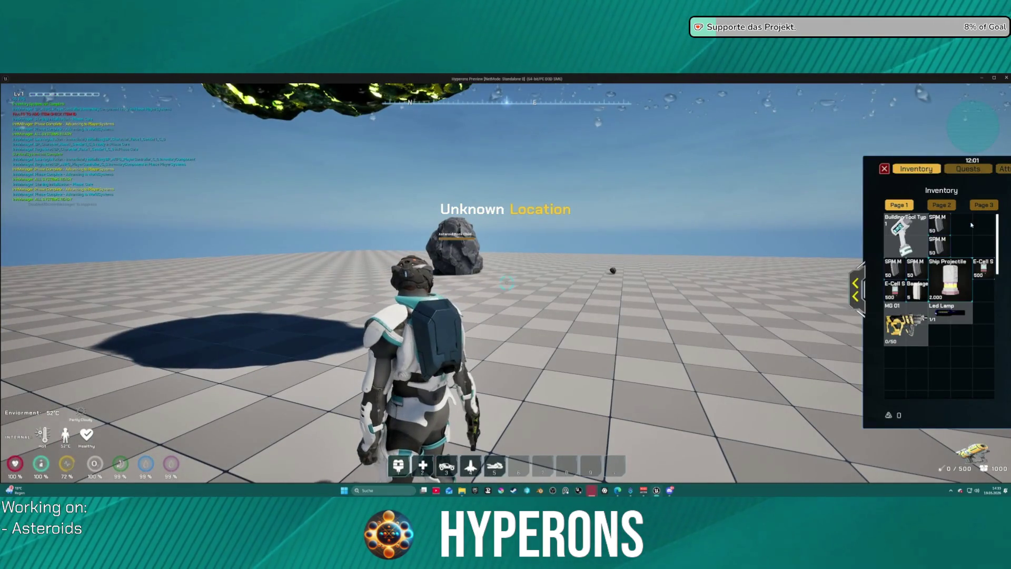
key("i")
key("r")
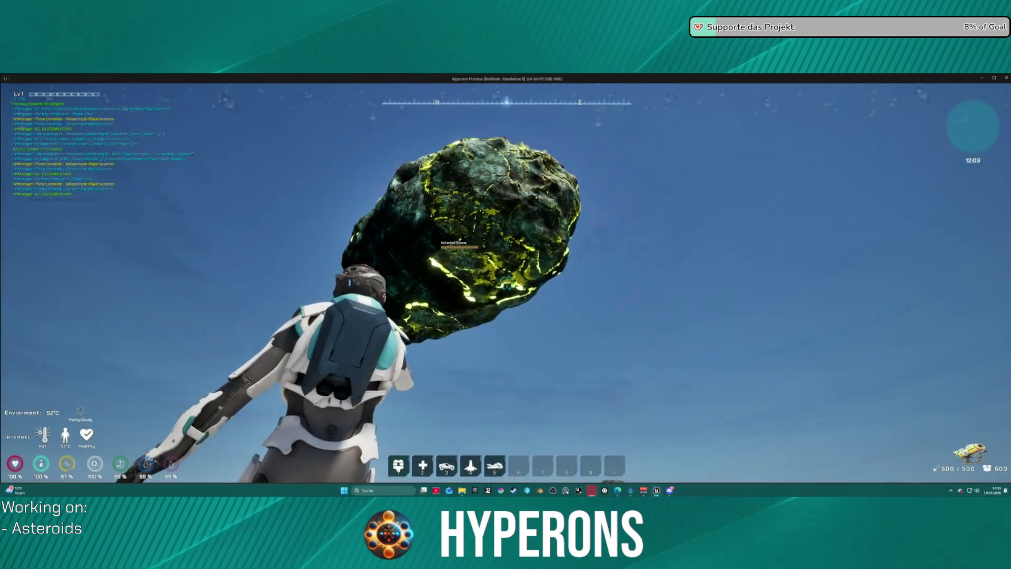
left_click(506, 283)
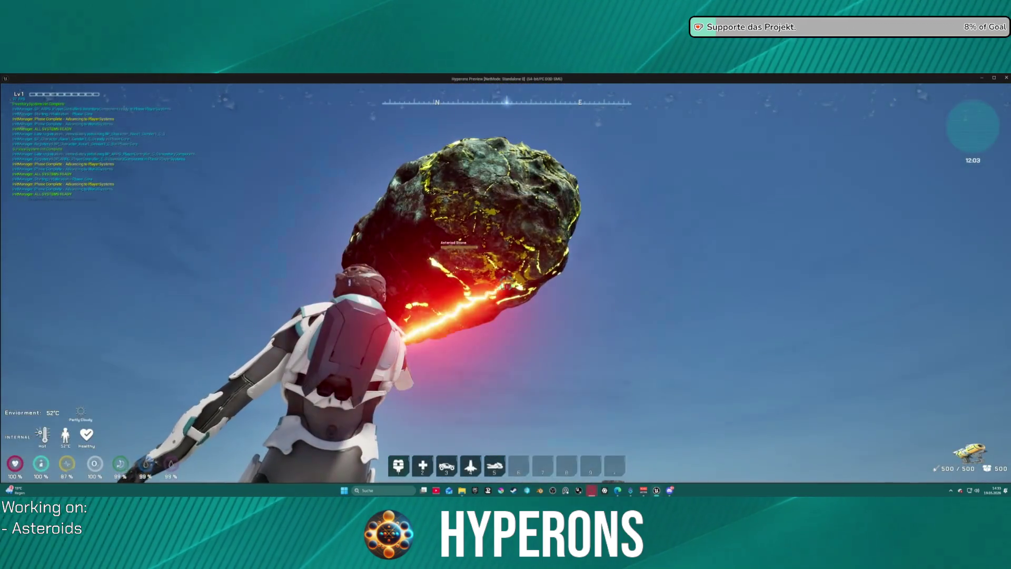
left_click_drag(506, 283, 506, 282)
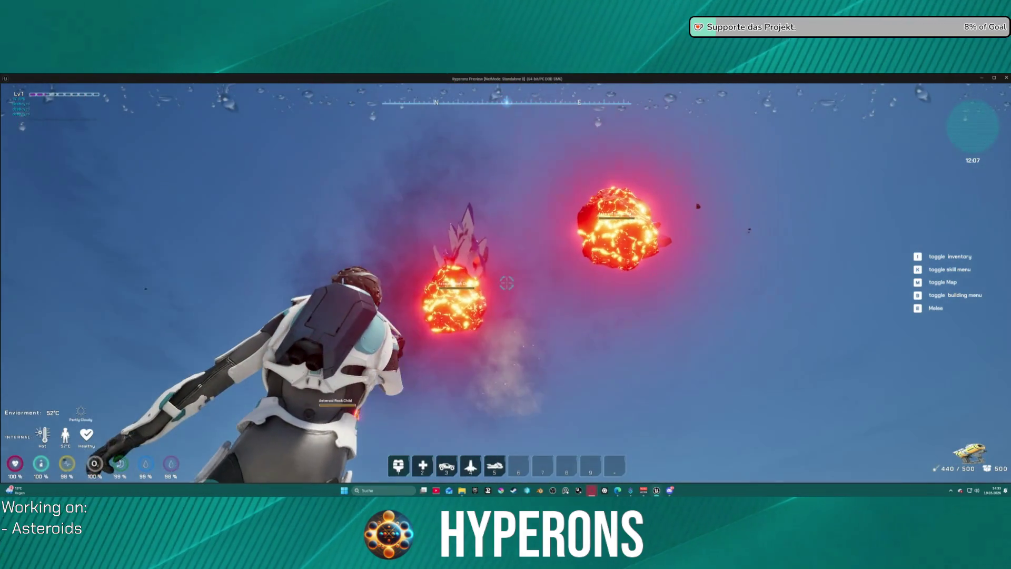
left_click_drag(506, 283, 506, 283)
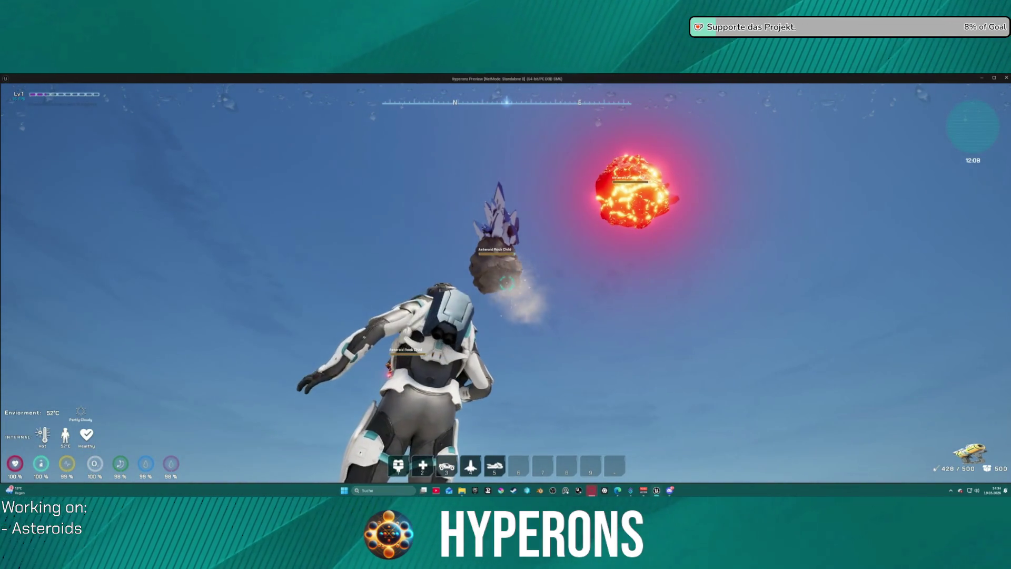
key("Escape")
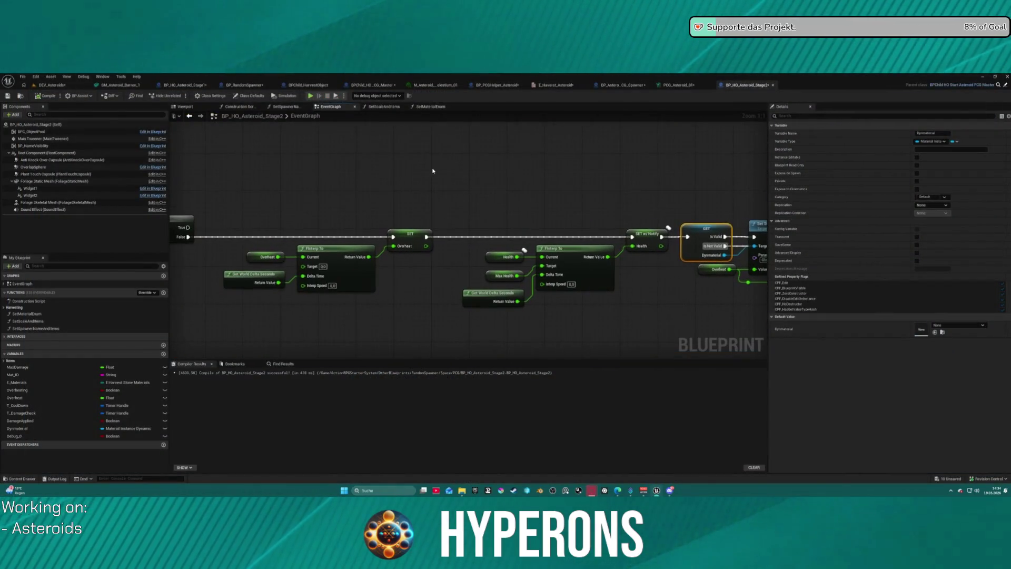
- Undo an accidental Overheat_0 copy and place a SET Overheat node after the Delay
scroll(520, 235, "down", 5)
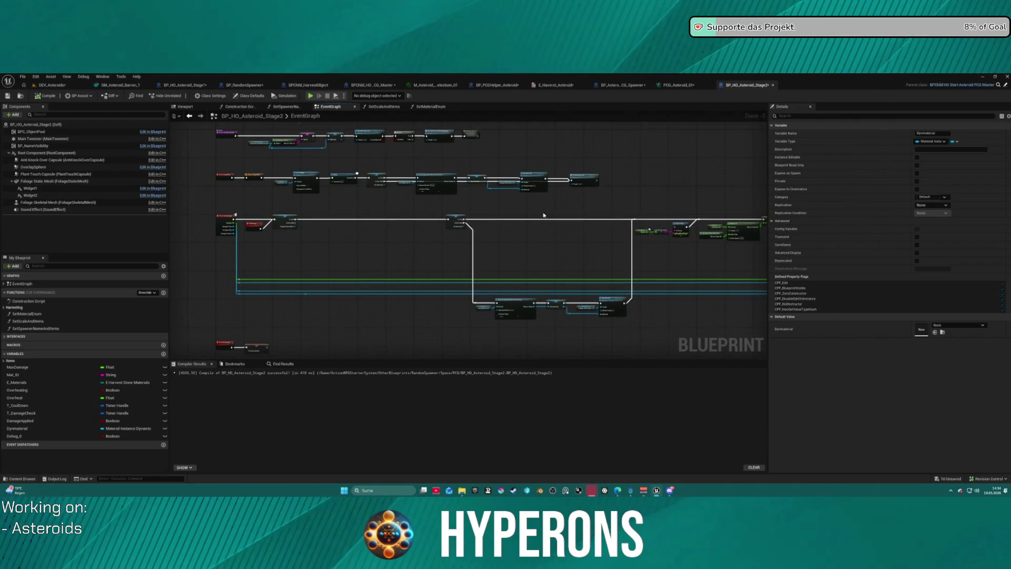
left_click(40, 400)
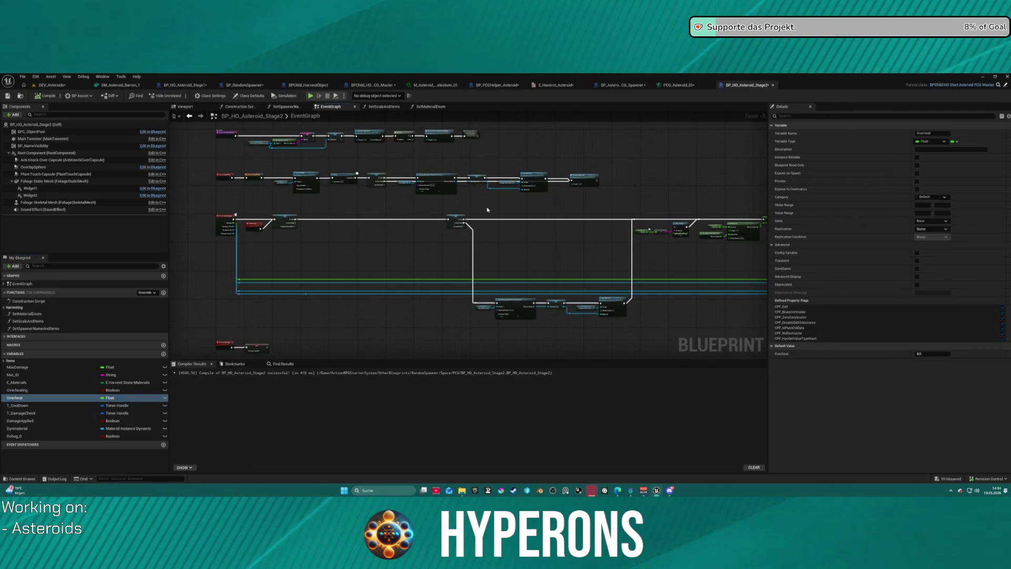
key("ctrl+w")
scroll(486, 210, "up", 3)
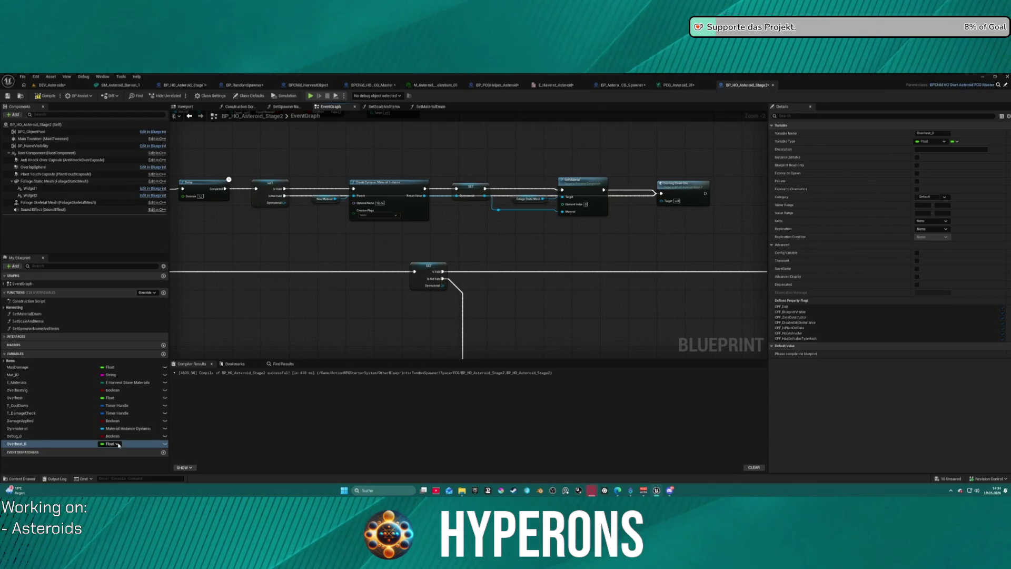
key("ctrl+z")
mouse_move(15, 398)
left_mouse_down()
mouse_move(277, 316)
mouse_move(312, 232)
mouse_move(352, 241)
left_mouse_up()
left_click_drag(282, 196, 297, 239)
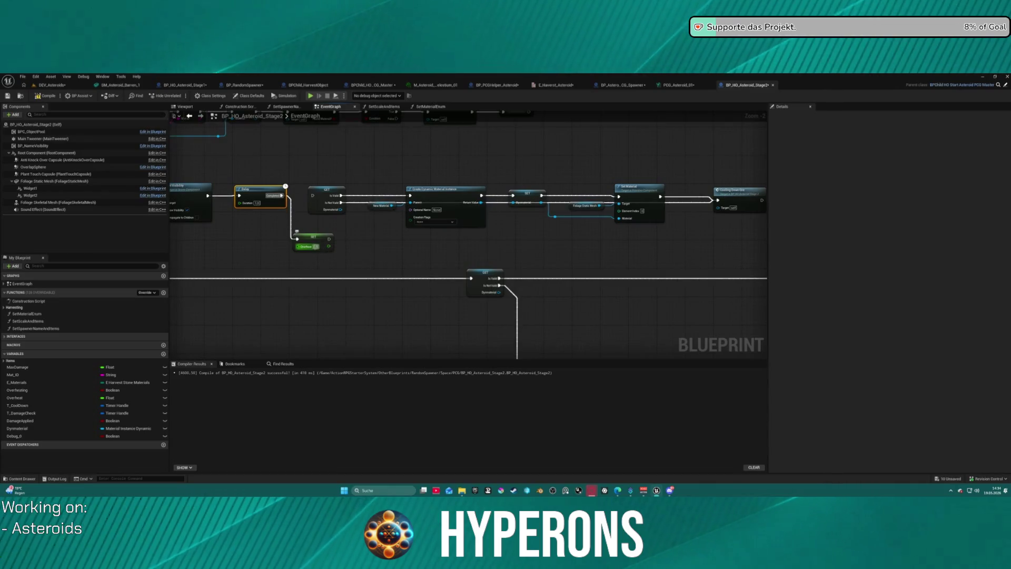
- Connect Delay Completed to SET Overheat and its output to the validated Dynmaterial get, then open BP_RandomSpawner
left_click(329, 245)
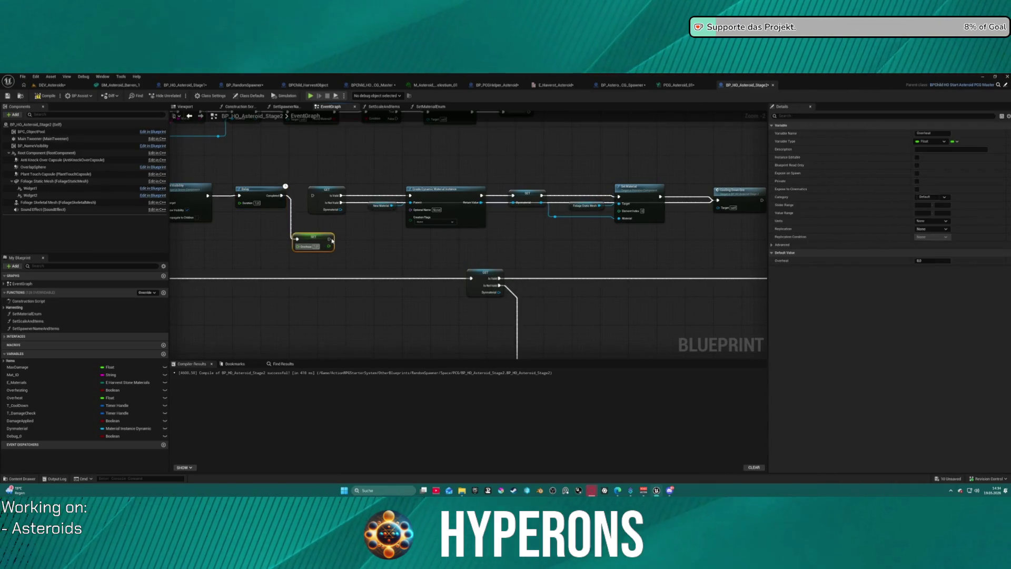
left_click_drag(329, 240, 311, 196)
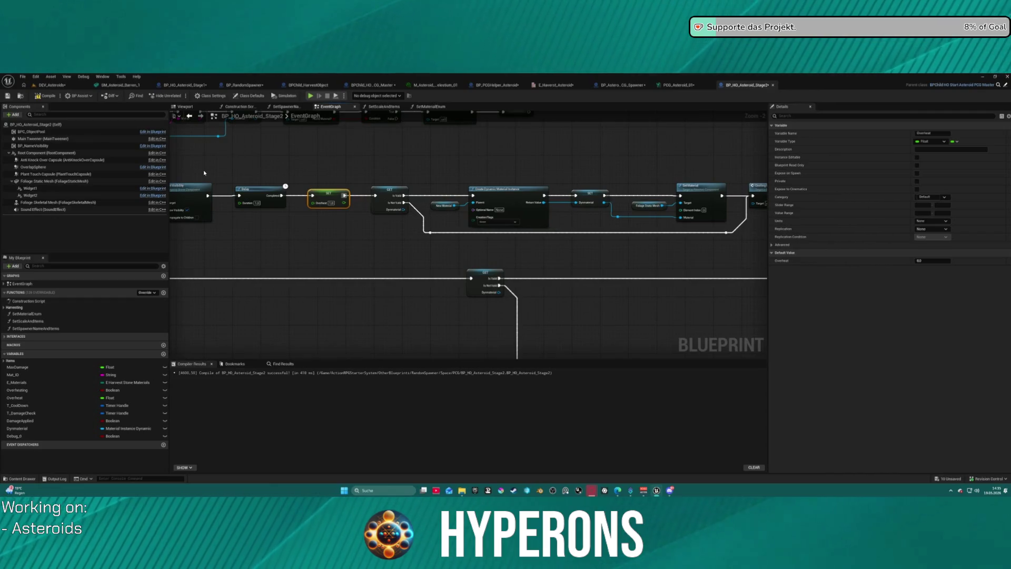
left_click(244, 84)
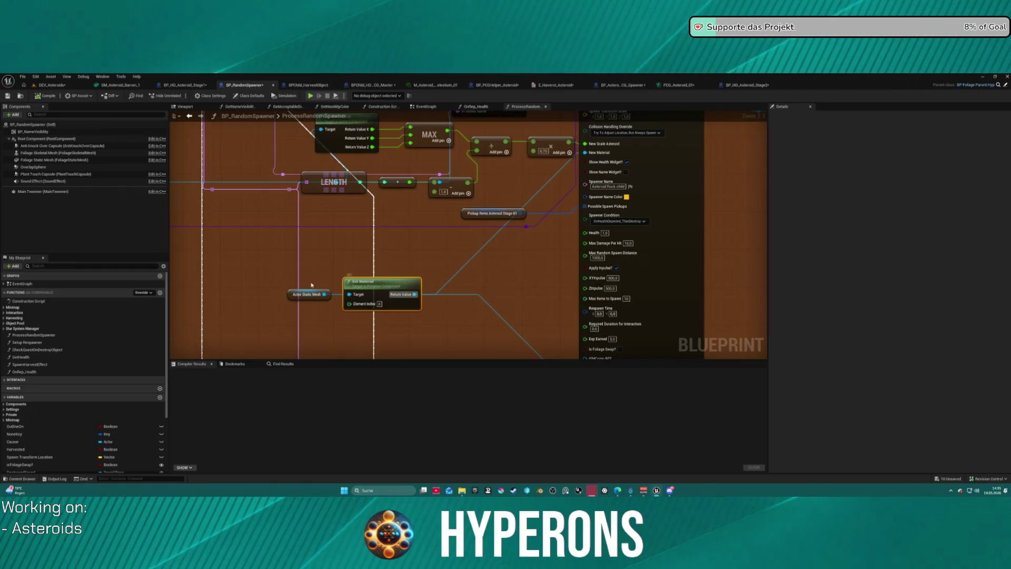
left_click_drag(299, 272, 328, 305)
left_click_drag(405, 332, 381, 316)
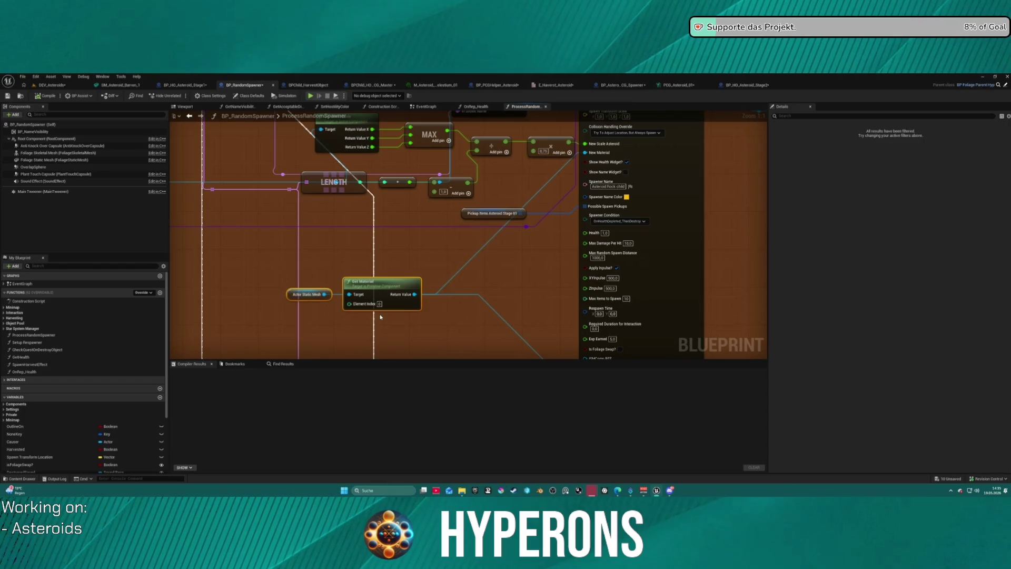
scroll(207, 229, "down", 8)
scroll(226, 248, "up", 8)
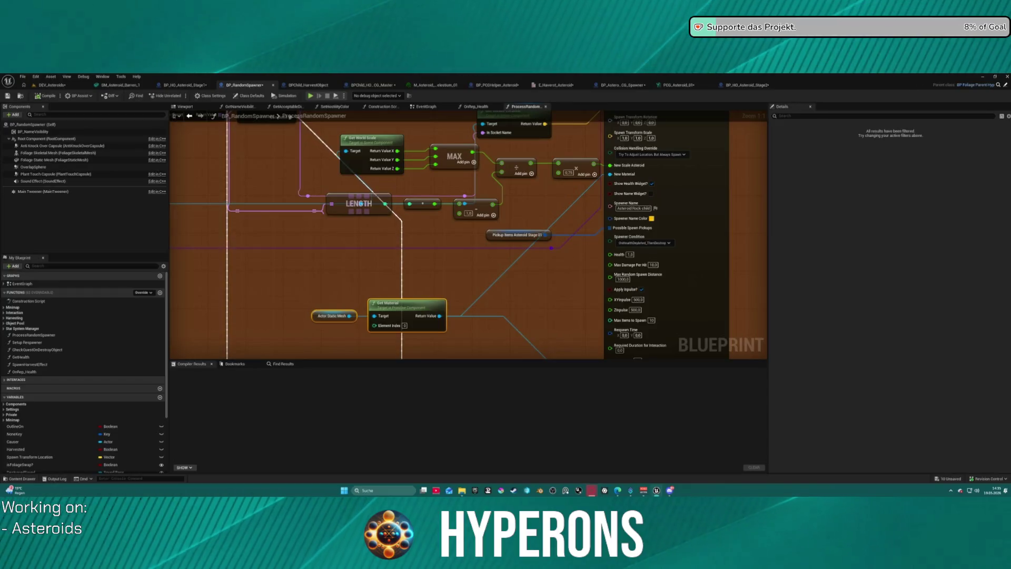
left_click_drag(610, 149, 418, 216)
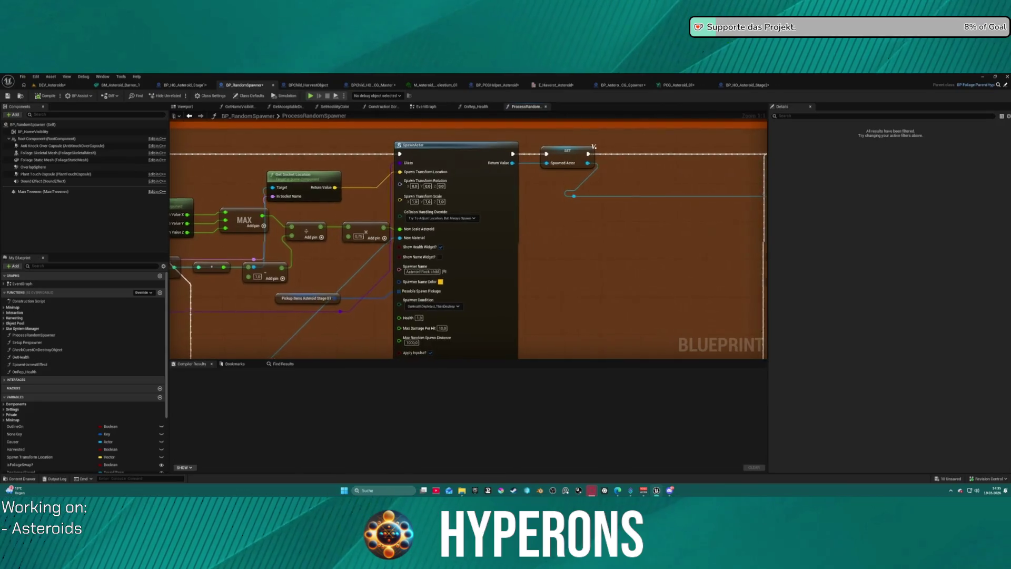
scroll(316, 158, "down", 2)
scroll(352, 152, "up", 2)
mouse_move(352, 153)
left_mouse_down()
mouse_move(593, 206)
mouse_move(256, 193)
mouse_move(242, 178)
mouse_move(284, 87)
left_mouse_up()
mouse_move(284, 278)
left_mouse_down()
mouse_move(304, 257)
mouse_move(307, 225)
mouse_move(288, 272)
mouse_move(324, 278)
mouse_move(453, 360)
left_mouse_up()
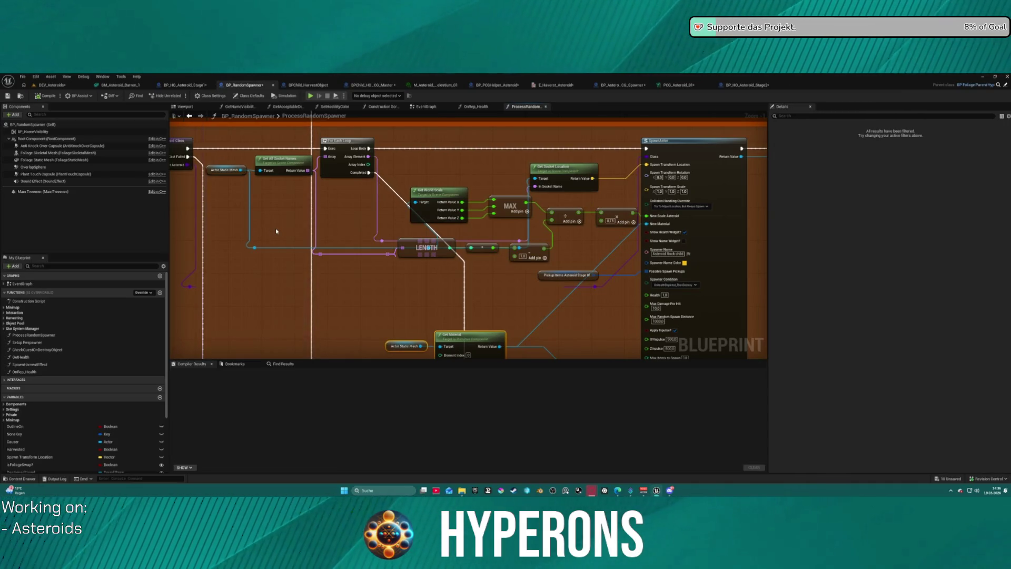
left_click_drag(276, 231, 386, 233)
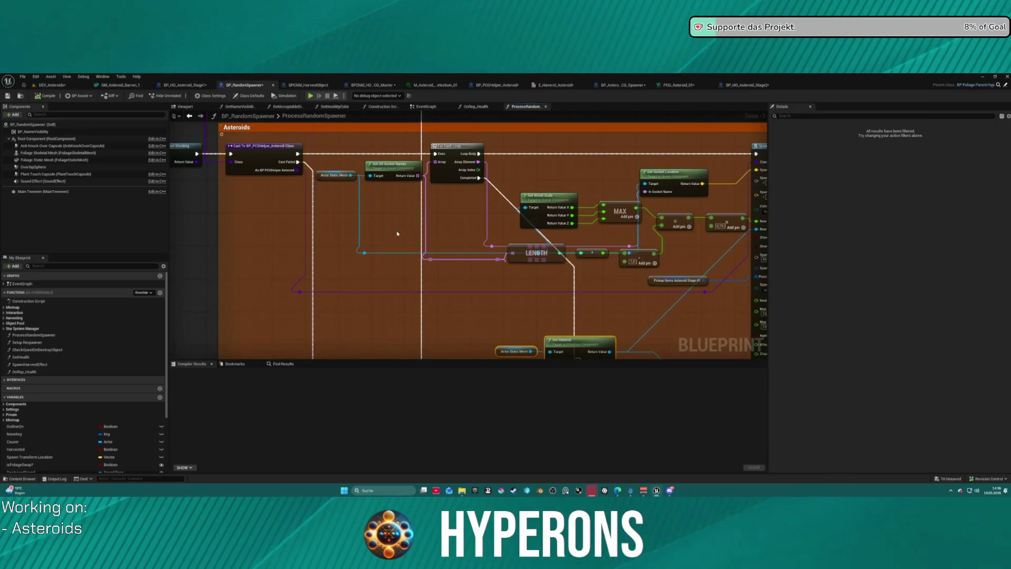
mouse_move(388, 222)
left_mouse_down()
mouse_move(543, 252)
mouse_move(746, 341)
left_mouse_up()
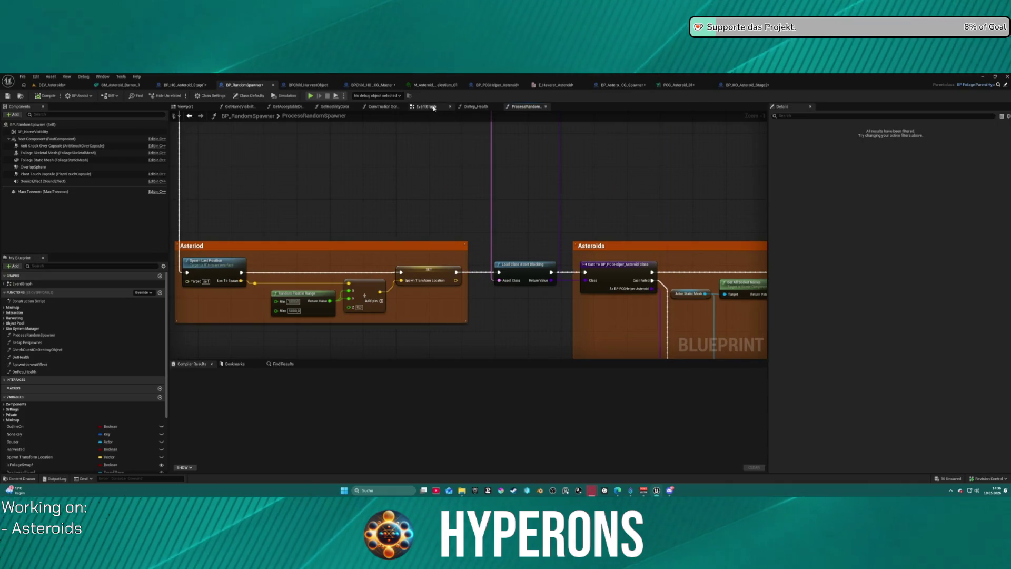
- In BP_RandomSpawner's EventGraph, add a Get New Material node from the cast asteroid reference
left_click(433, 107)
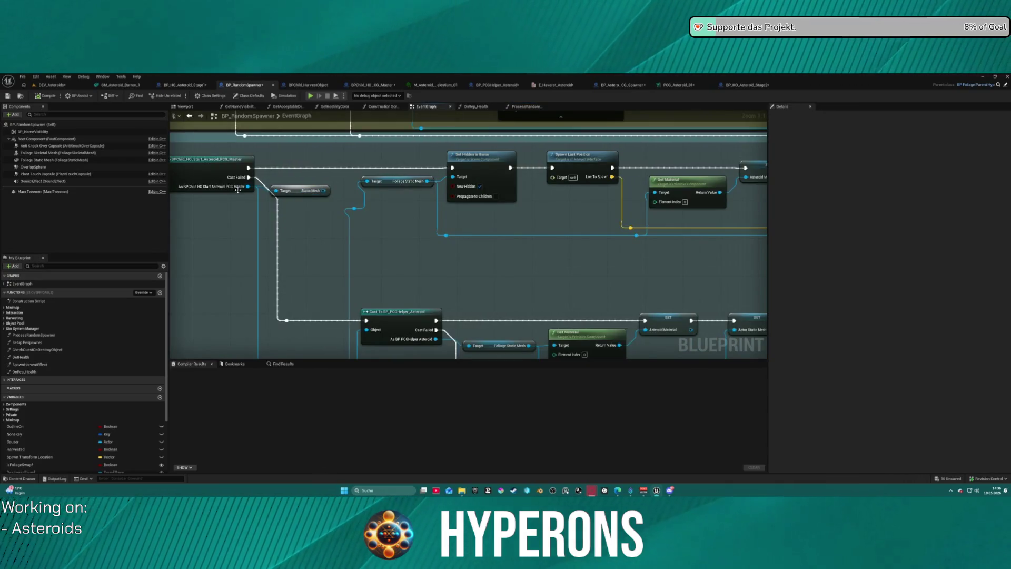
mouse_move(248, 187)
left_mouse_down()
mouse_move(442, 266)
mouse_move(438, 274)
left_mouse_up()
type("new mate")
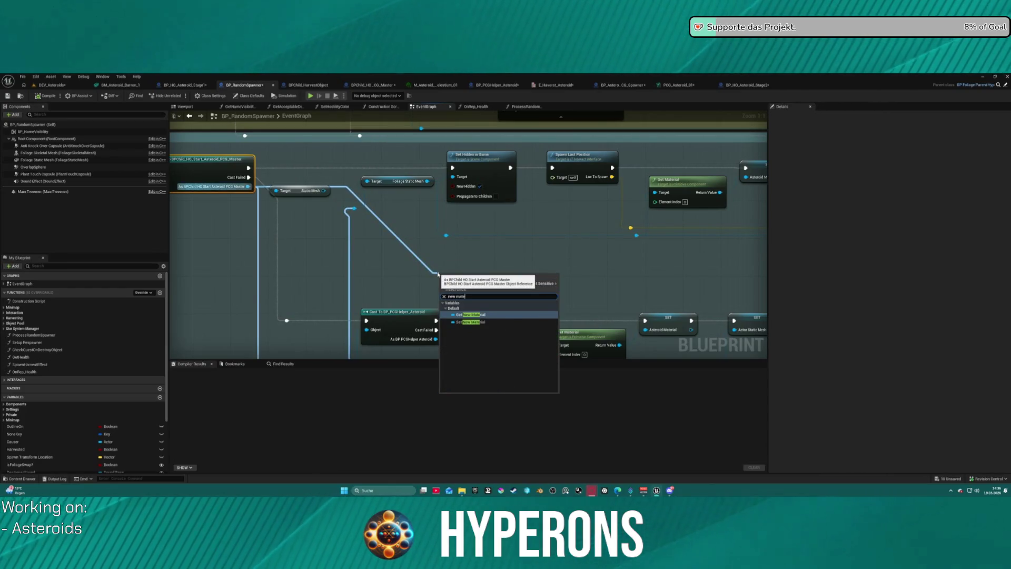
key("Return")
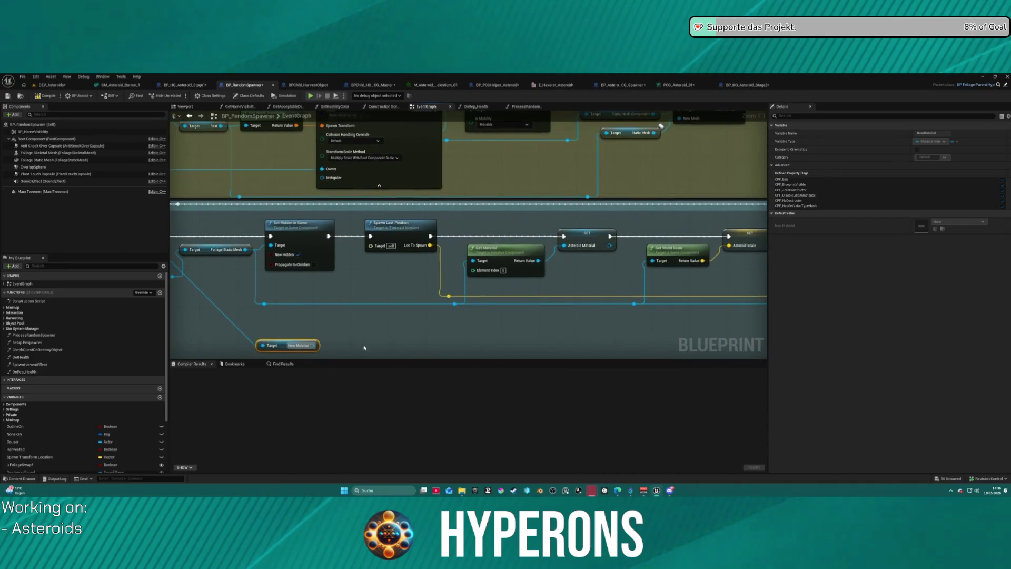
- Feed New Material into the SET Asteroid Material node, then return to ProcessRandomSpawner
mouse_move(313, 344)
left_mouse_down()
mouse_move(723, 319)
mouse_move(312, 345)
mouse_move(711, 327)
mouse_move(553, 333)
mouse_move(383, 317)
left_mouse_up()
mouse_move(489, 302)
left_mouse_down()
mouse_move(357, 255)
mouse_move(274, 190)
mouse_move(401, 158)
mouse_move(363, 163)
left_mouse_up()
mouse_move(527, 211)
left_mouse_down()
mouse_move(713, 199)
mouse_move(758, 253)
mouse_move(580, 148)
left_mouse_up()
left_click_drag(474, 237, 314, 244)
left_click_drag(758, 237, 723, 239)
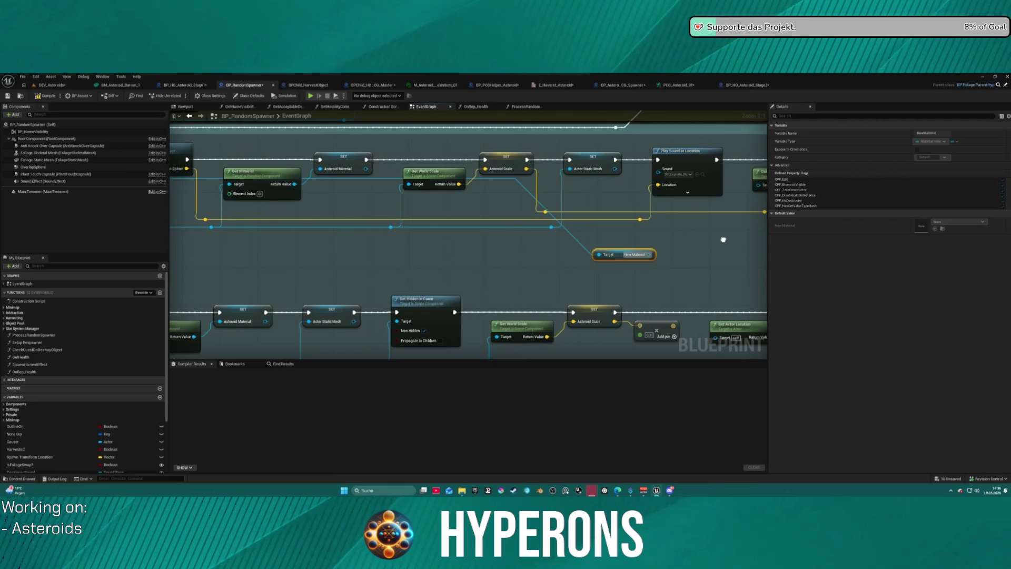
mouse_move(634, 252)
left_mouse_down()
mouse_move(208, 245)
mouse_move(266, 208)
mouse_move(249, 208)
left_mouse_up()
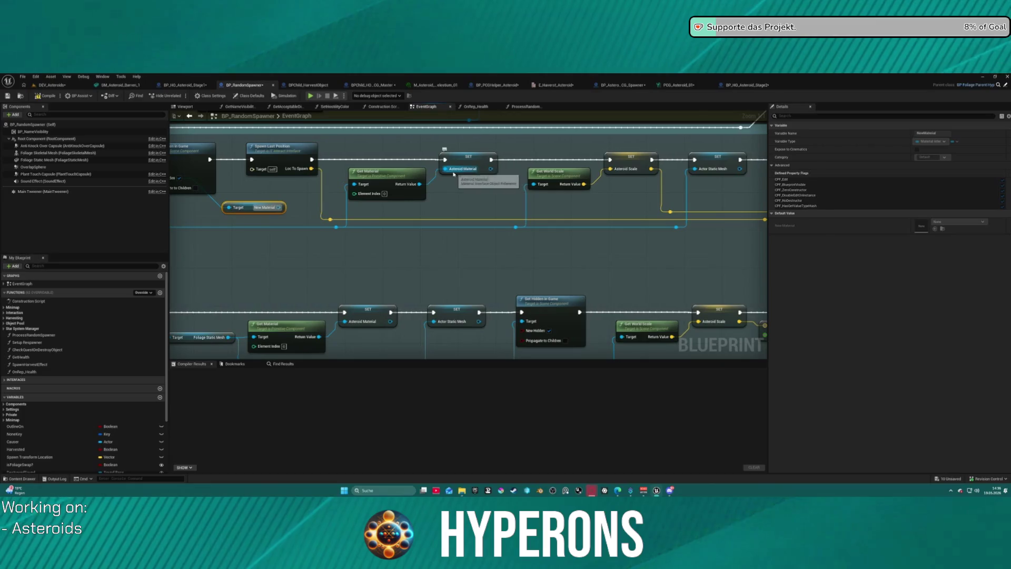
mouse_move(454, 174)
left_mouse_down()
mouse_move(210, 205)
mouse_move(295, 219)
mouse_move(505, 197)
left_mouse_up()
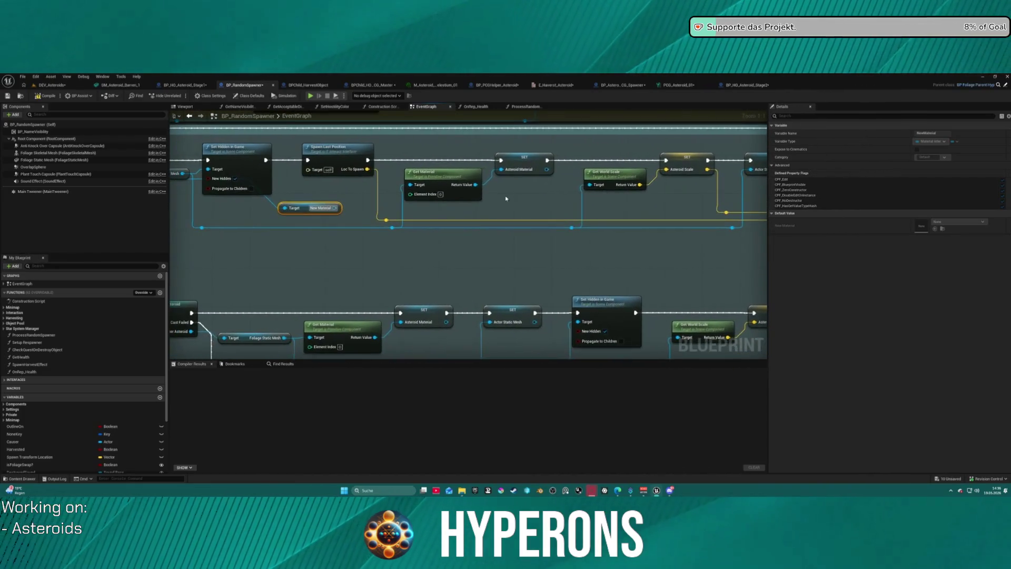
mouse_move(336, 208)
left_mouse_down()
mouse_move(406, 181)
mouse_move(505, 171)
left_mouse_up()
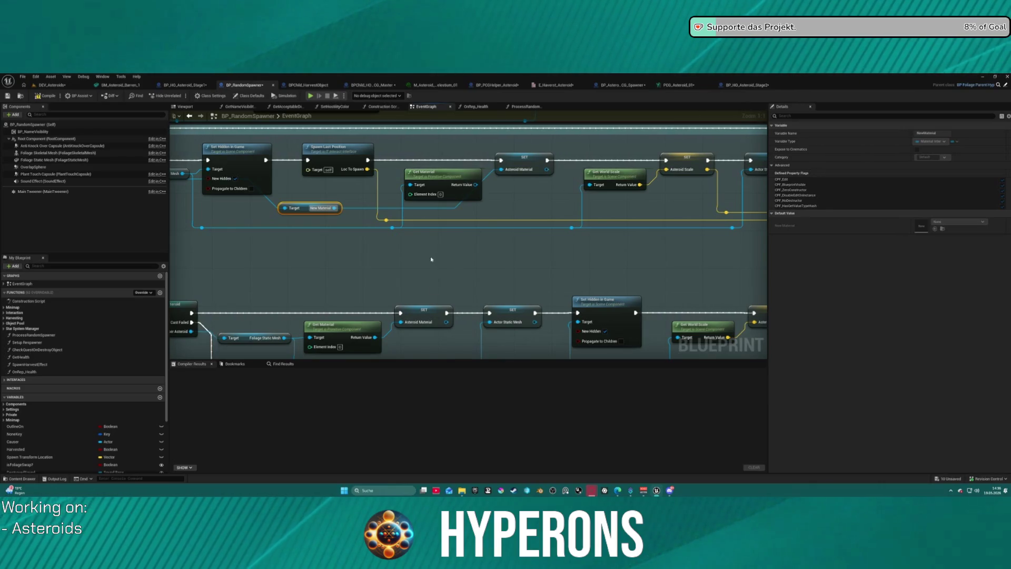
left_click(525, 106)
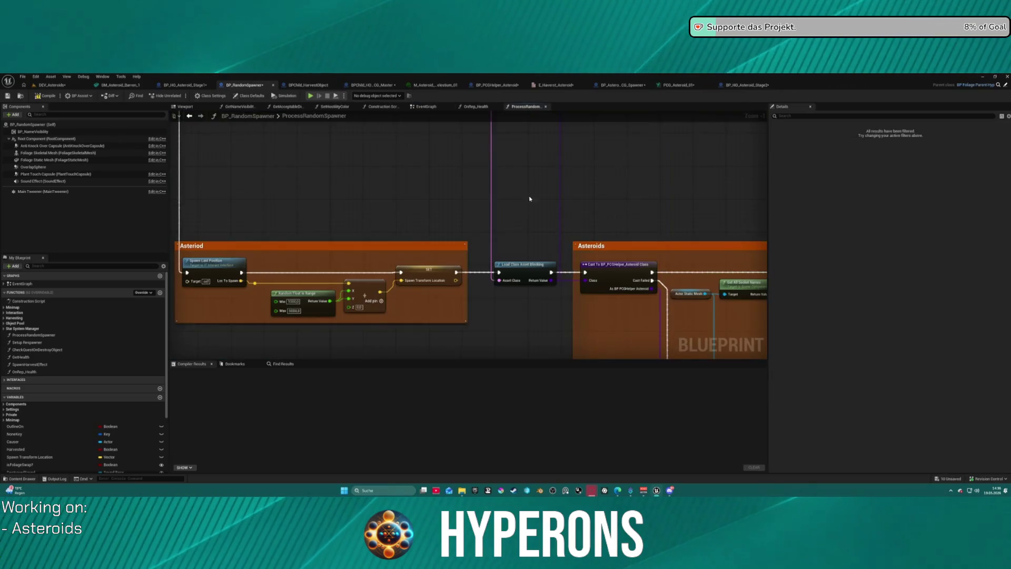
- Add a Get Asteroid Material node and wire it into SpawnActor's New Material input
mouse_move(557, 284)
left_mouse_down()
mouse_move(263, 224)
mouse_move(264, 371)
mouse_move(421, 210)
left_mouse_up()
scroll(395, 121, "up", 5)
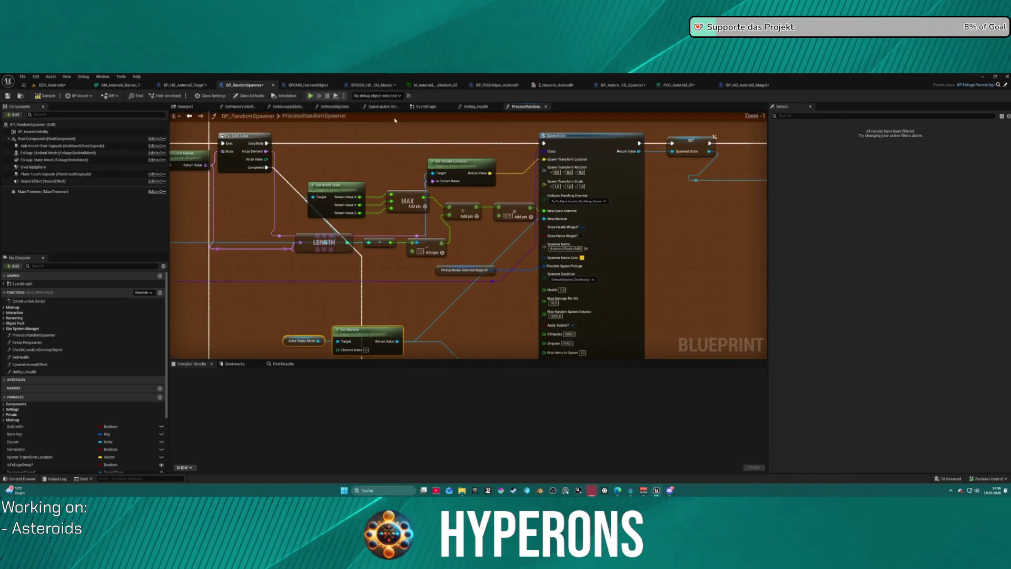
right_click(427, 320)
type("asteroin")
key("BackSpace")
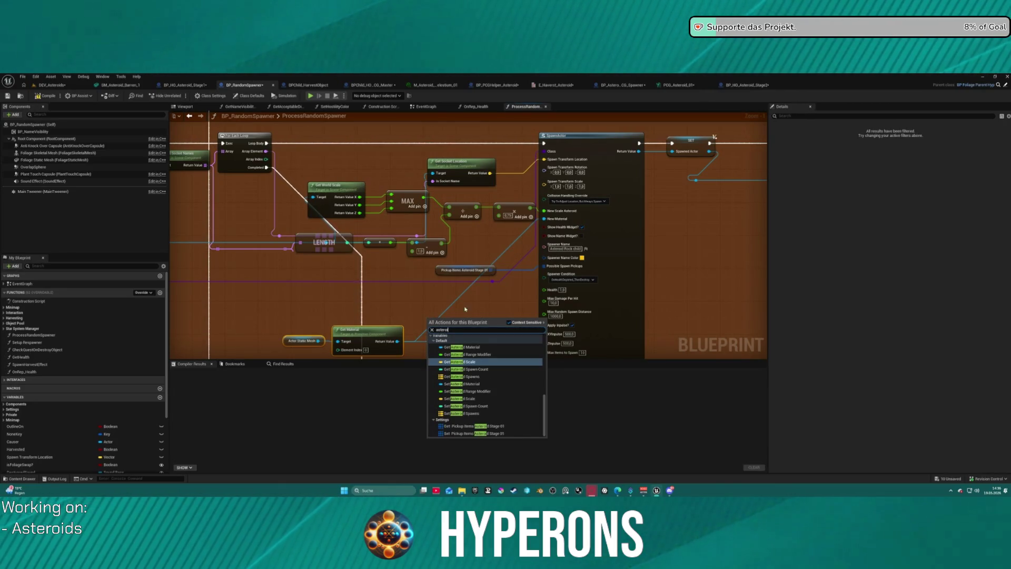
left_click(462, 347)
left_click_drag(395, 341, 542, 219)
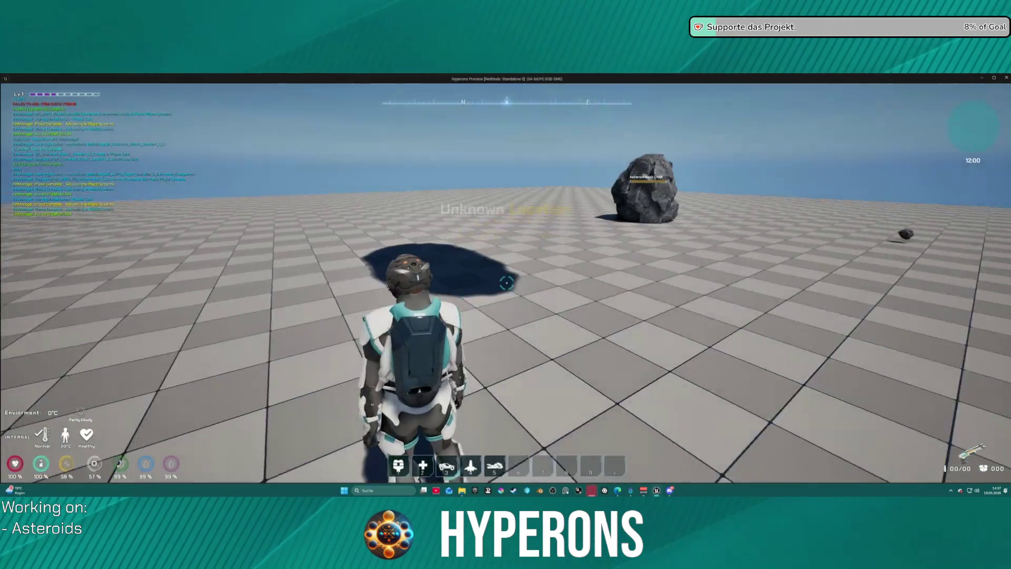
- In play mode, equip the Harvester from the inventory and shoot an asteroid to heat it
key("i")
double_click(975, 236)
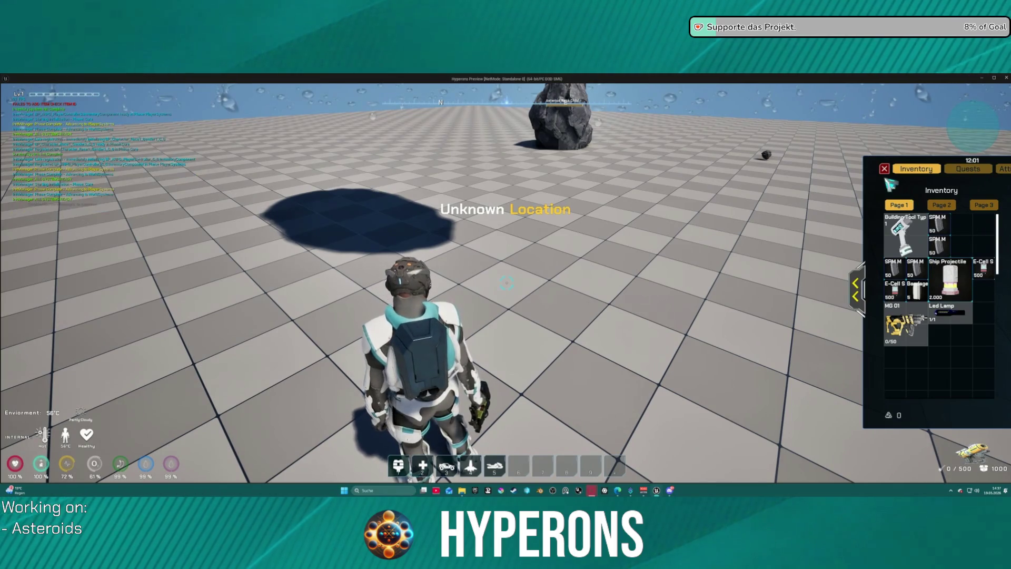
key("i")
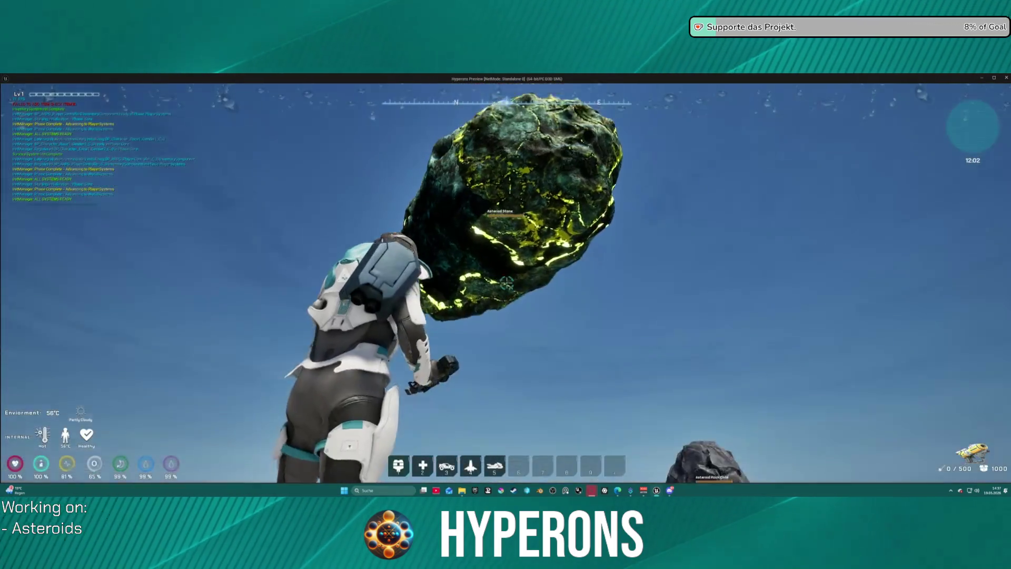
left_click_drag(506, 283, 506, 283)
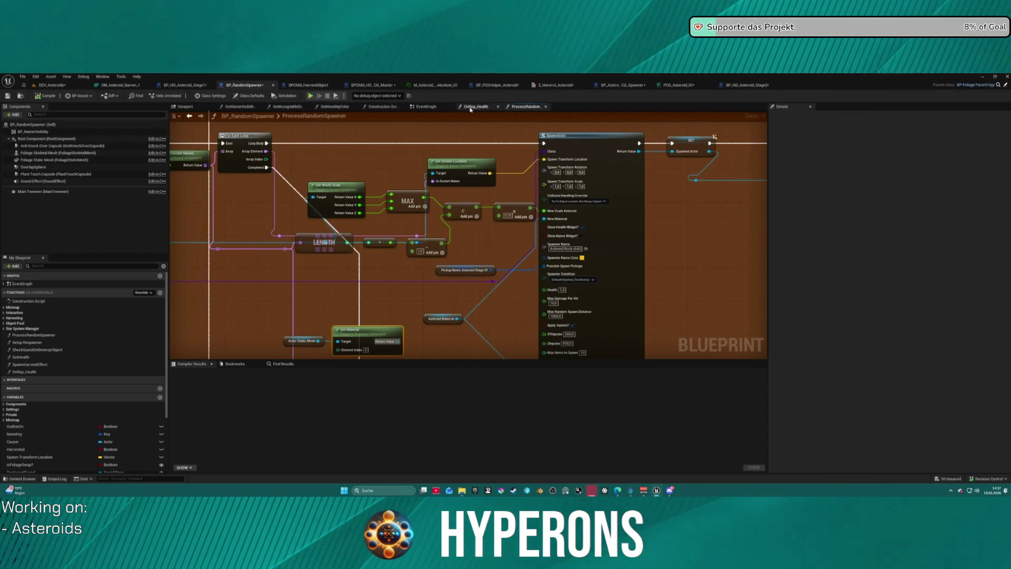
- In BP_HO_Asteroid_Stage2, convert the Dynmaterial getter to a pure Get and reconnect exec from SET w/ Notify
left_click(425, 107)
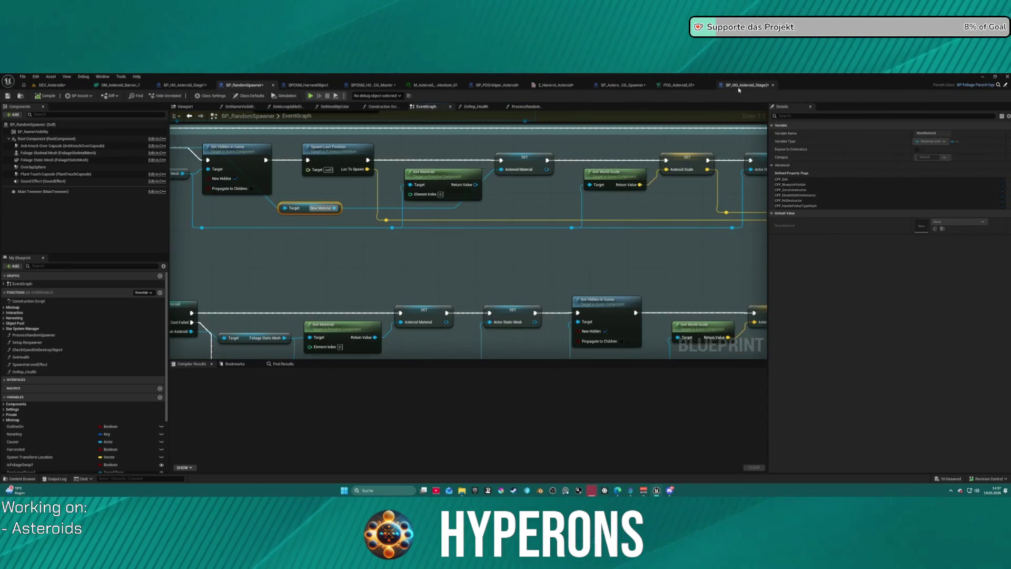
left_click(740, 87)
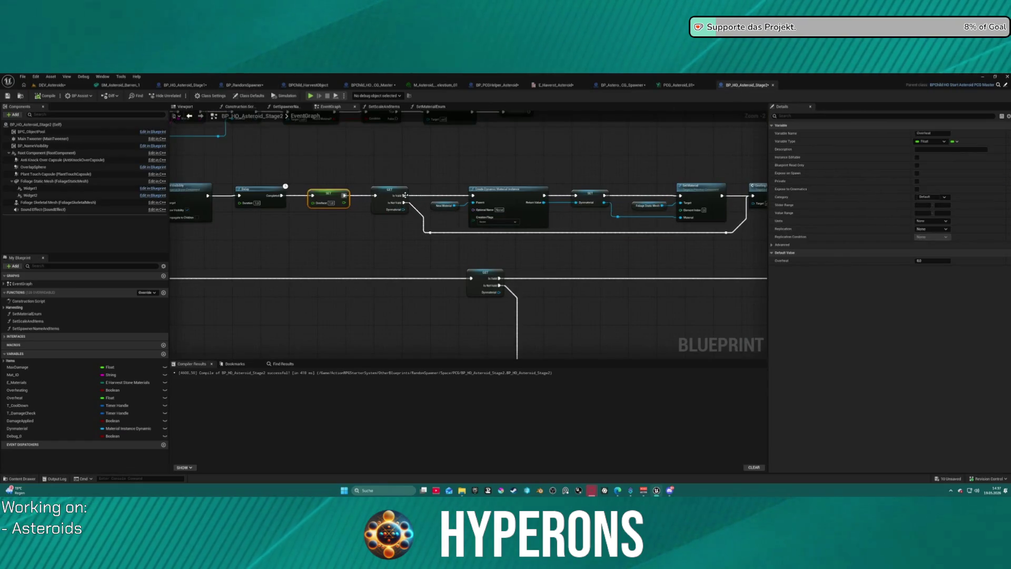
left_click_drag(410, 197, 472, 140)
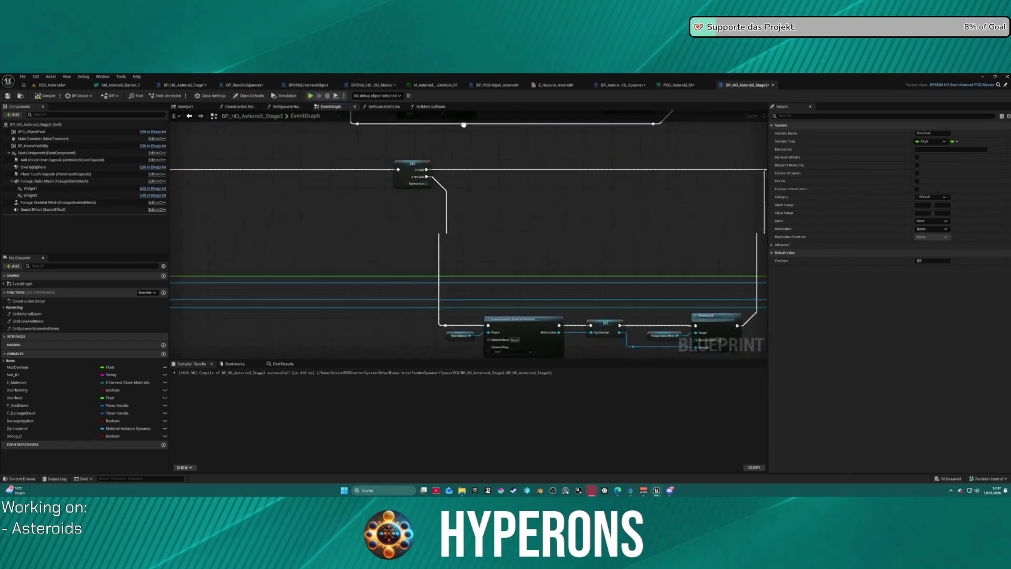
scroll(472, 139, "down", 8)
scroll(493, 157, "up", 8)
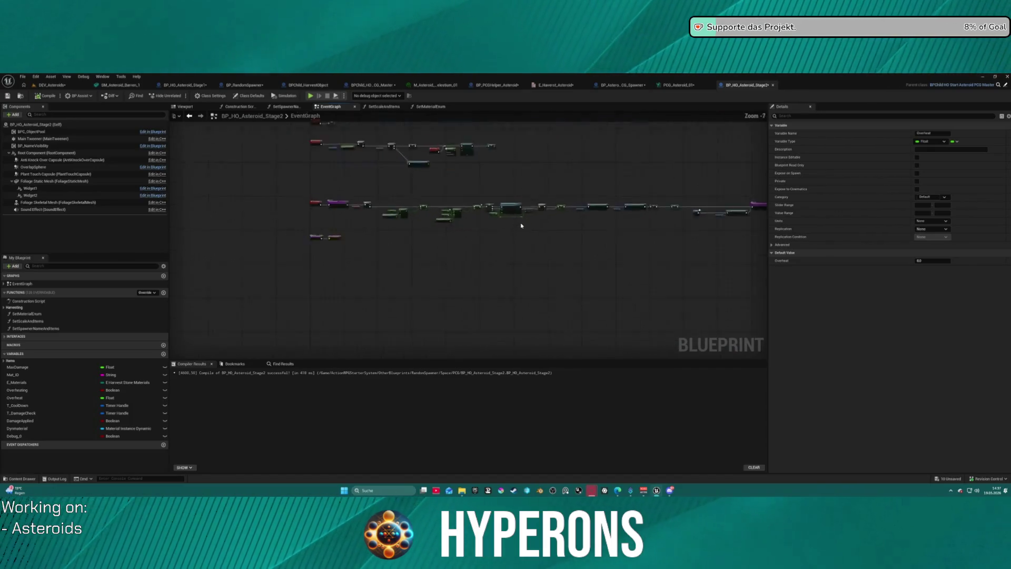
right_click(443, 179)
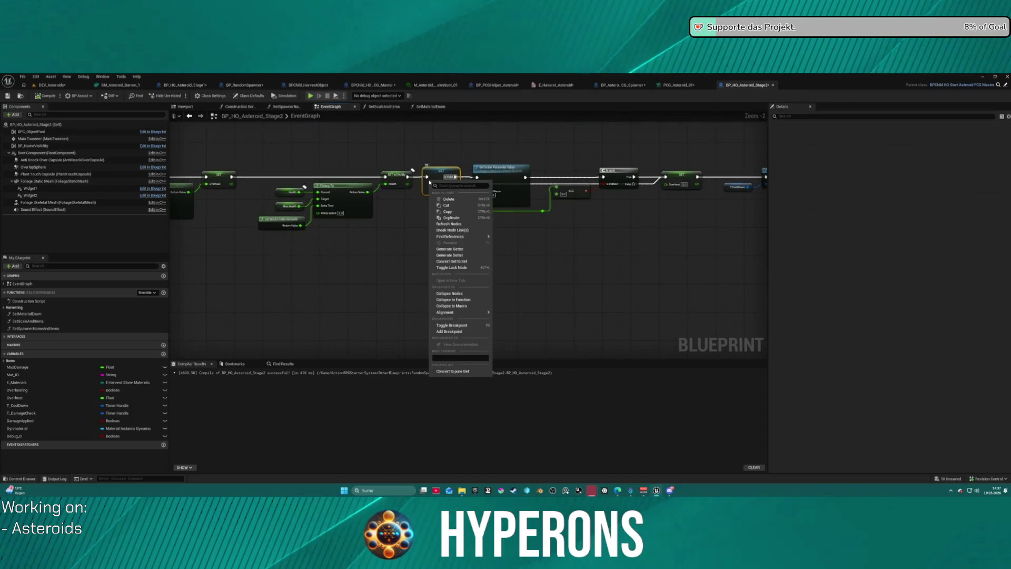
left_click(459, 371)
left_click_drag(407, 177, 478, 178)
- Play-test with the Harvester equipped and reloaded, shooting asteroids until they glow red and burst
key("alt+p")
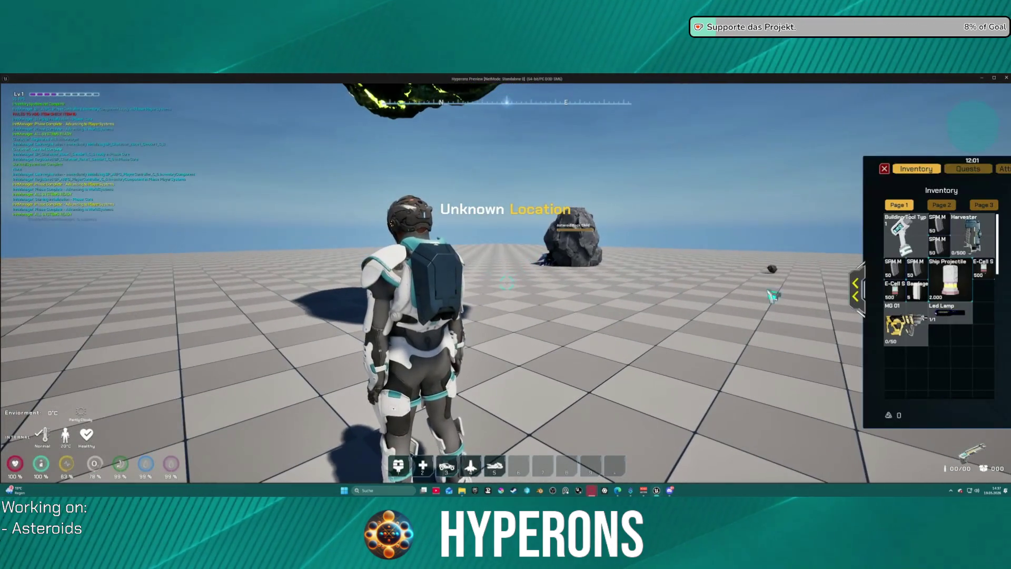
key("i")
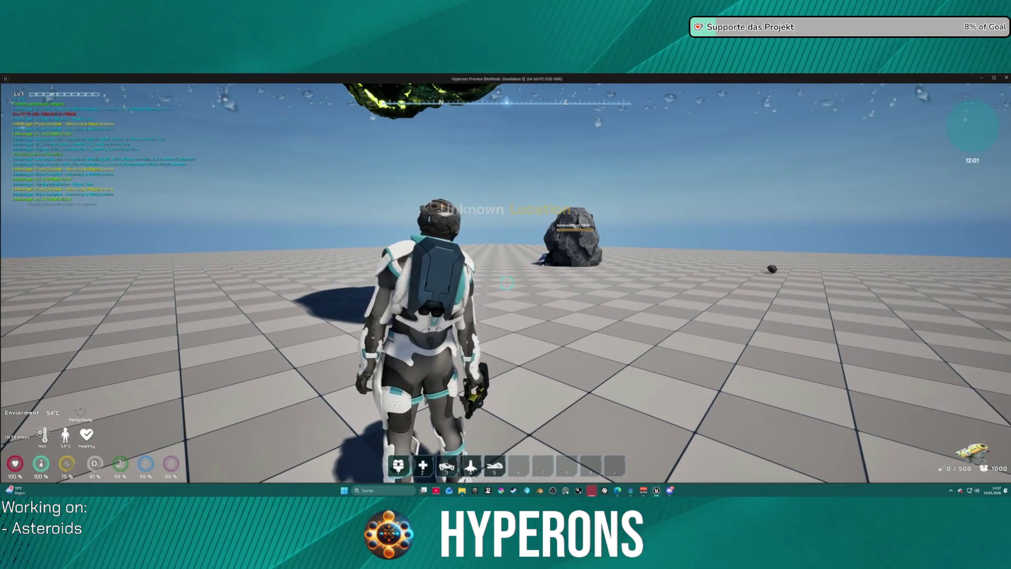
key("r")
left_click_drag(506, 283, 507, 283)
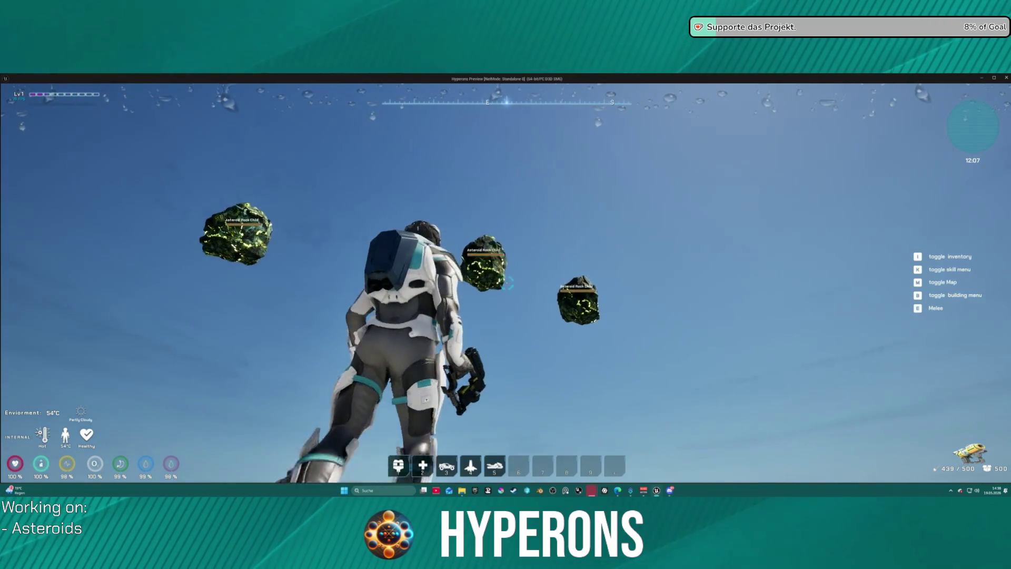
left_click(507, 283)
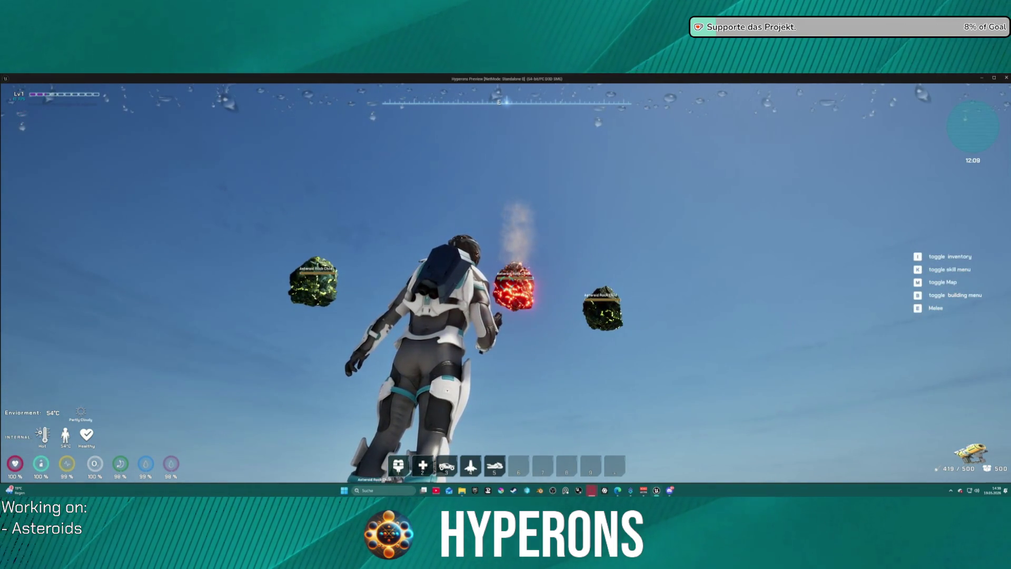
key("alt+Tab")
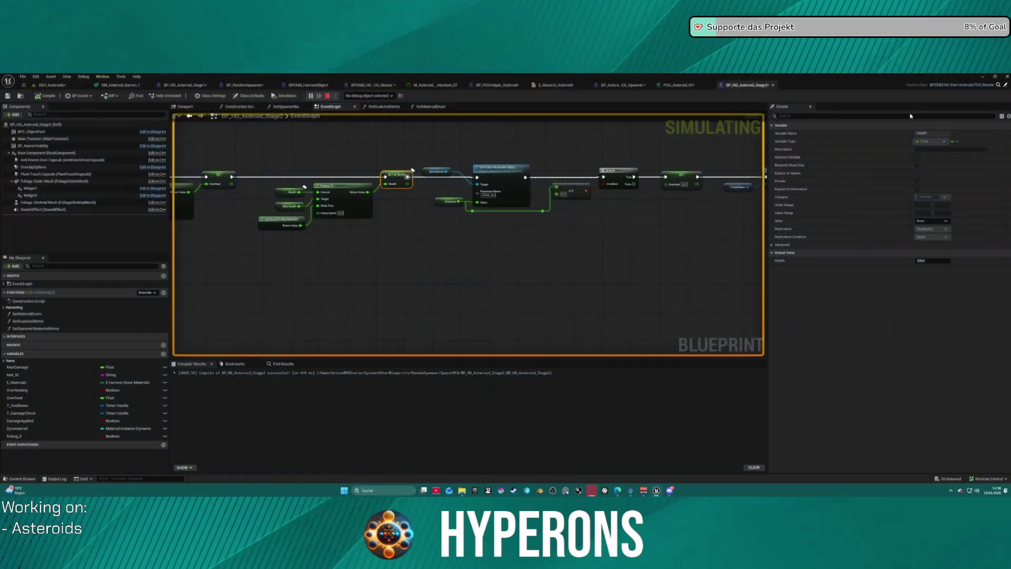
- Stop play, jump to the runtime-error node from the message log, and survey the FInterp To area
key("Escape")
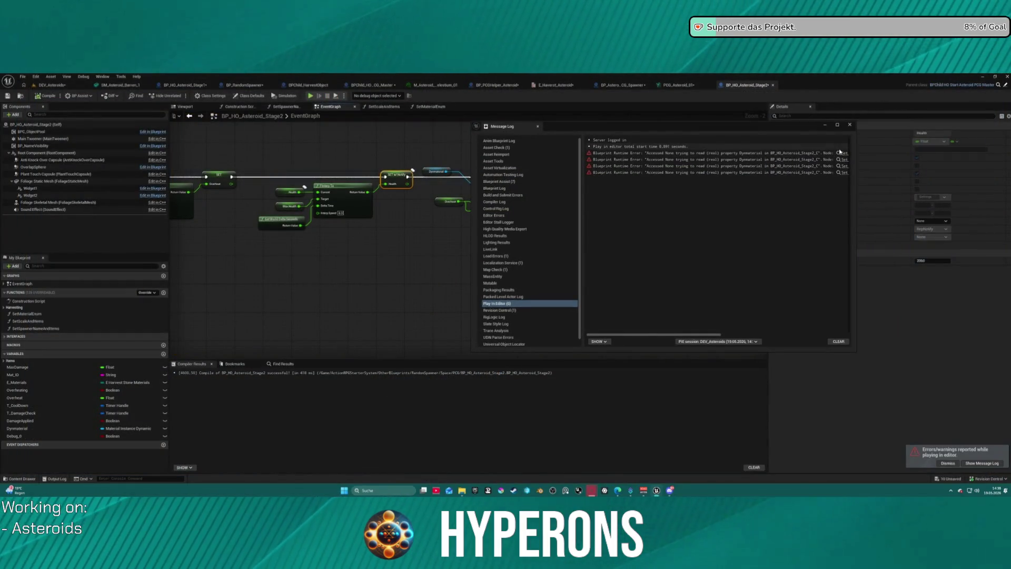
left_click(842, 154)
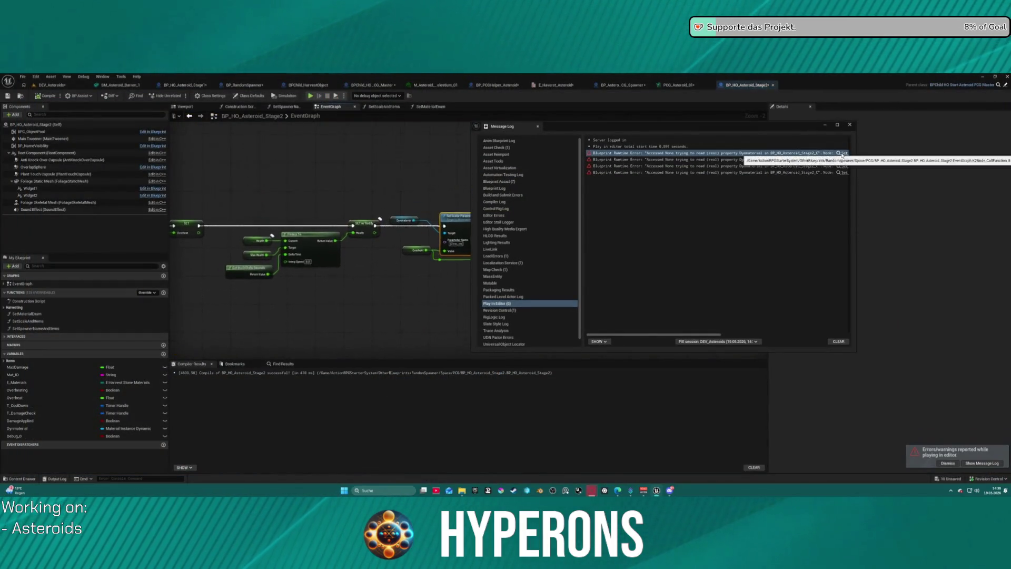
left_click(849, 126)
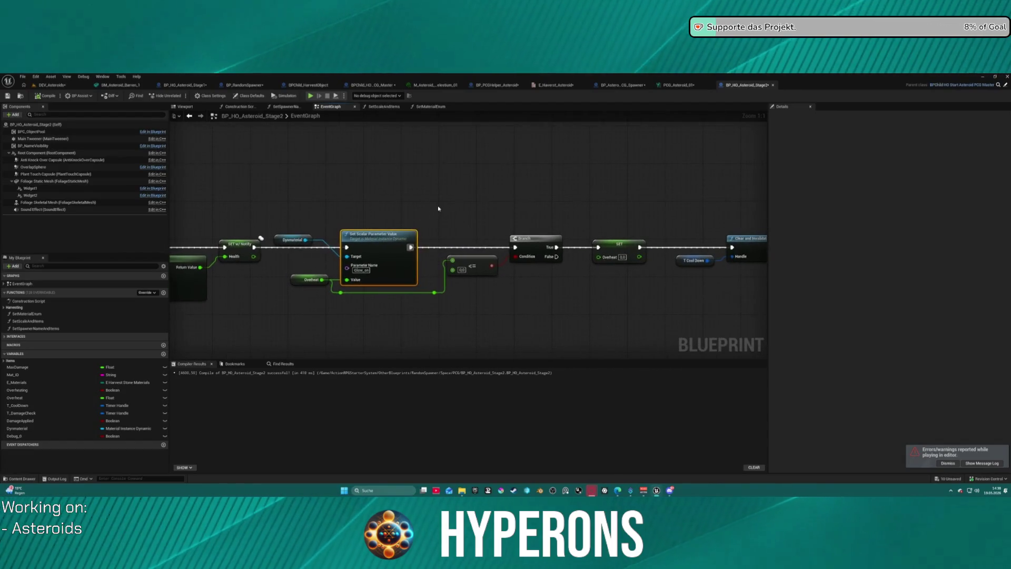
left_click_drag(319, 210, 526, 222)
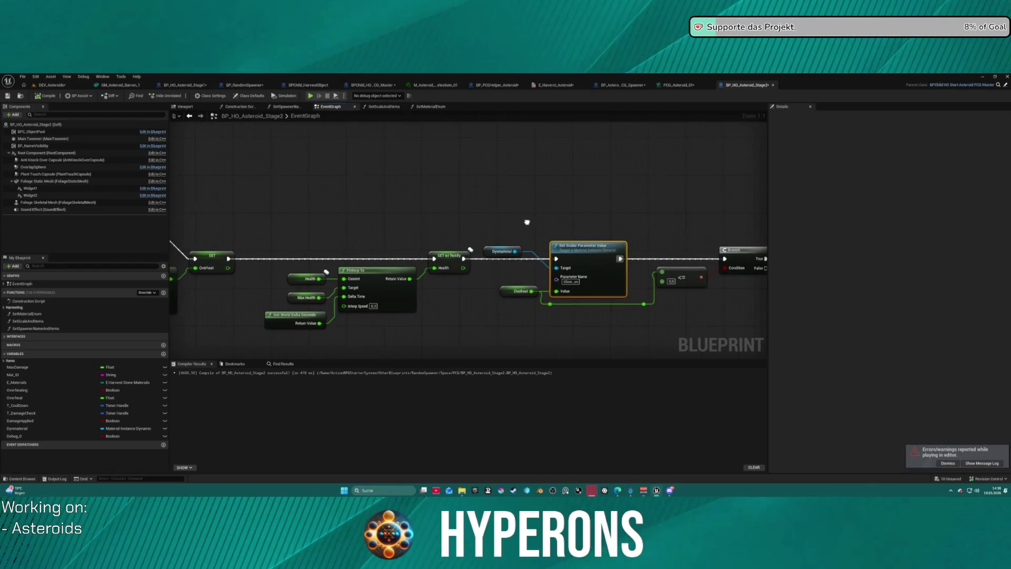
scroll(478, 310, "down", 4)
left_click_drag(374, 230, 683, 260)
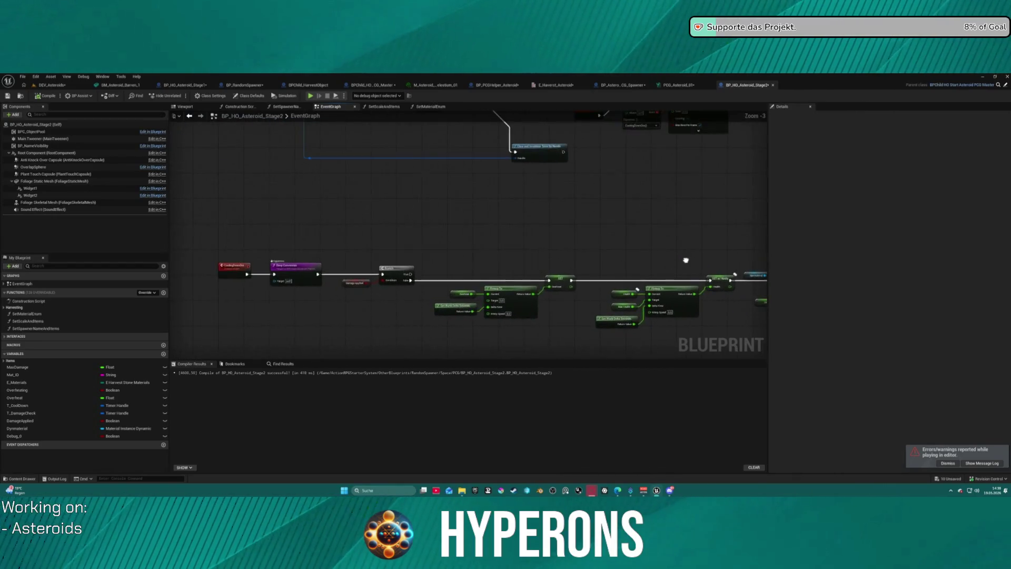
scroll(525, 262, "down", 3)
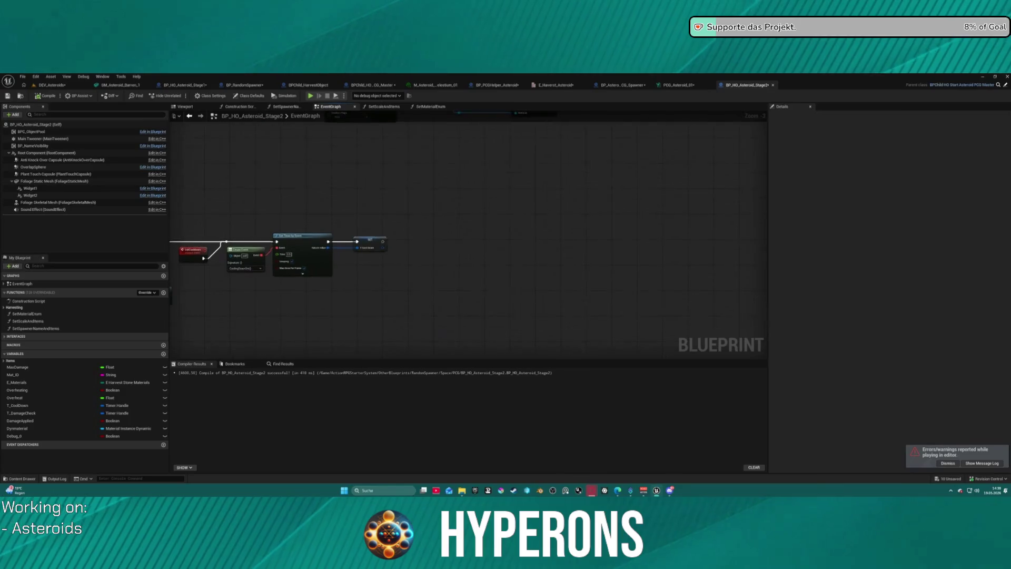
left_click_drag(417, 216, 386, 327)
scroll(308, 243, "up", 4)
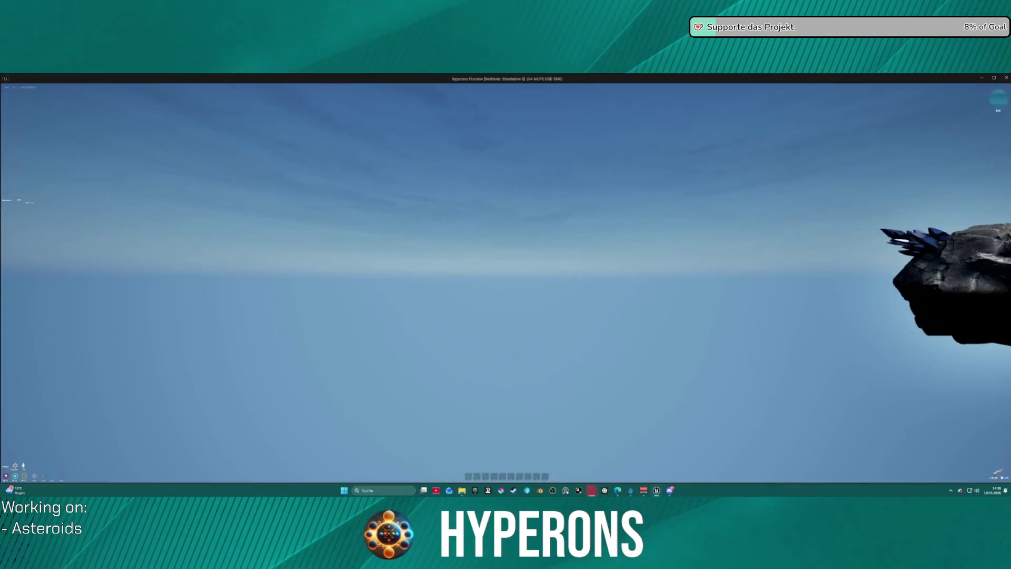
- Play-test by toggling the inventory and walking toward the asteroids while aiming the laser, then stop the session
key("i")
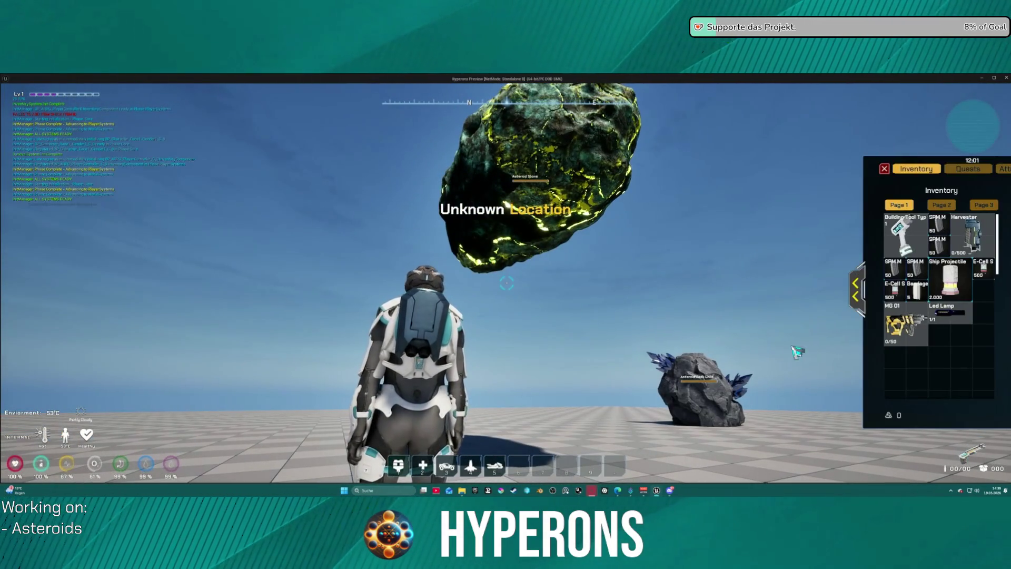
key("i")
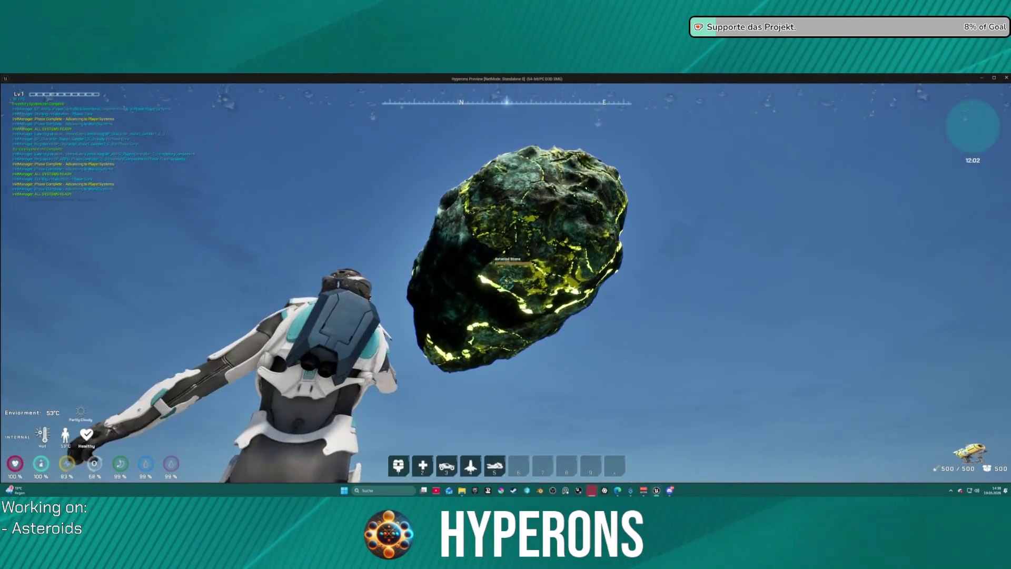
left_click_drag(506, 283, 506, 283)
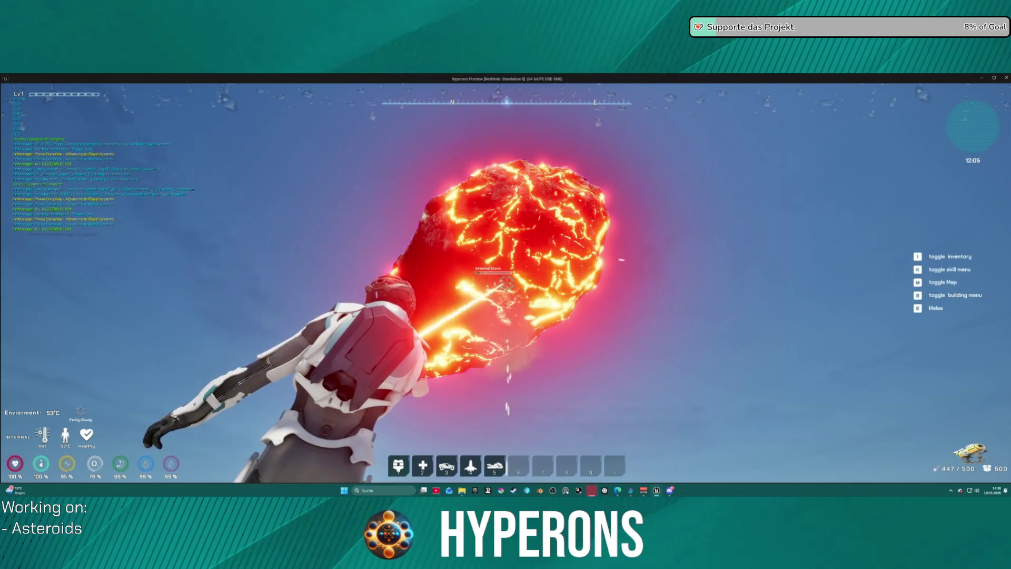
left_click_drag(506, 283, 506, 282)
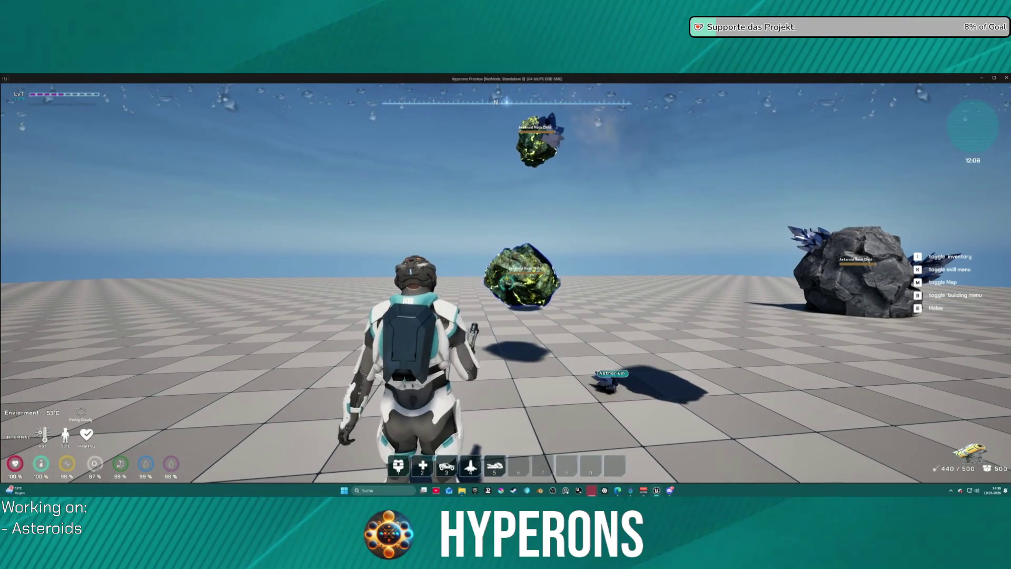
key("w")
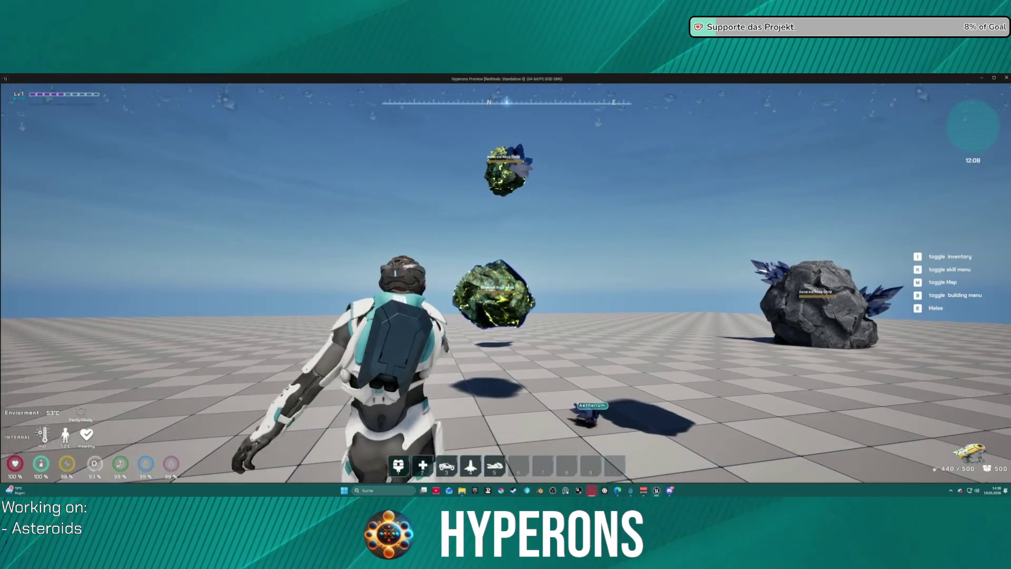
left_click_drag(506, 283, 506, 283)
key("Escape")
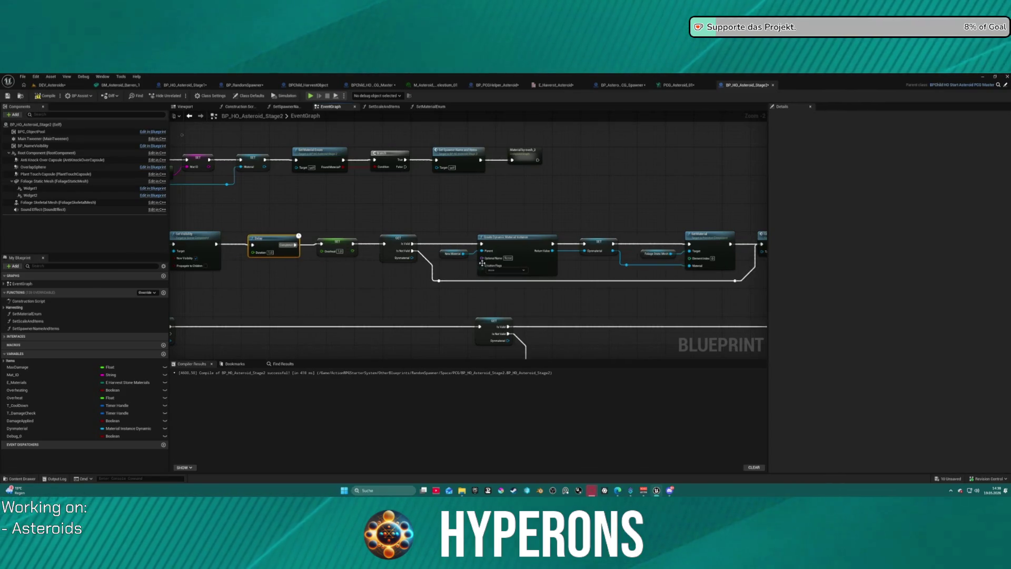
- Bring the overheat and dynamic material nodes into view and select the SET Overheat node
scroll(526, 289, "down", 2)
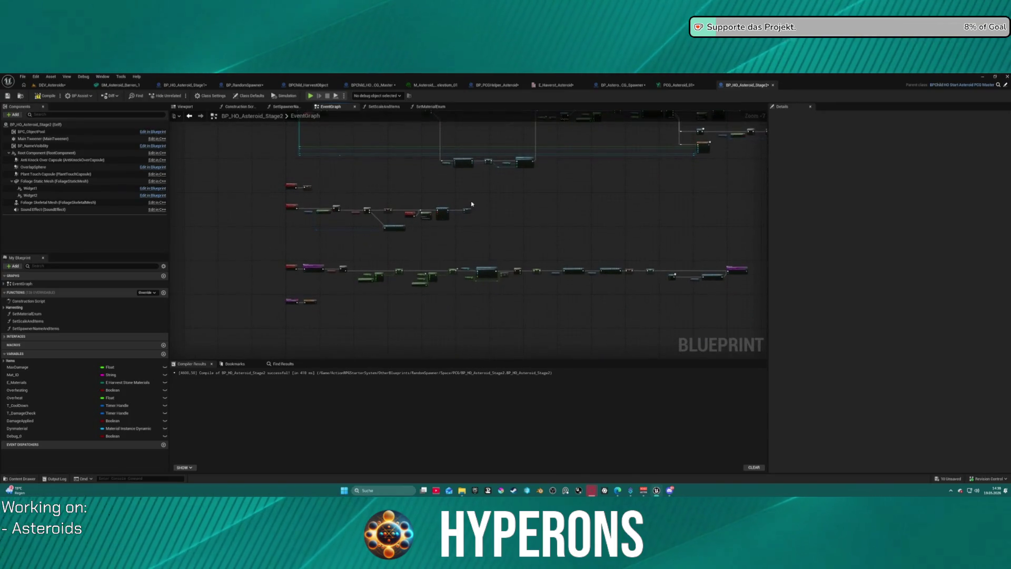
scroll(507, 291, "up", 3)
left_click_drag(508, 290, 496, 260)
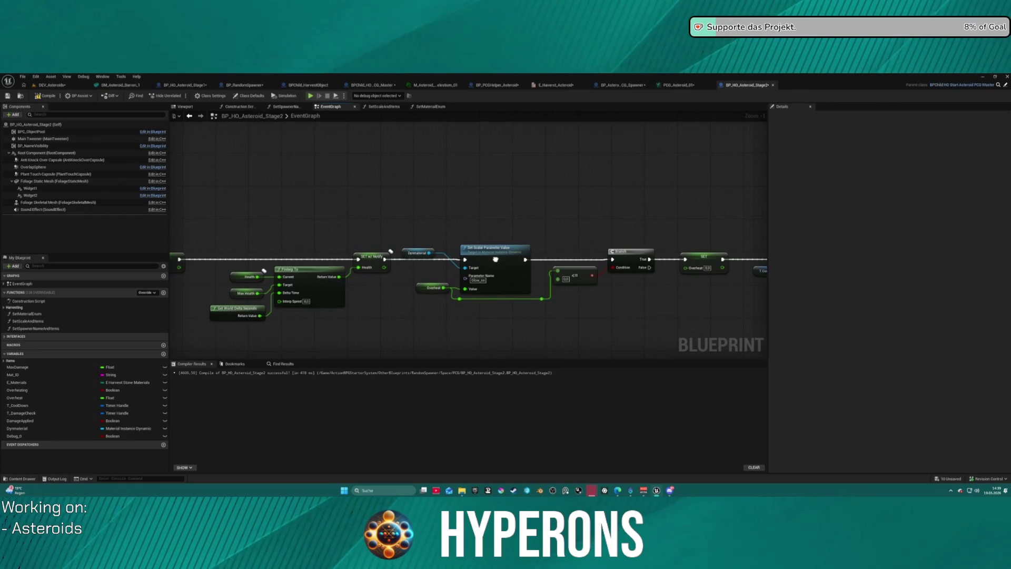
mouse_move(495, 260)
left_mouse_down()
mouse_move(226, 233)
mouse_move(716, 208)
left_mouse_up()
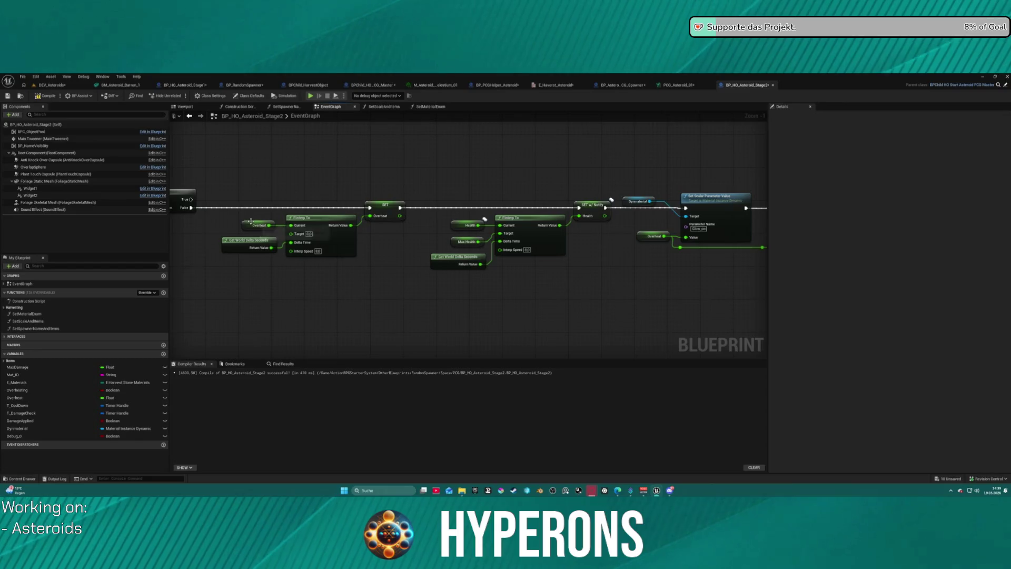
scroll(478, 165, "down", 5)
scroll(422, 244, "up", 5)
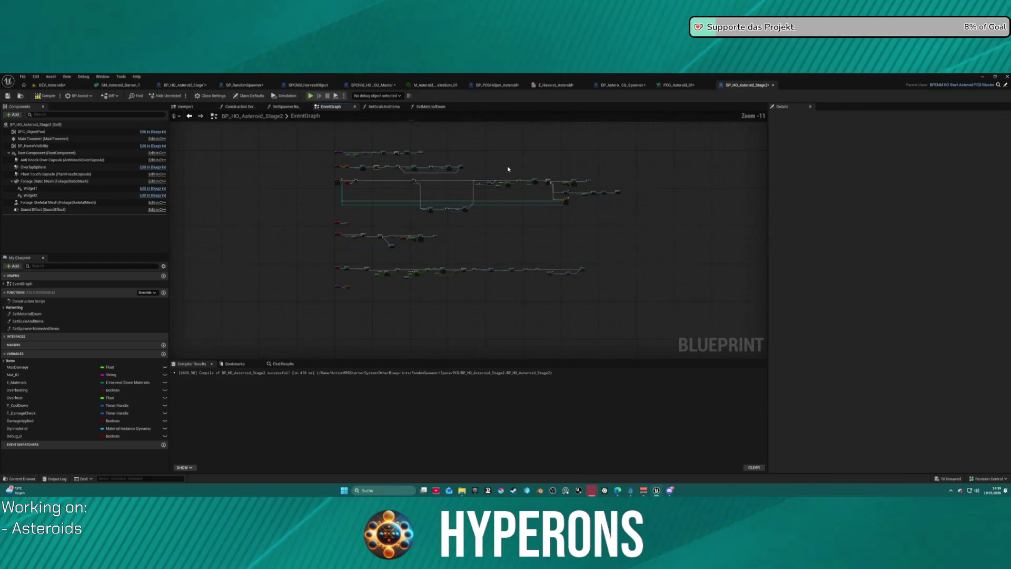
left_click_drag(341, 210, 463, 186)
left_click(462, 186)
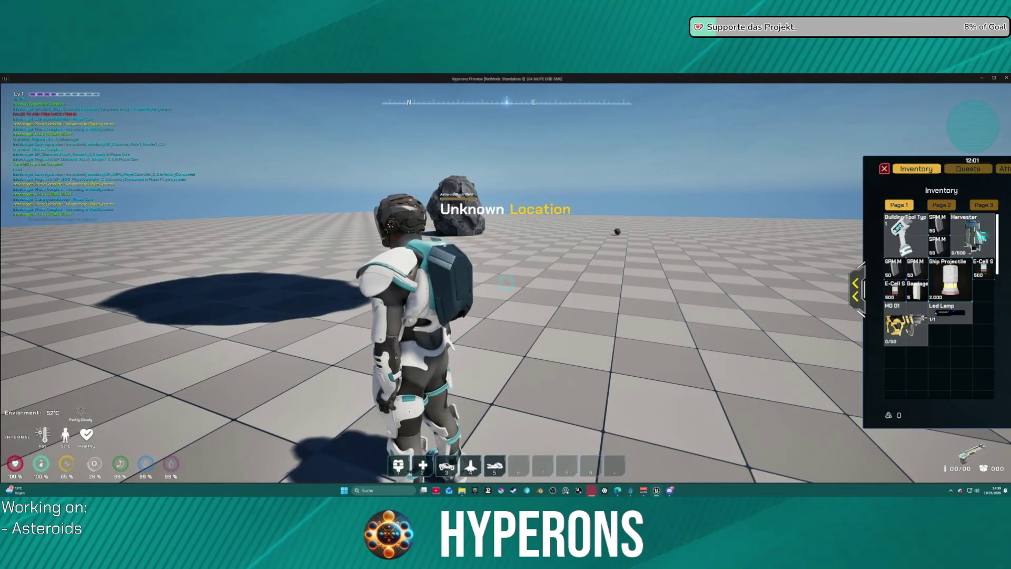
- Close the inventory, ready the mining laser, and shoot asteroids until one explodes, then end play
key("i")
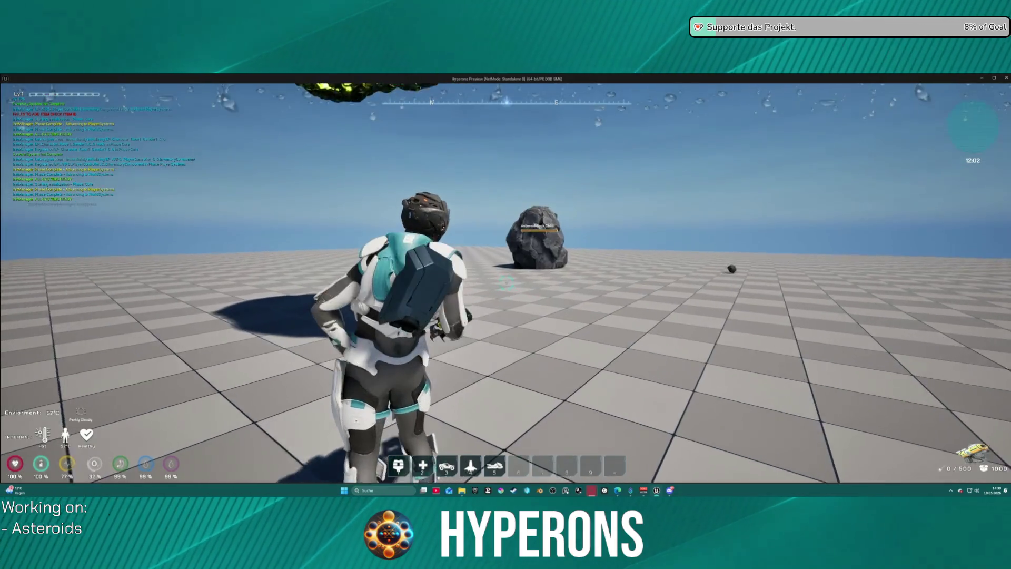
key("r")
left_click(506, 284)
left_click(506, 284)
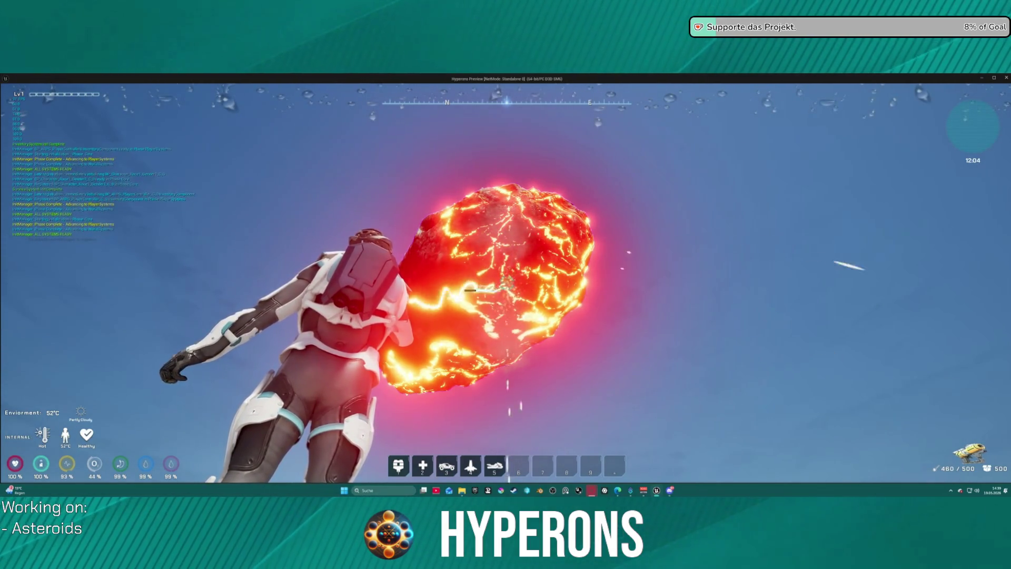
left_click(506, 284)
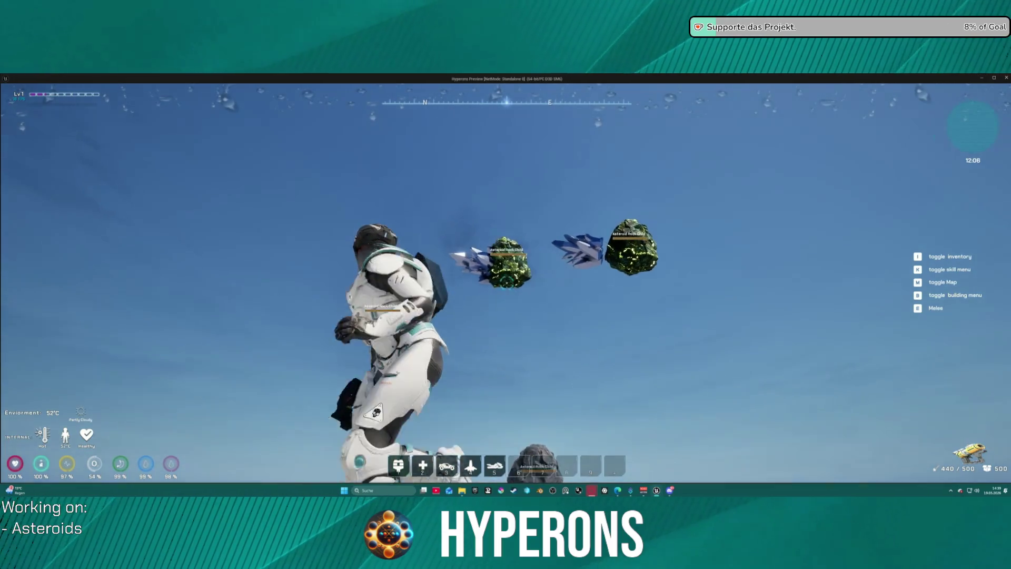
left_click(505, 285)
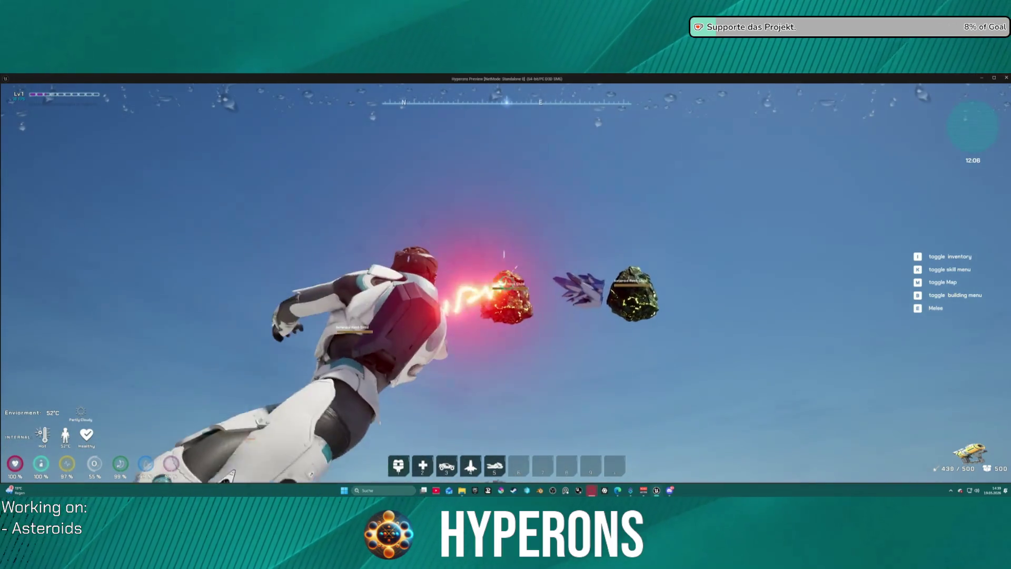
left_click(506, 285)
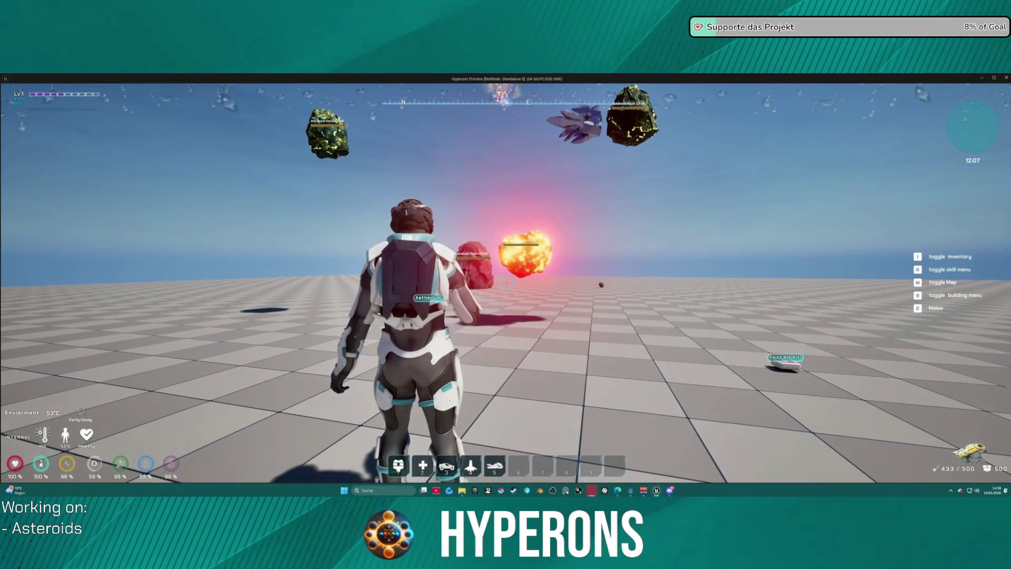
key("Escape")
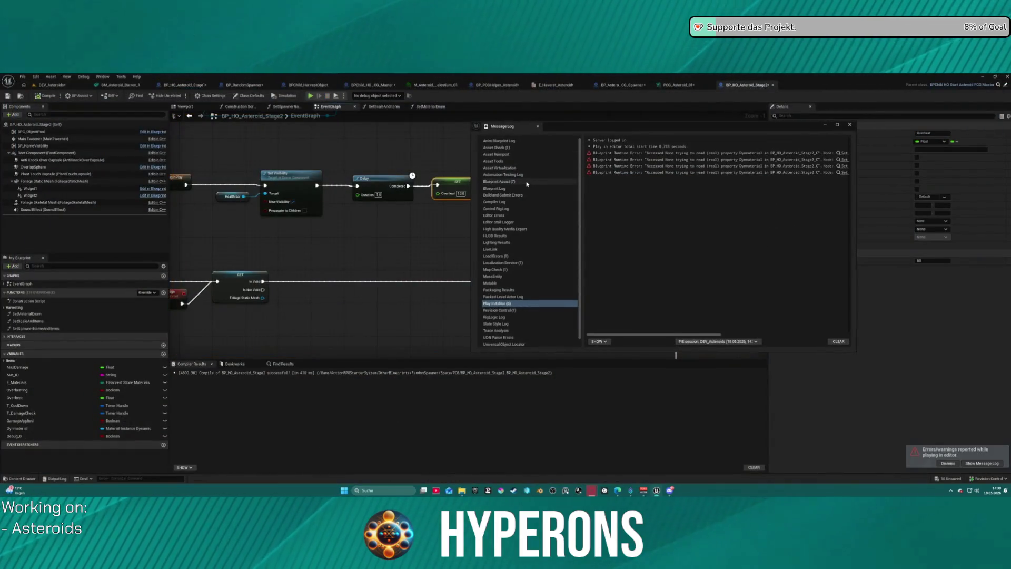
- Close the Message Log and look over the overheat logic nodes in the EventGraph
left_click(853, 128)
scroll(447, 211, "down", 4)
scroll(447, 207, "up", 2)
left_click_drag(385, 164, 369, 165)
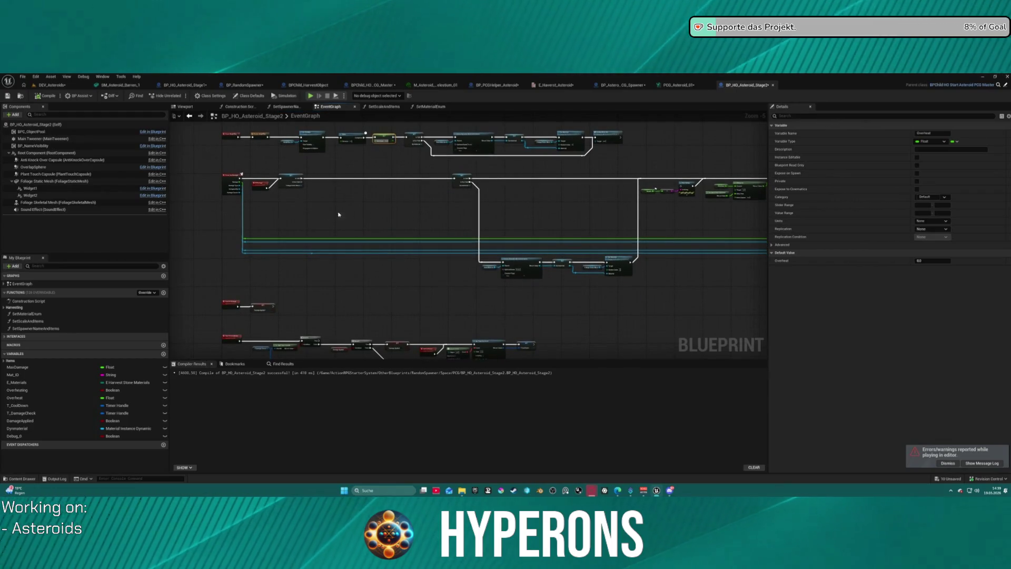
scroll(465, 321, "up", 1)
mouse_move(465, 321)
left_mouse_down()
mouse_move(501, 219)
mouse_move(472, 348)
mouse_move(487, 196)
mouse_move(538, 314)
left_mouse_up()
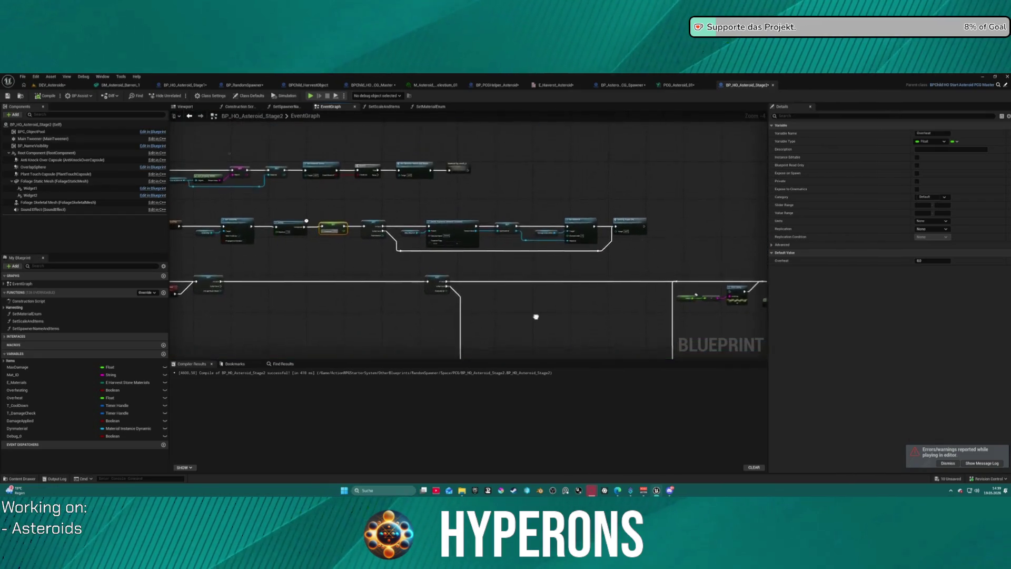
scroll(537, 314, "down", 5)
scroll(585, 224, "up", 8)
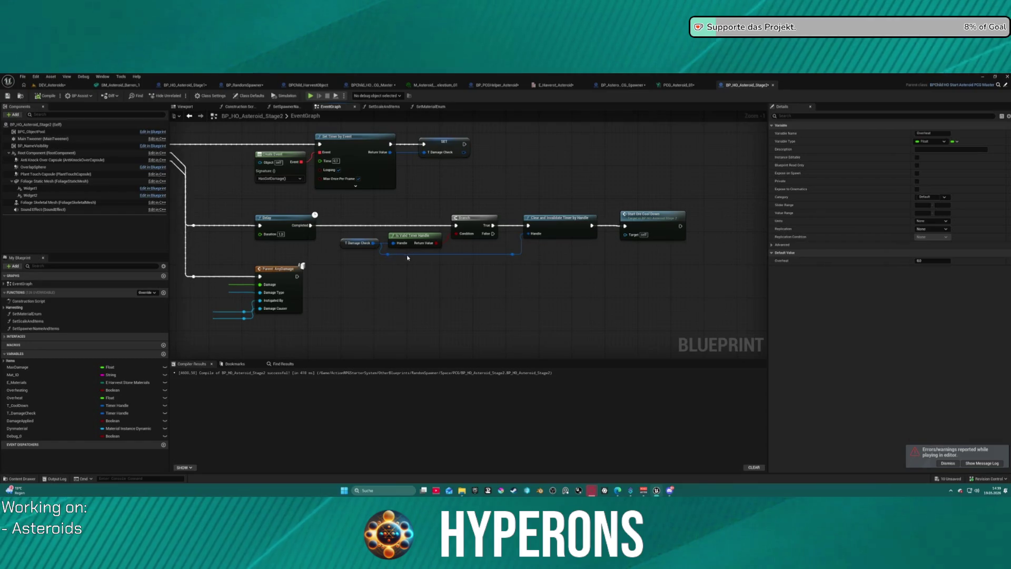
scroll(407, 258, "down", 4)
- Review the timer, branch, Delay, FInterp, Set Scalar Parameter, Set Material and Cooling Down nodes
mouse_move(583, 228)
left_mouse_down()
mouse_move(510, 219)
mouse_move(664, 244)
left_mouse_up()
scroll(690, 178, "up", 2)
mouse_move(689, 178)
left_mouse_down()
mouse_move(759, 337)
mouse_move(723, 133)
left_mouse_up()
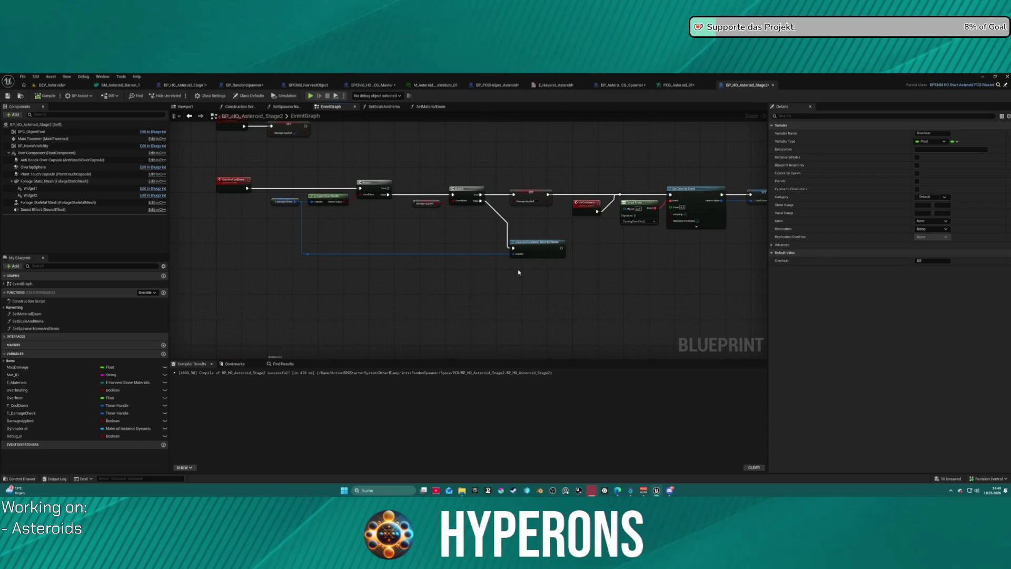
mouse_move(409, 288)
left_mouse_down()
mouse_move(411, 219)
mouse_move(354, 133)
mouse_move(236, 154)
mouse_move(363, 287)
mouse_move(506, 162)
mouse_move(510, 145)
mouse_move(692, 202)
mouse_move(436, 245)
left_mouse_up()
scroll(436, 246, "up", 2)
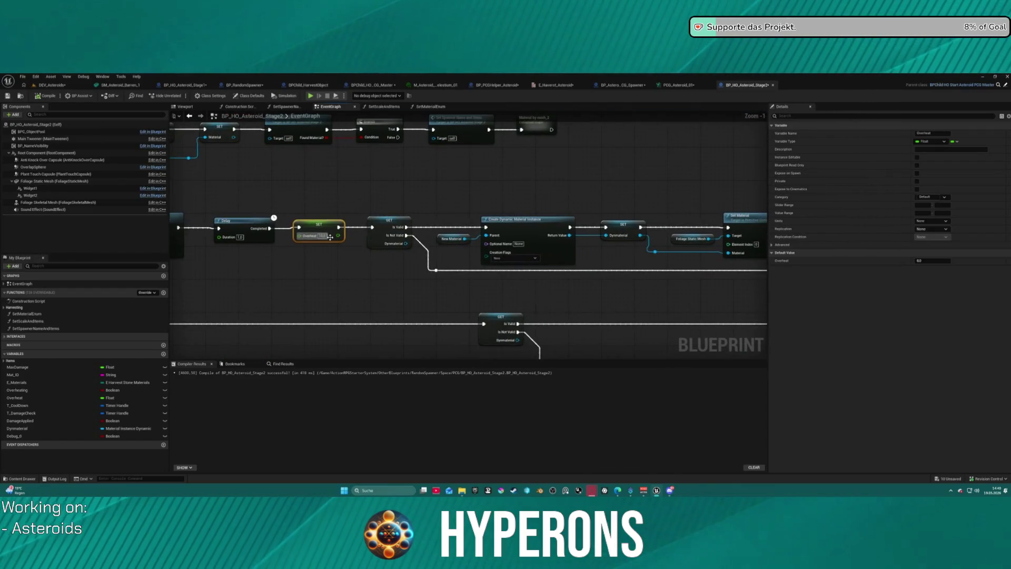
left_click(240, 237)
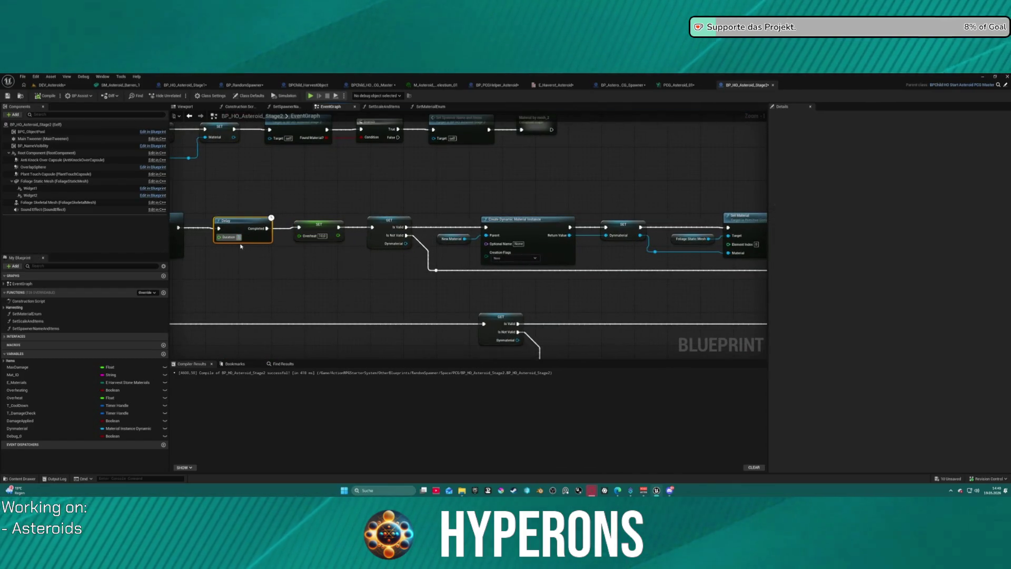
mouse_move(659, 189)
left_mouse_down()
mouse_move(583, 189)
mouse_move(552, 205)
left_mouse_up()
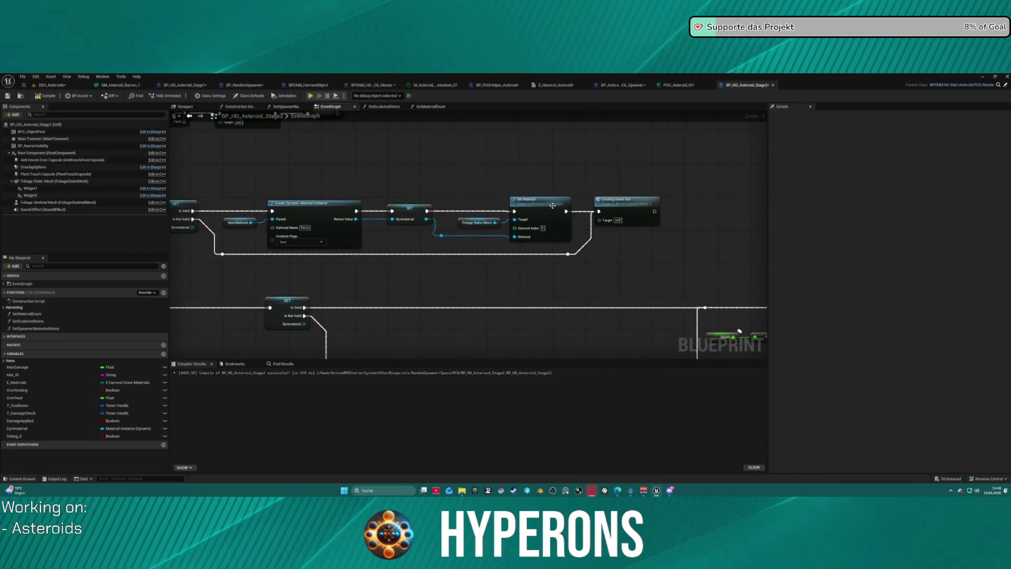
- Wire SET Overheat's exec output into Create Dynamic Material Instance
left_click_drag(316, 217, 408, 213)
left_click_drag(246, 212, 393, 213)
left_click_drag(297, 211, 292, 224)
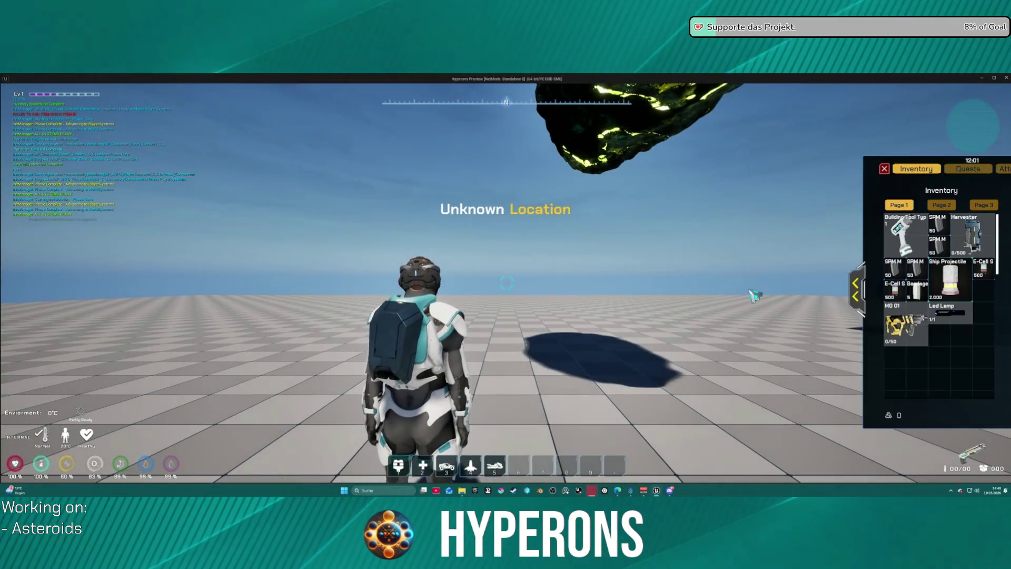
- Equip the Harvester from the inventory and fire its beam at the floating asteroid
double_click(974, 240)
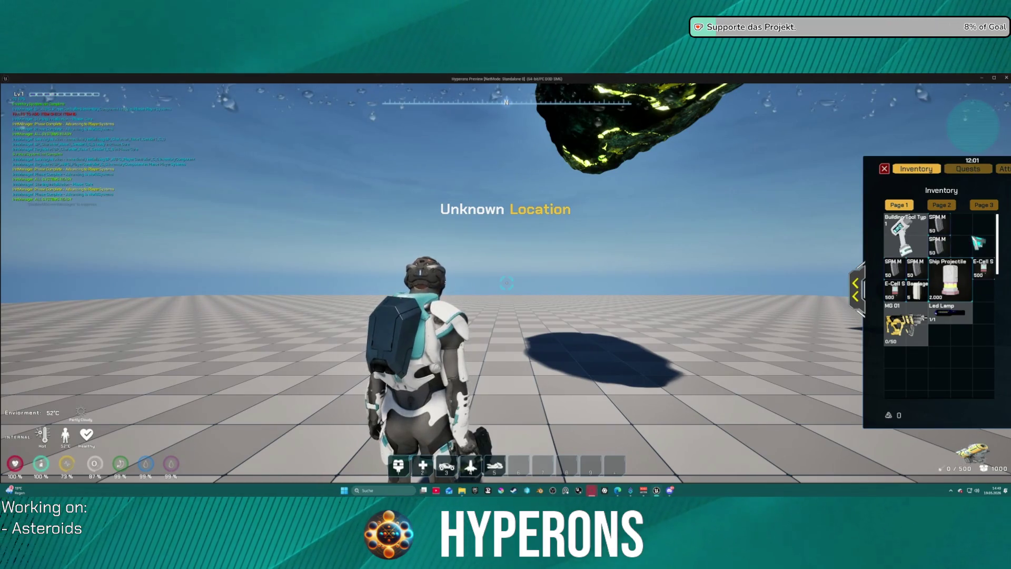
key("Tab")
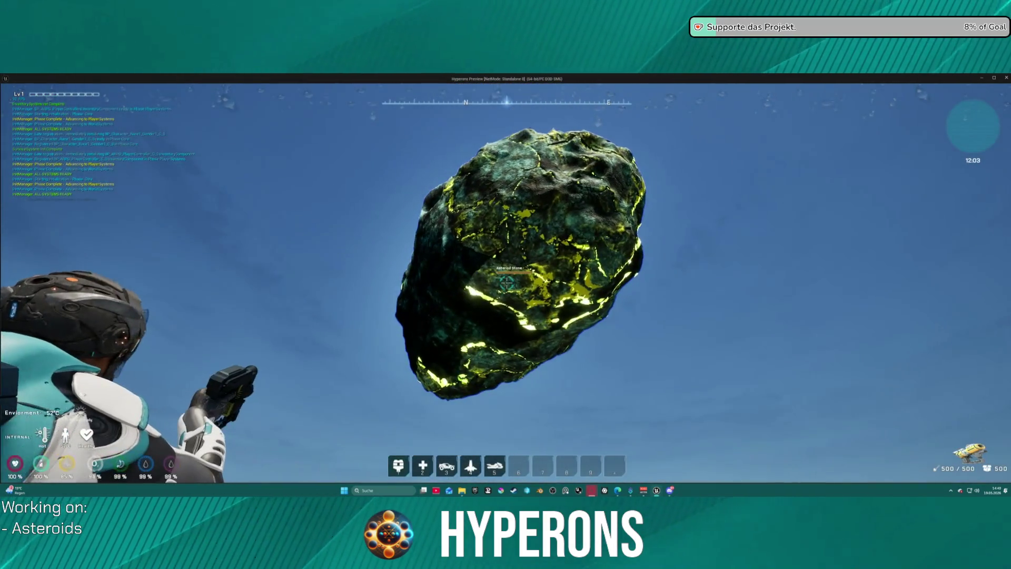
left_click(507, 284)
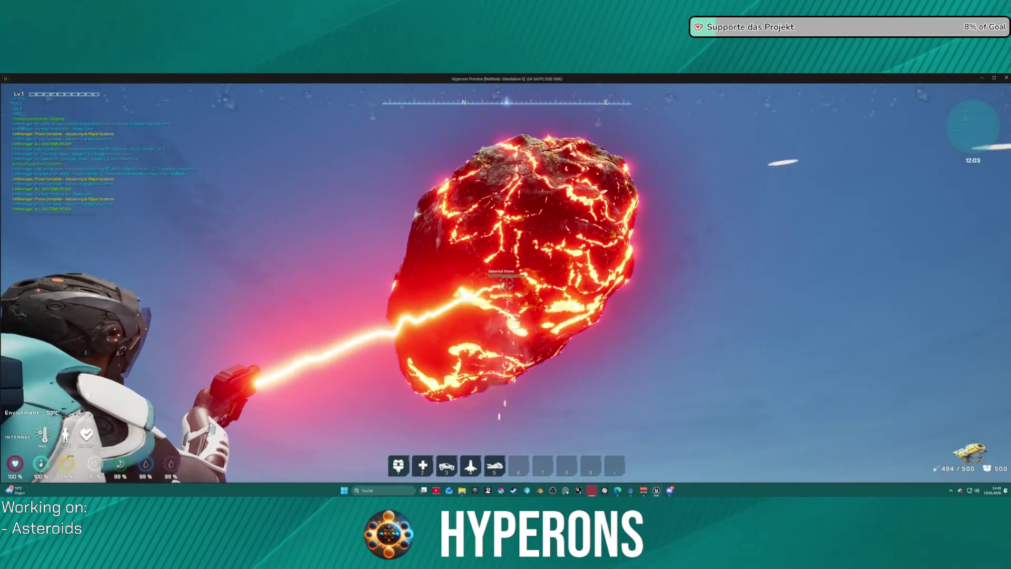
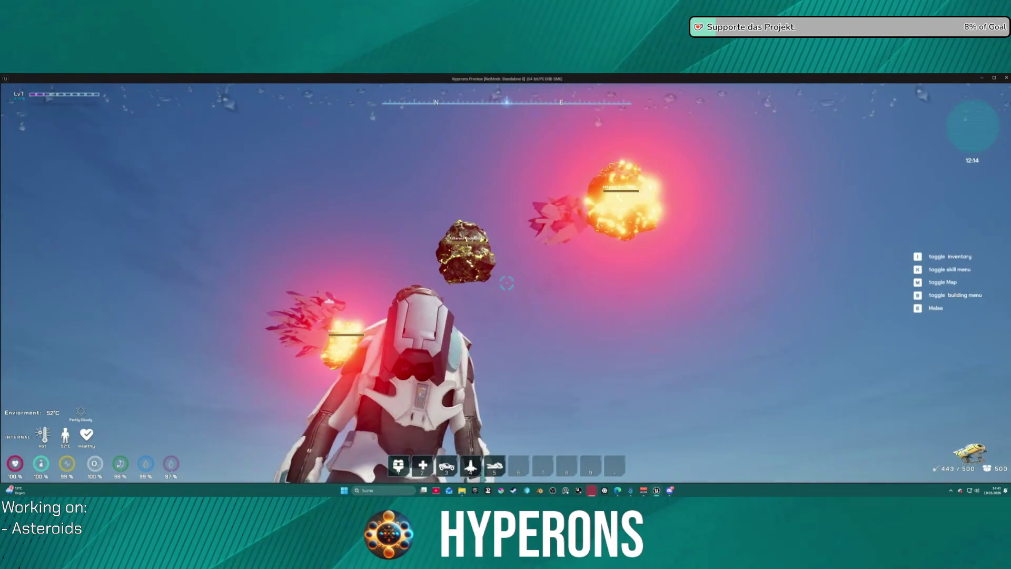
- Stop the play session and wire SET Overheat's exec into the validated Dynmaterial check
key("Escape")
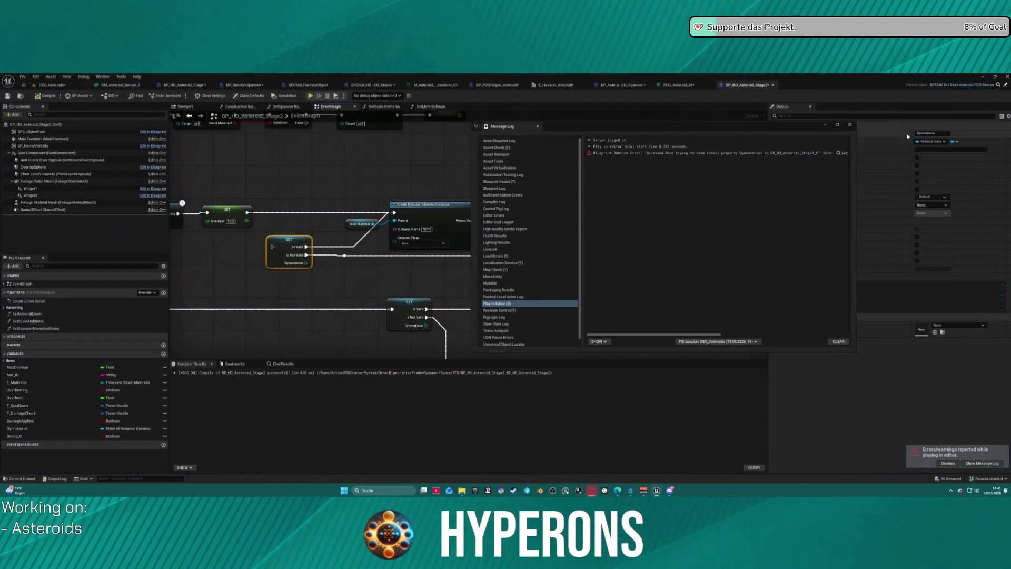
left_click(250, 213)
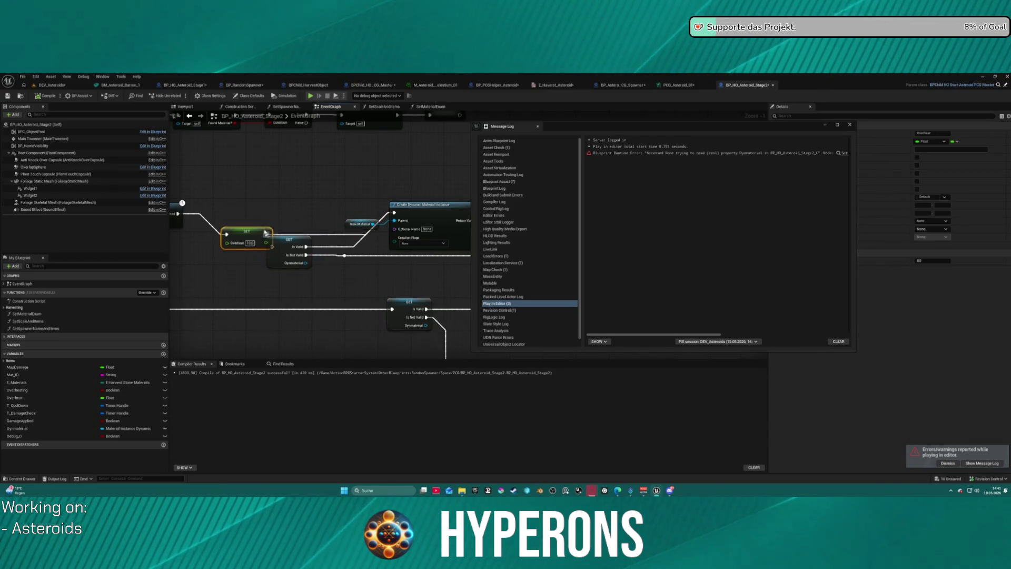
left_click(275, 248)
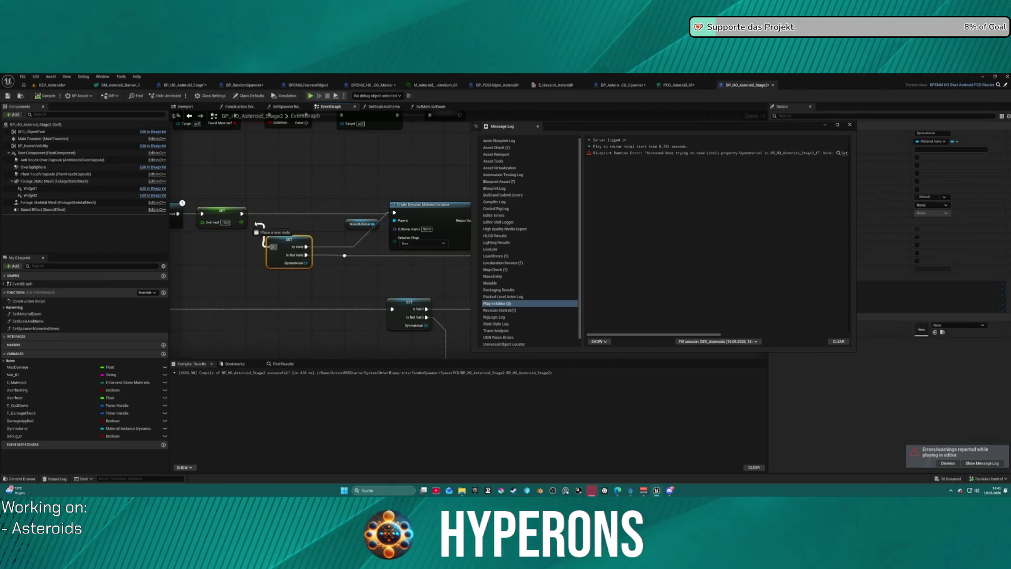
left_click_drag(246, 214, 246, 214)
left_click_drag(289, 243, 292, 210)
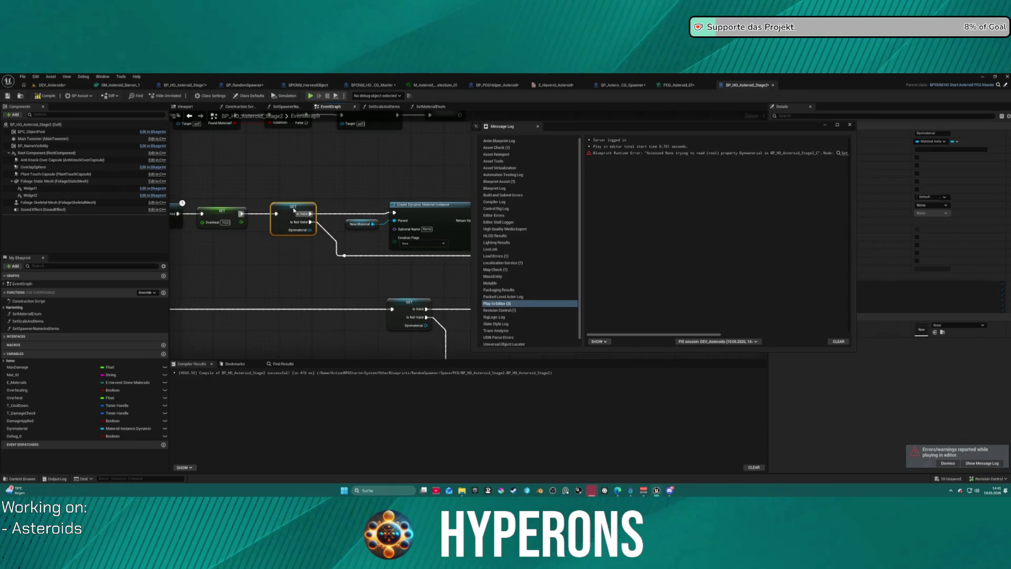
- Close the Message Log and switch to the BP_RandomSpawner blueprint
left_click(850, 125)
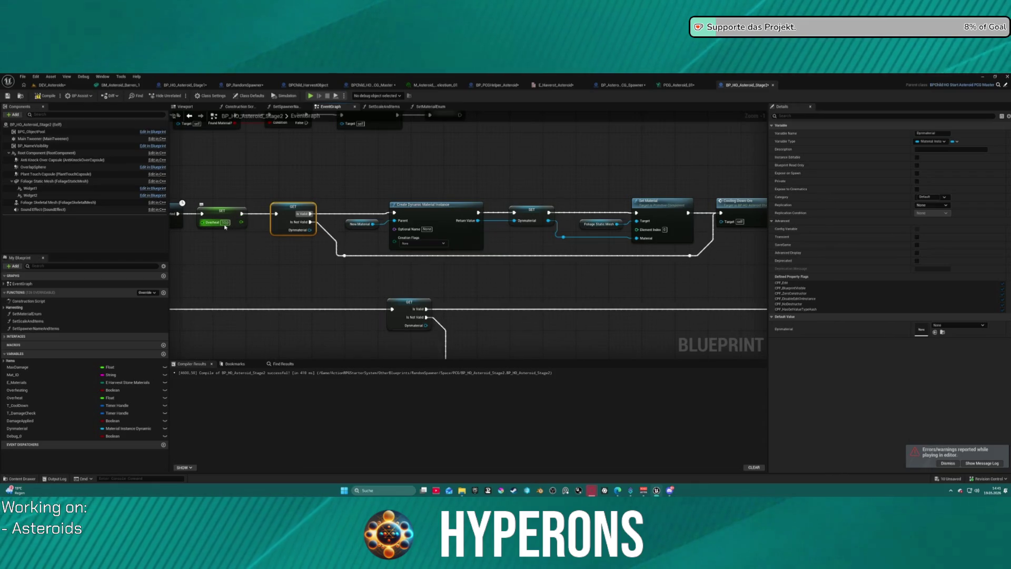
left_click(225, 226)
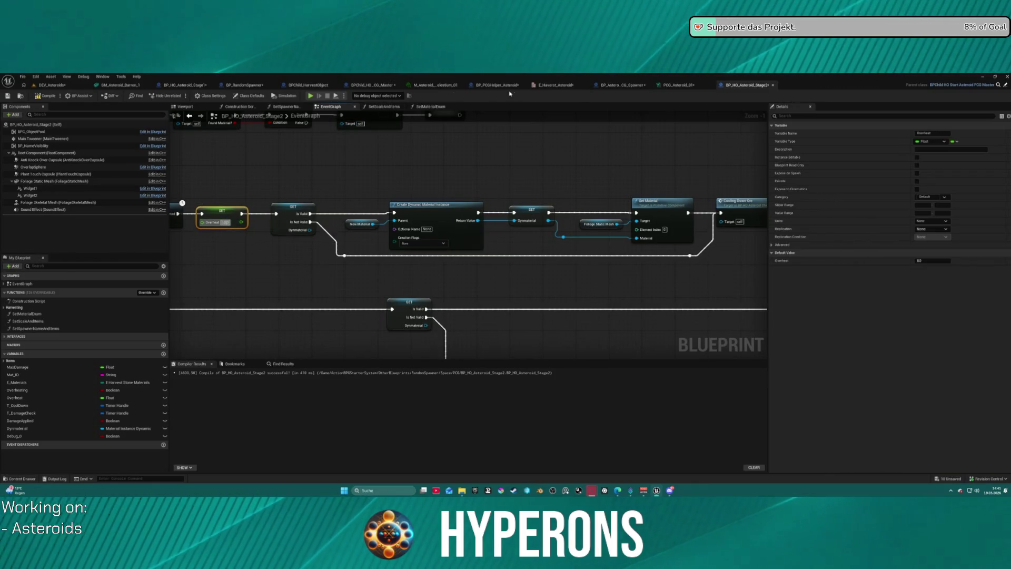
left_click(244, 86)
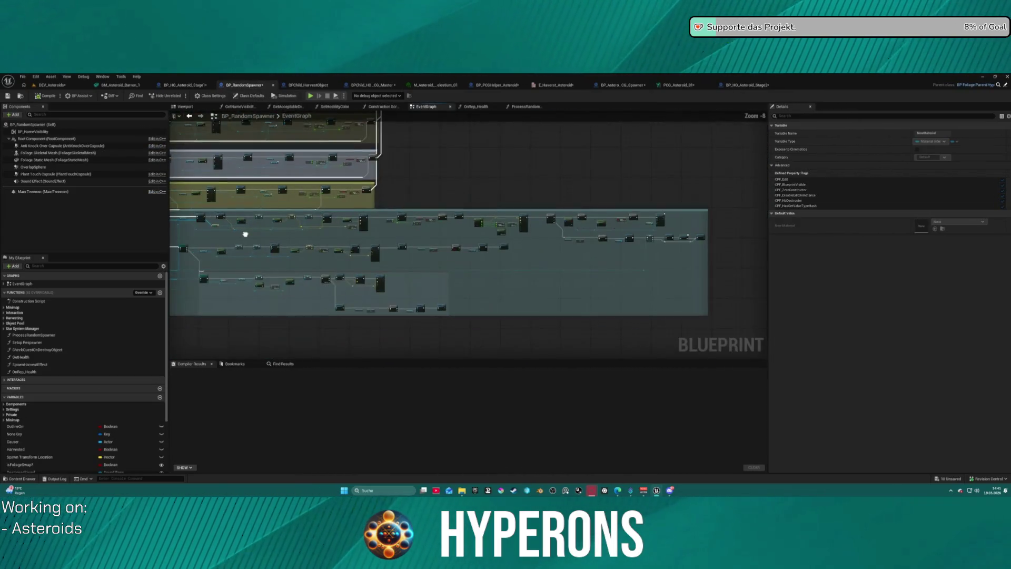
- Open the ProcessRandomSpawner function and inspect the SpawnActor node's input pins
left_click(524, 107)
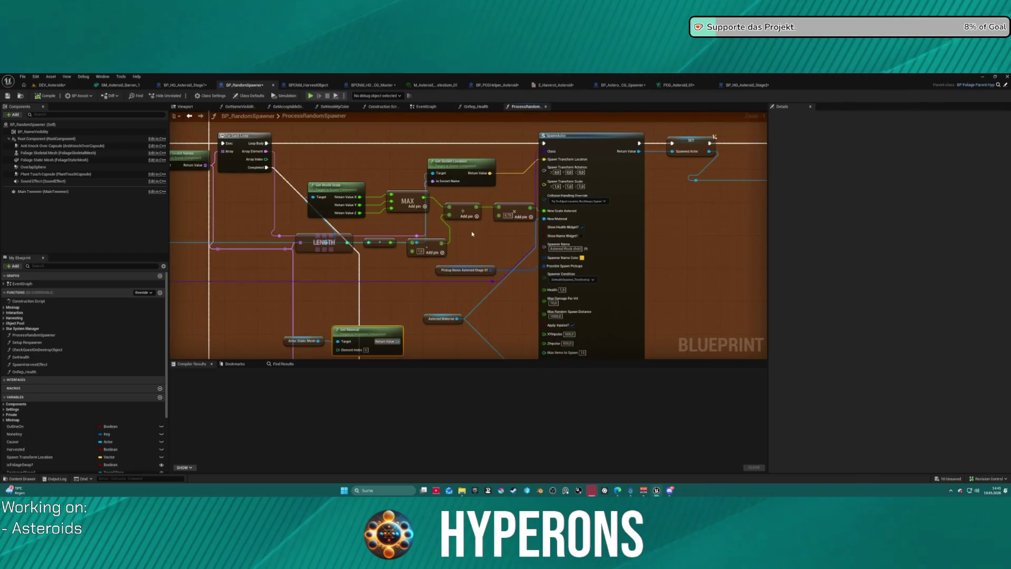
mouse_move(540, 263)
left_mouse_down()
mouse_move(639, 241)
mouse_move(542, 185)
mouse_move(526, 158)
left_mouse_up()
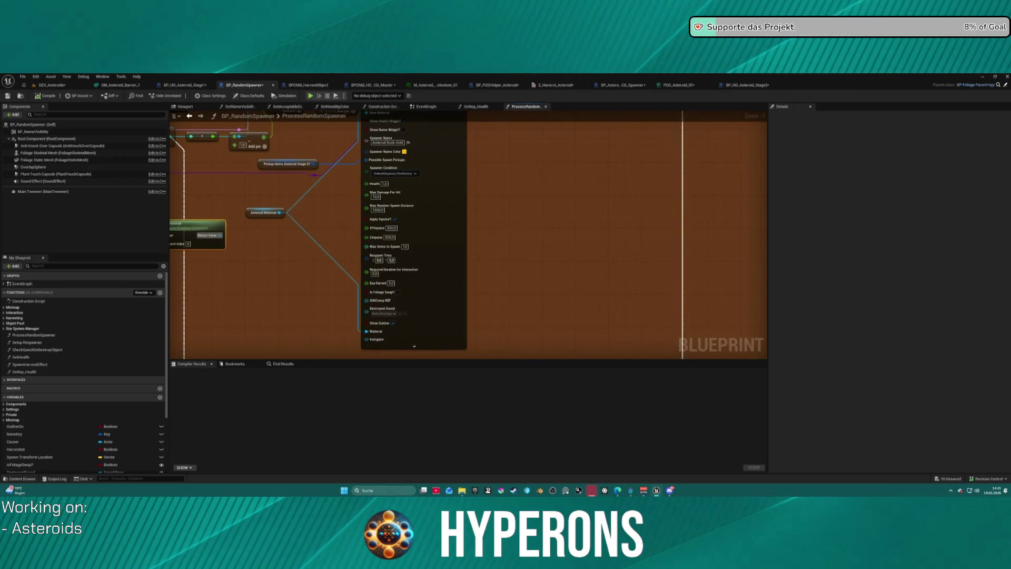
mouse_move(571, 195)
left_mouse_down()
mouse_move(382, 302)
mouse_move(325, 356)
left_mouse_up()
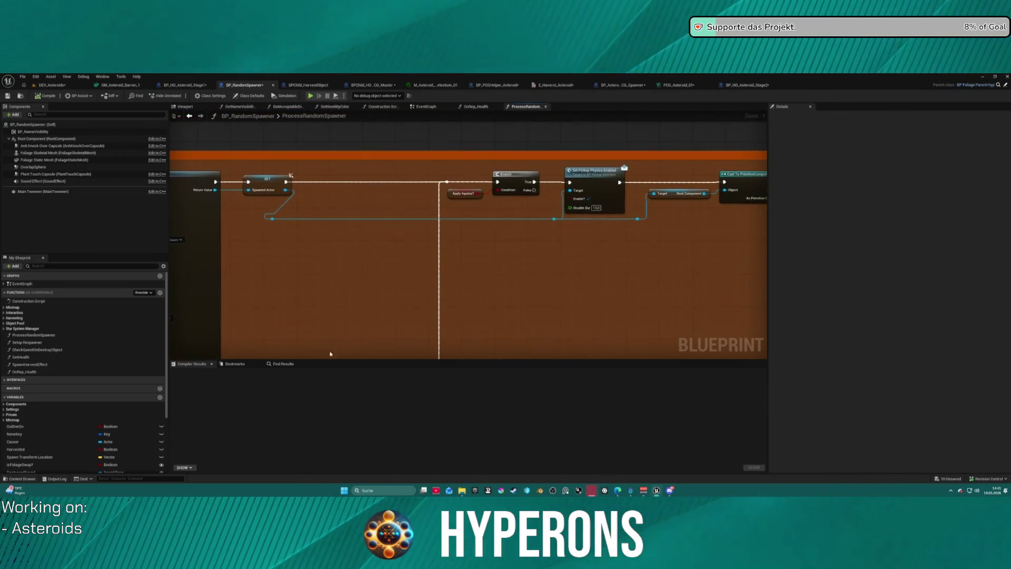
left_click(266, 184)
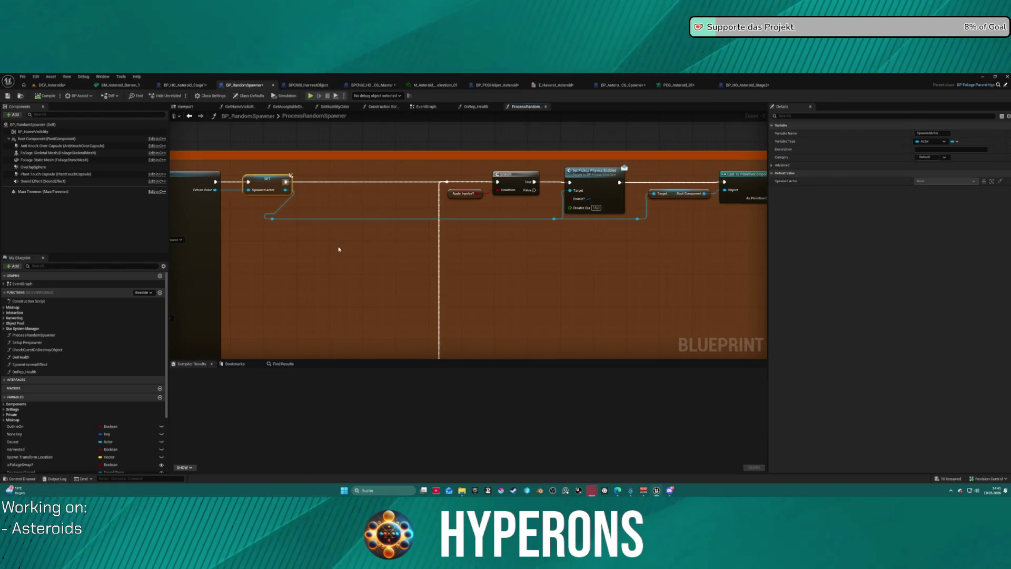
scroll(339, 248, "down", 2)
scroll(325, 230, "up", 3)
mouse_move(320, 173)
left_mouse_down()
mouse_move(518, 334)
mouse_move(582, 323)
mouse_move(541, 210)
mouse_move(480, 264)
mouse_move(463, 353)
mouse_move(435, 400)
mouse_move(428, 311)
left_mouse_up()
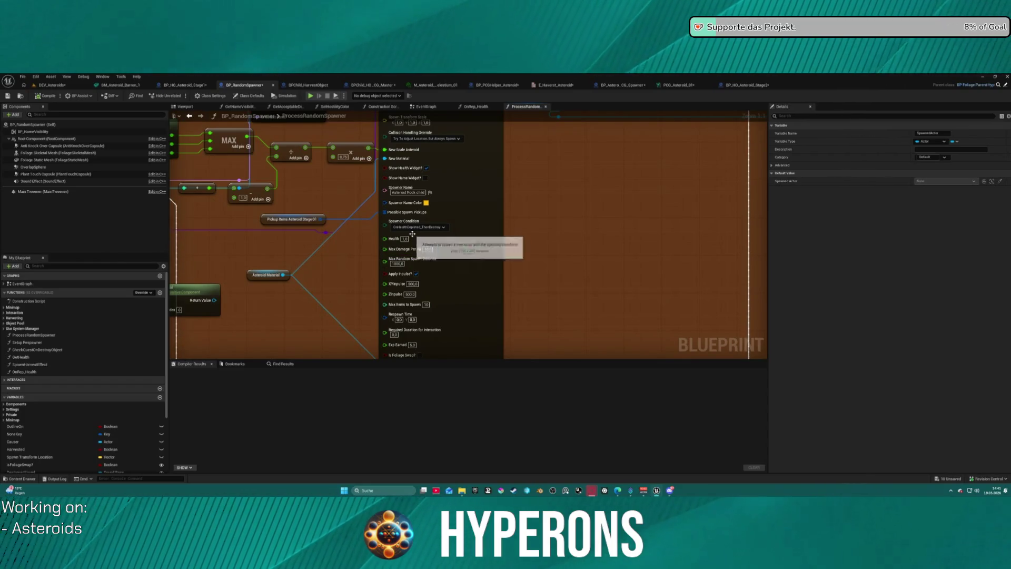
- Check the spawned asteroid's Health pin and the loop and Branch nodes, then return to BP_HO_Asteroid_Stage2
mouse_move(319, 242)
left_mouse_down()
mouse_move(329, 275)
mouse_move(371, 287)
left_mouse_up()
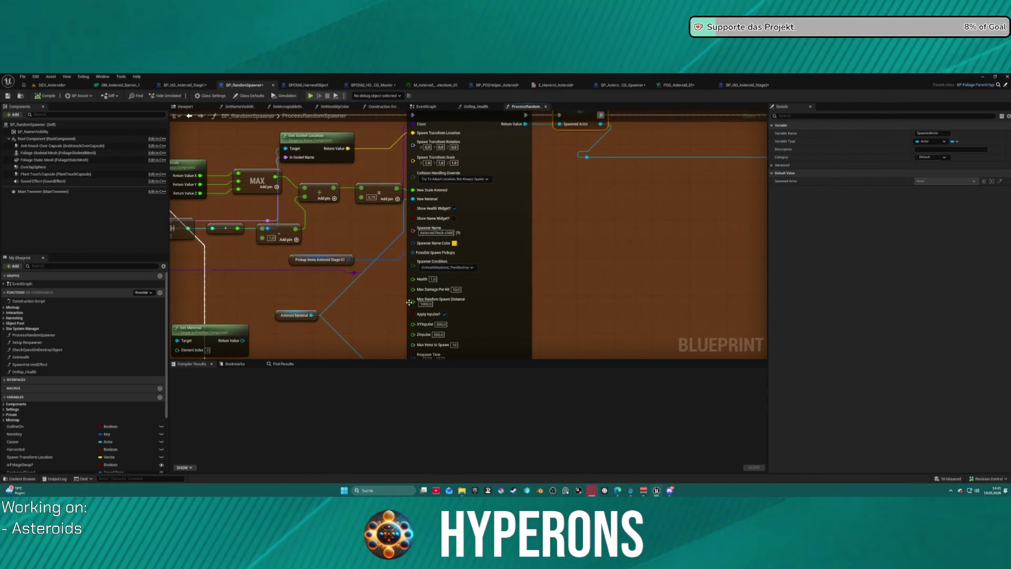
left_click(432, 279)
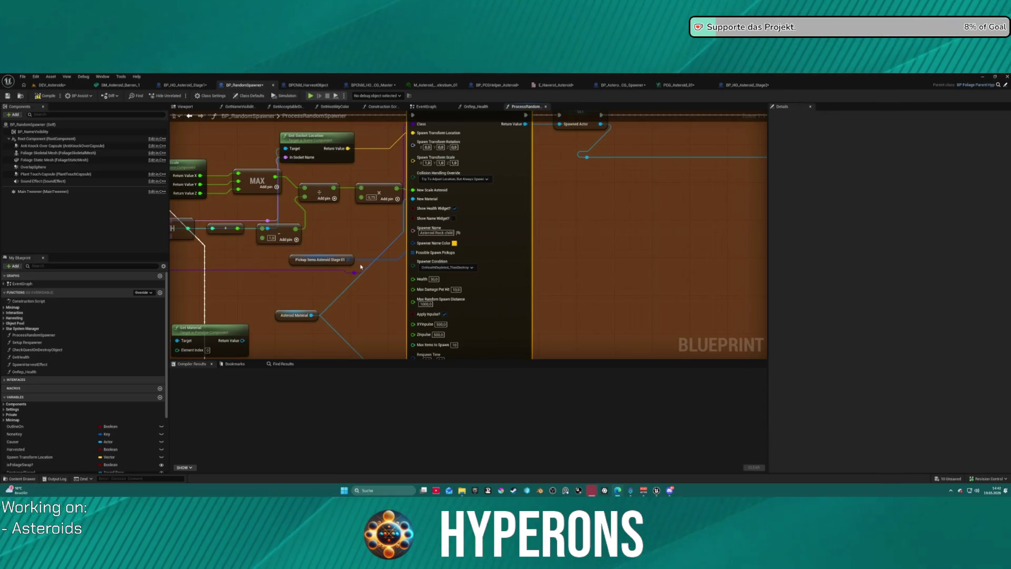
mouse_move(356, 264)
left_mouse_down()
mouse_move(640, 294)
mouse_move(637, 228)
mouse_move(609, 192)
mouse_move(504, 120)
left_mouse_up()
mouse_move(329, 256)
left_mouse_down()
mouse_move(235, 148)
mouse_move(305, 258)
mouse_move(318, 259)
left_mouse_up()
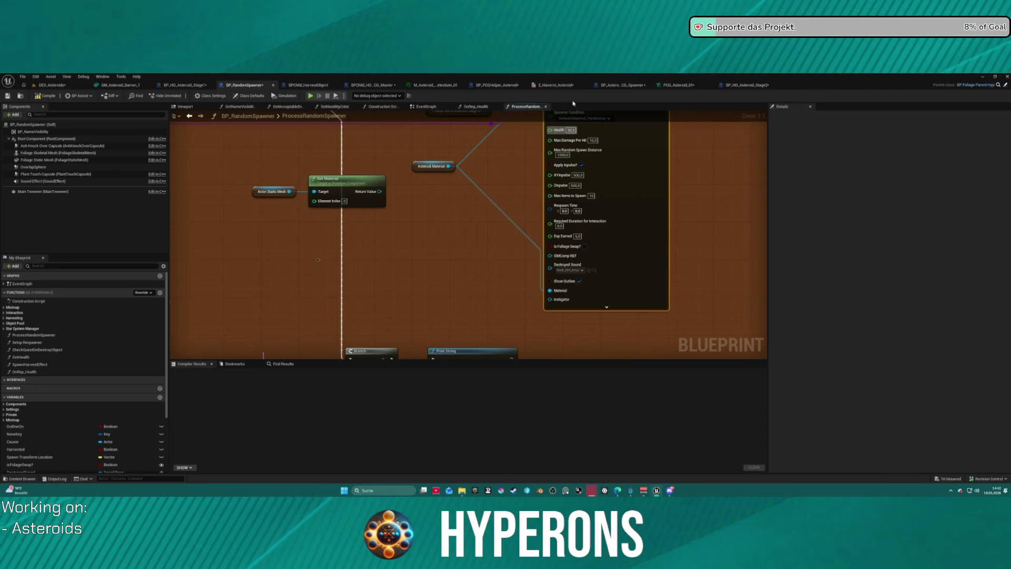
left_click(746, 84)
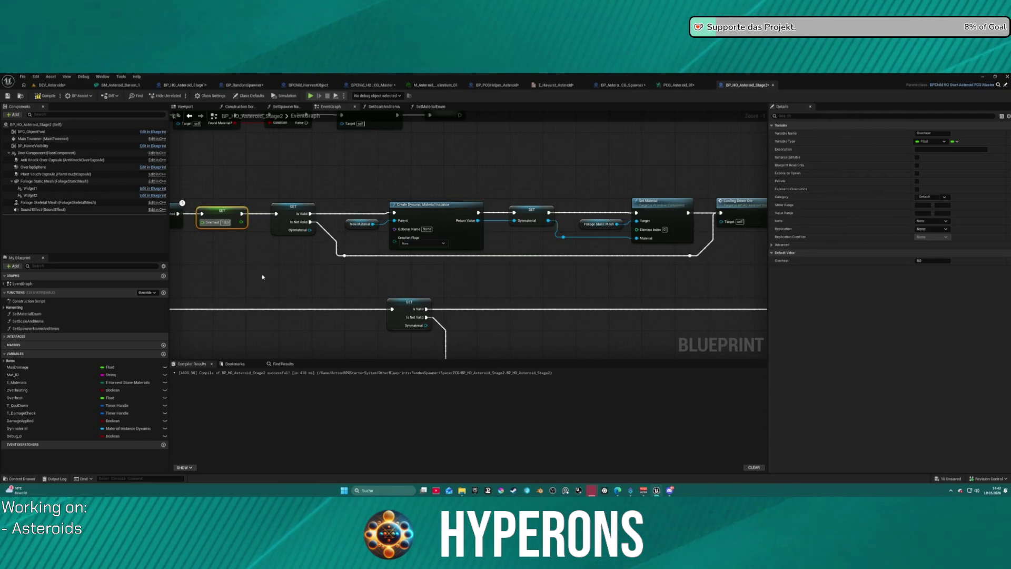
- Change SET Overheat's value from 10.0 to 5 and pan to the Dynmaterial scalar-parameter nodes
mouse_move(266, 279)
left_mouse_down()
mouse_move(475, 282)
mouse_move(458, 263)
mouse_move(318, 260)
left_mouse_up()
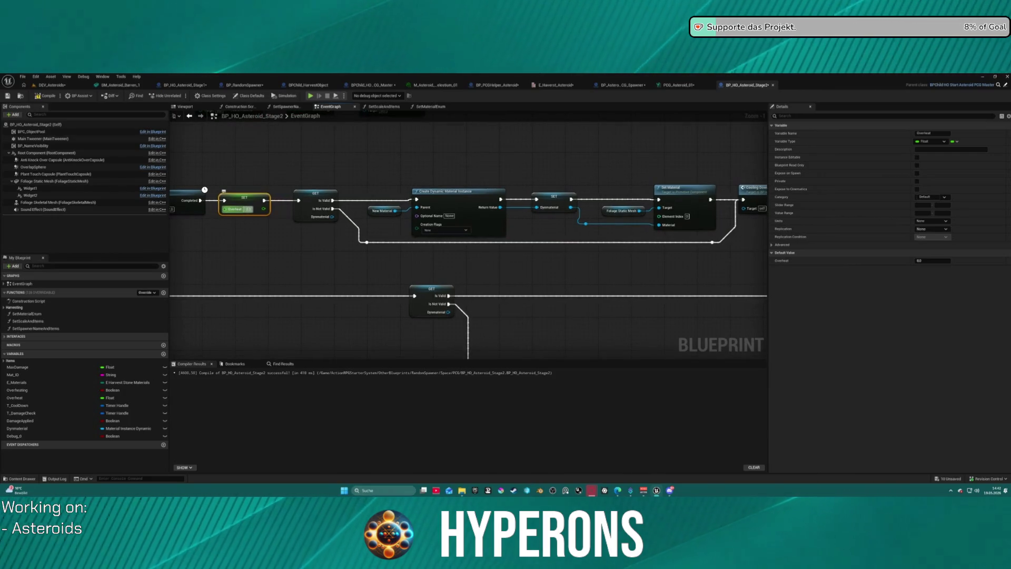
type("5")
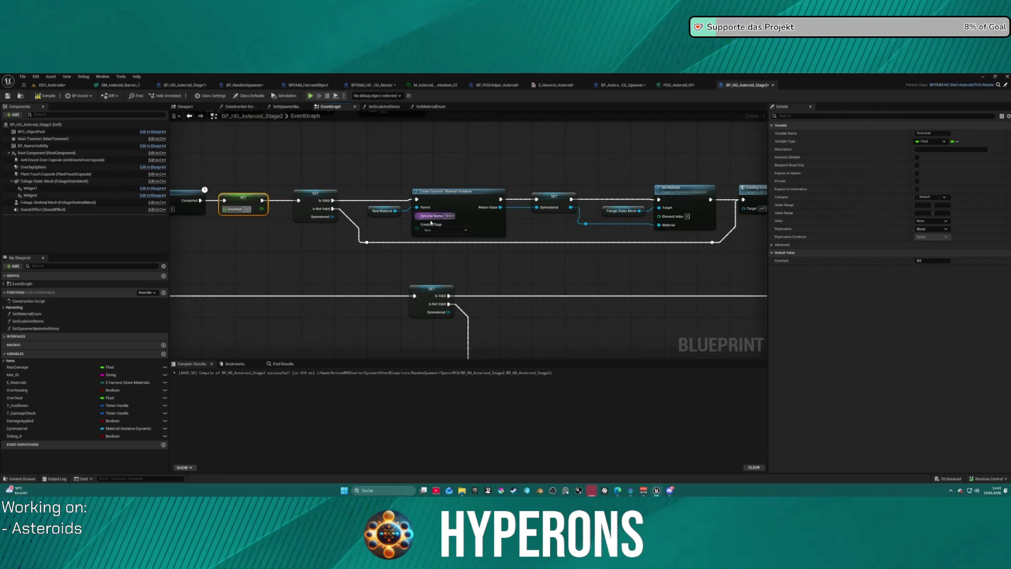
scroll(422, 237, "down", 3)
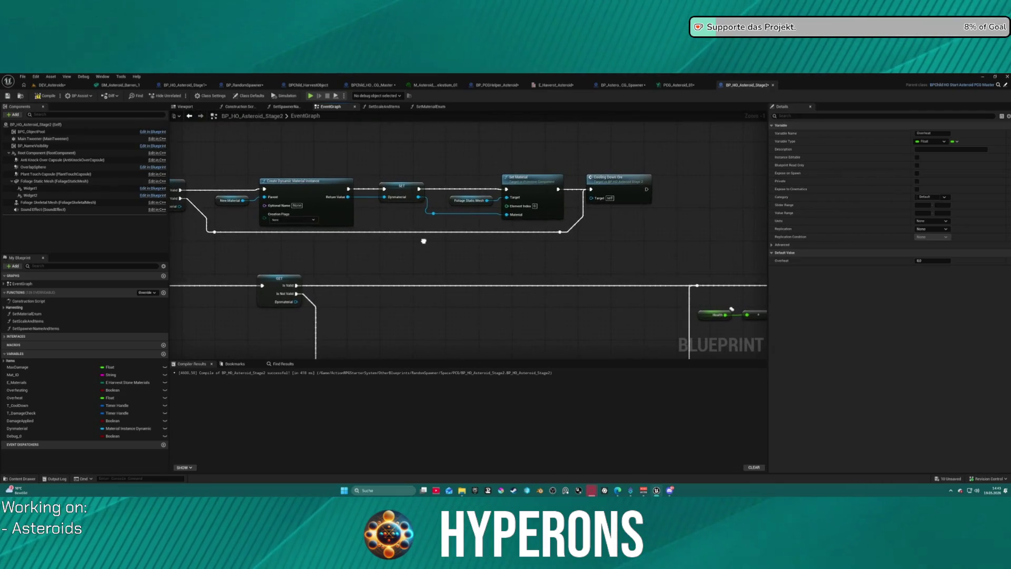
scroll(446, 170, "down", 1)
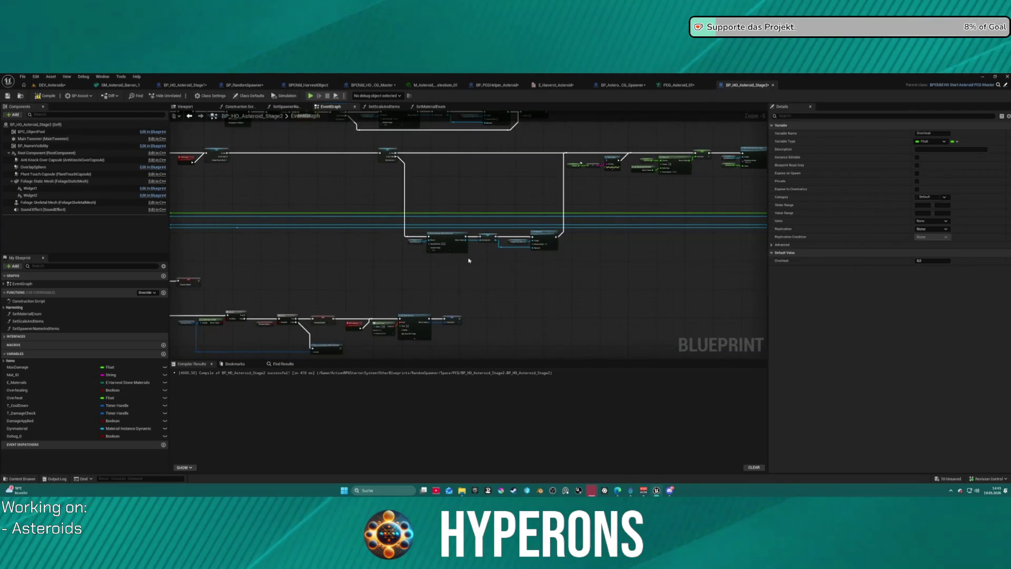
scroll(466, 260, "up", 5)
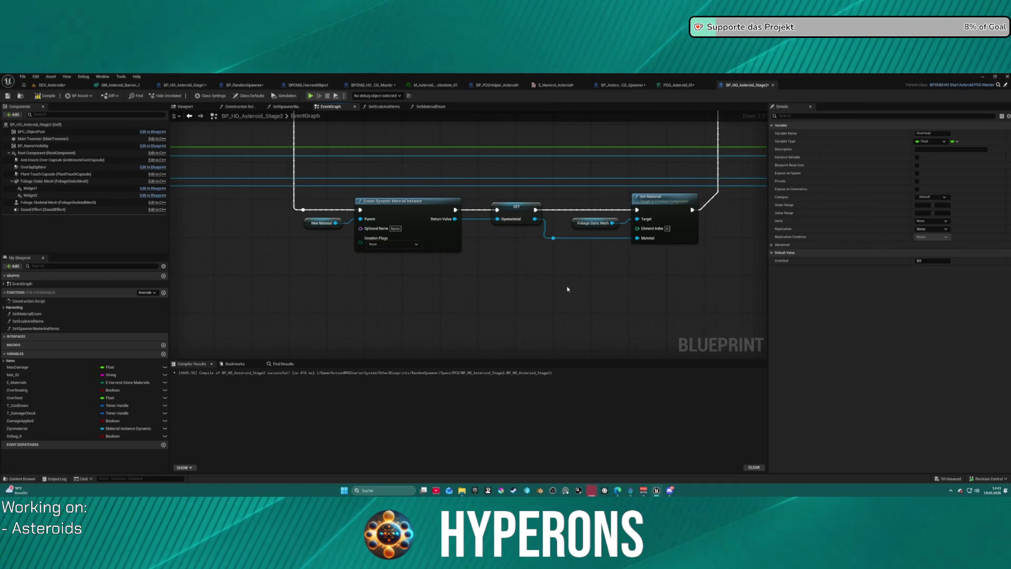
scroll(619, 335, "down", 4)
mouse_move(620, 335)
left_mouse_down()
mouse_move(495, 323)
mouse_move(530, 128)
left_mouse_up()
mouse_move(430, 265)
left_mouse_down()
mouse_move(424, 251)
mouse_move(496, 174)
mouse_move(420, 300)
mouse_move(424, 238)
left_mouse_up()
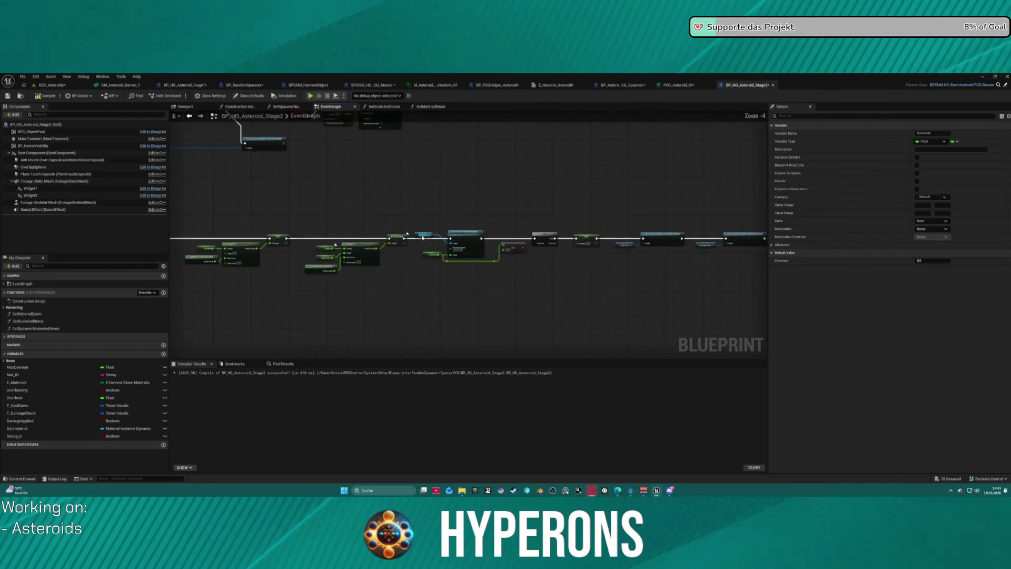
scroll(424, 238, "up", 3)
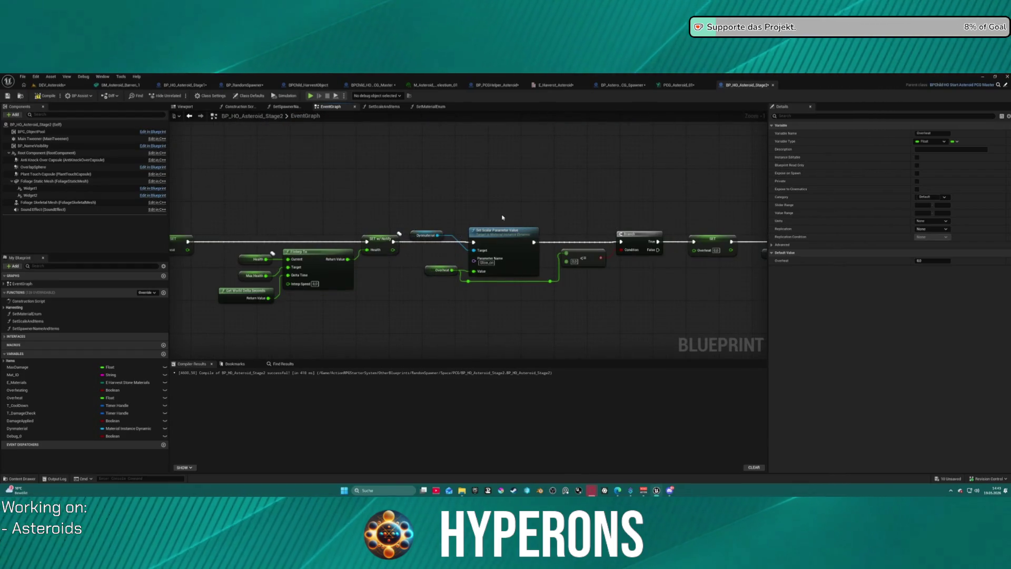
mouse_move(510, 210)
left_mouse_down()
mouse_move(469, 199)
mouse_move(316, 242)
left_mouse_up()
mouse_move(734, 262)
left_mouse_down()
mouse_move(229, 192)
mouse_move(540, 192)
mouse_move(532, 191)
left_mouse_up()
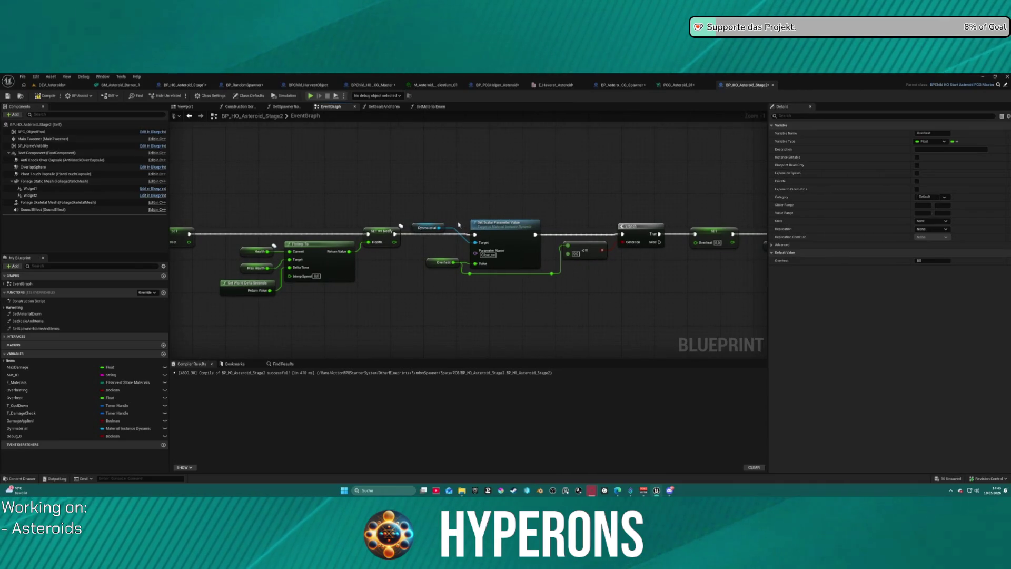
- Convert the Dynmaterial getter to a validated get and route the Branch's False output into SET Overheat
right_click(416, 225)
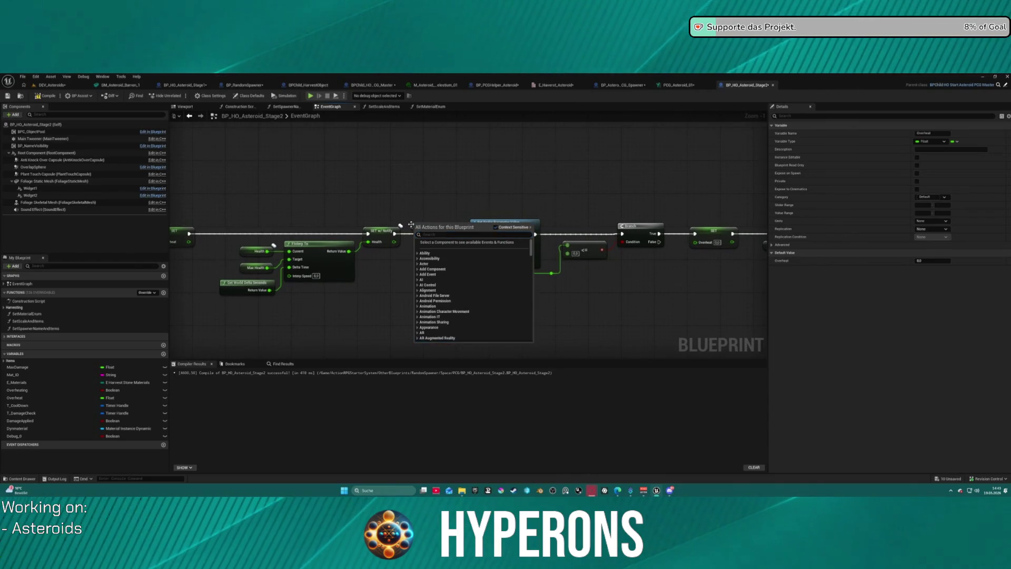
left_click(403, 210)
right_click(415, 225)
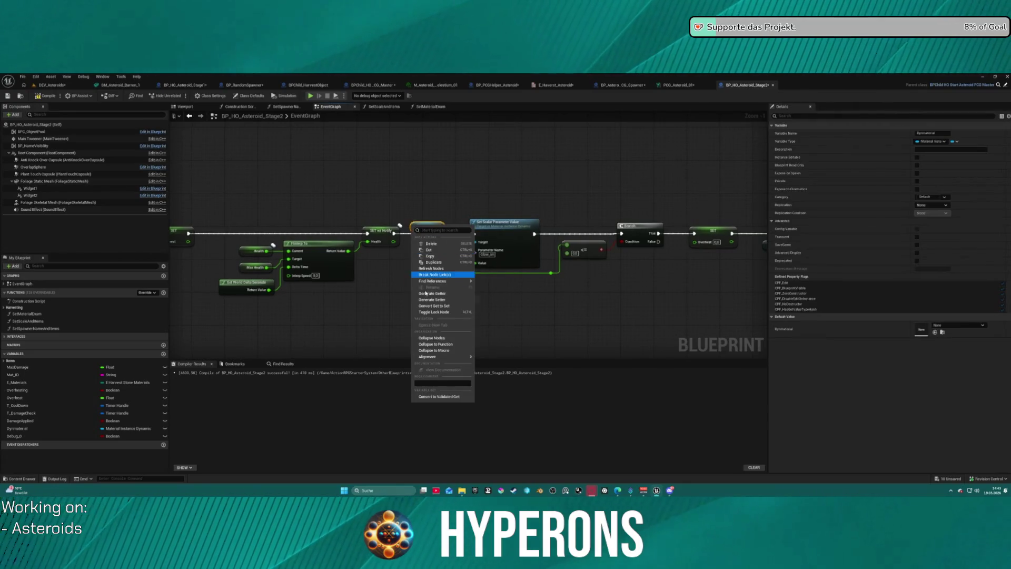
left_click(446, 398)
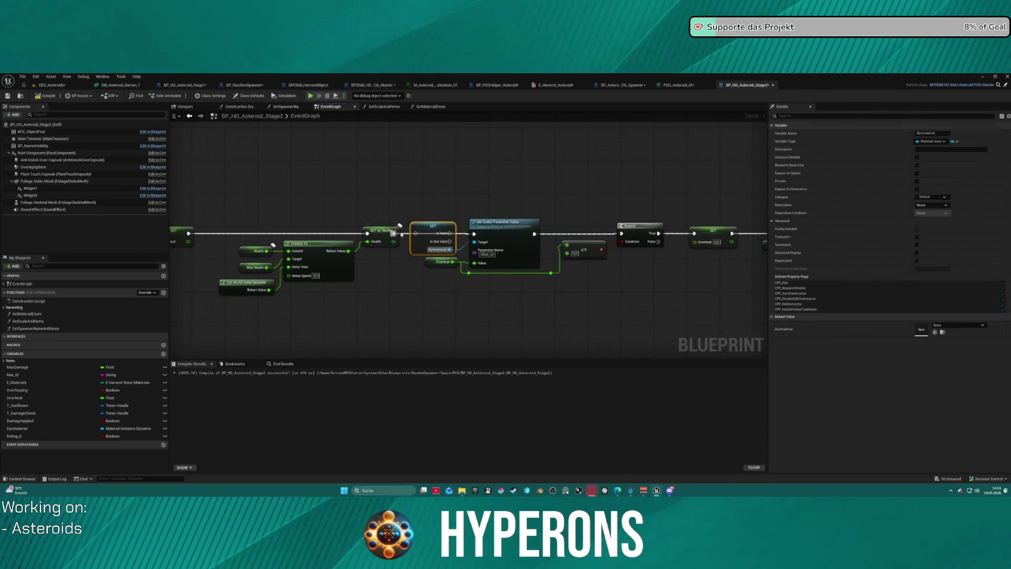
mouse_move(450, 232)
left_mouse_down()
mouse_move(474, 234)
mouse_move(305, 226)
left_mouse_up()
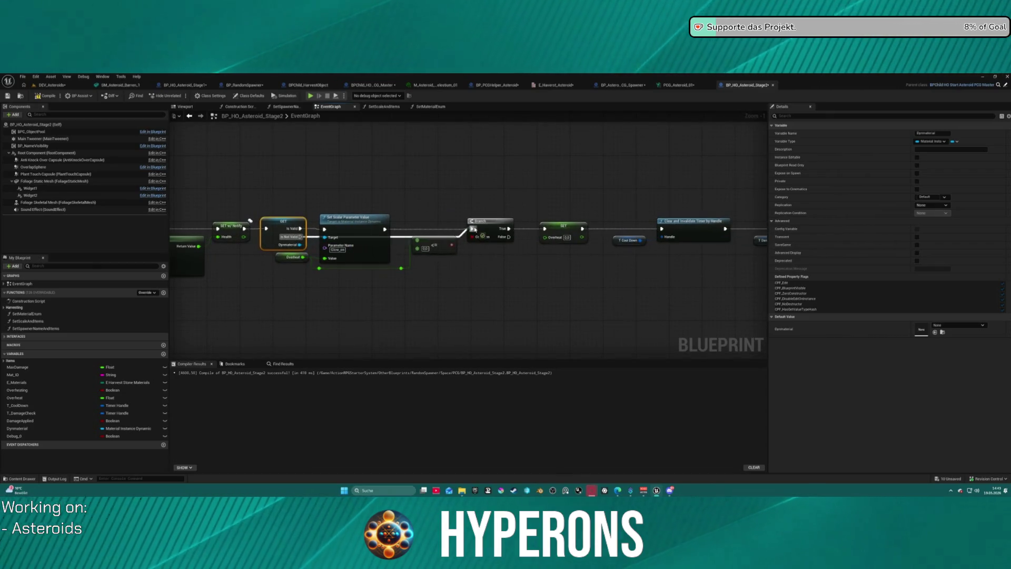
left_click_drag(545, 230, 545, 229)
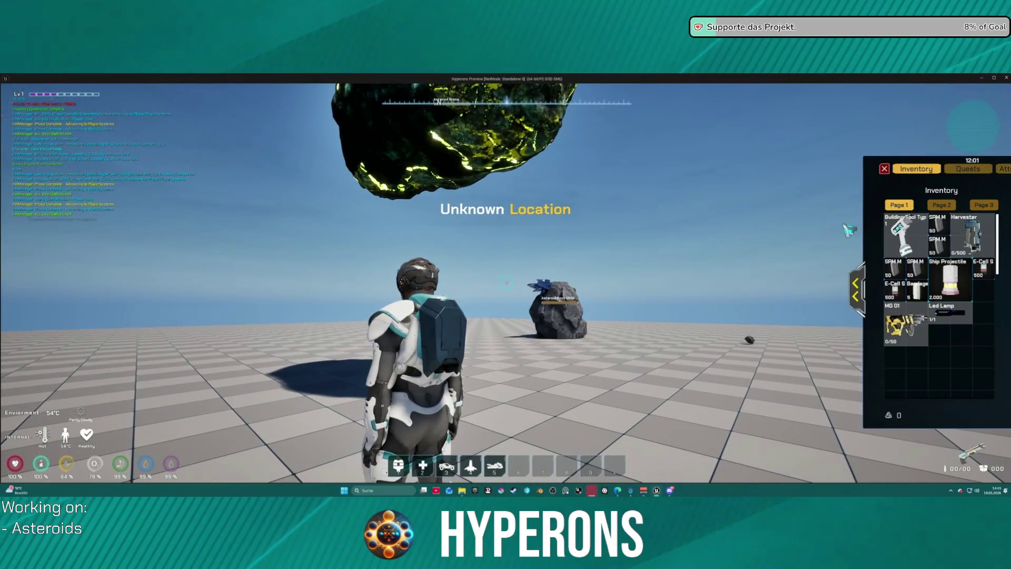
- Close the inventory, fly up and fire the mining laser at the asteroid, then return to the editor
key("i")
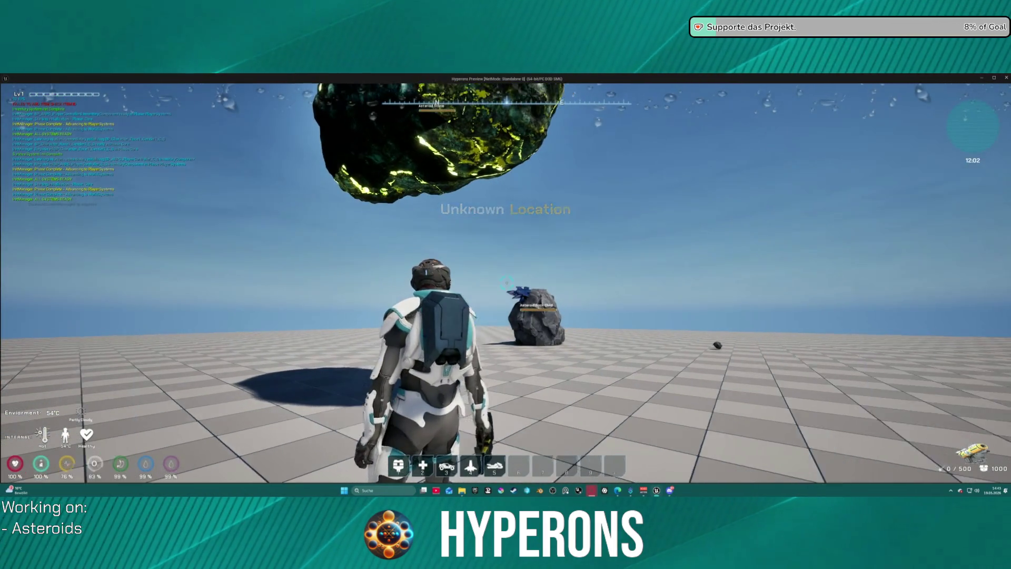
key("space")
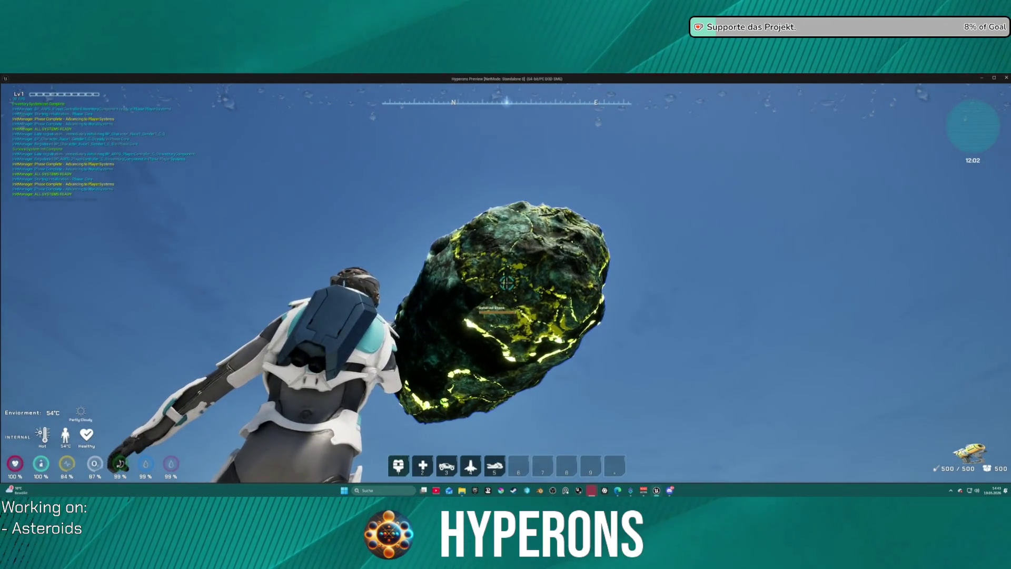
left_click(506, 283)
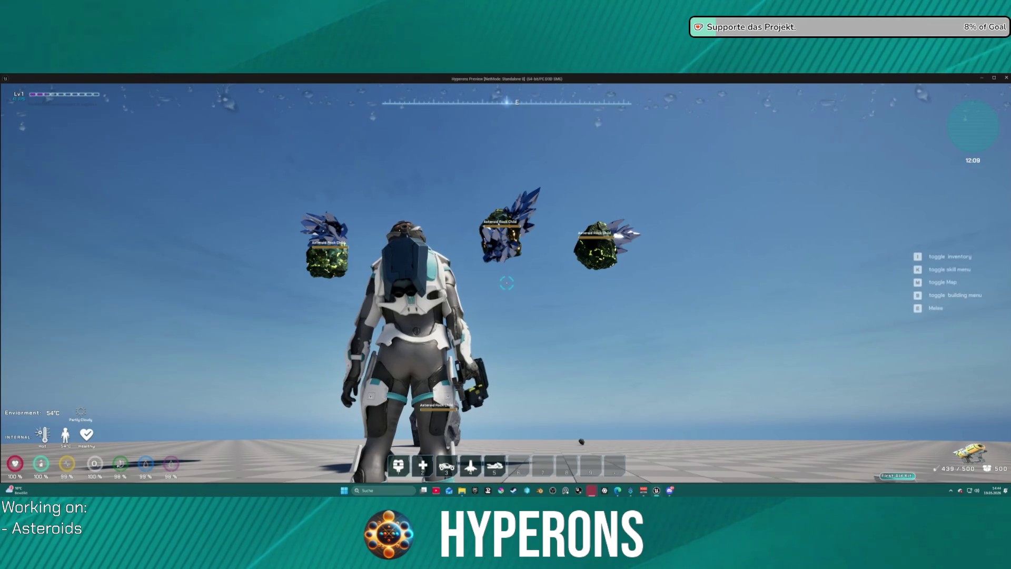
key("alt+Tab")
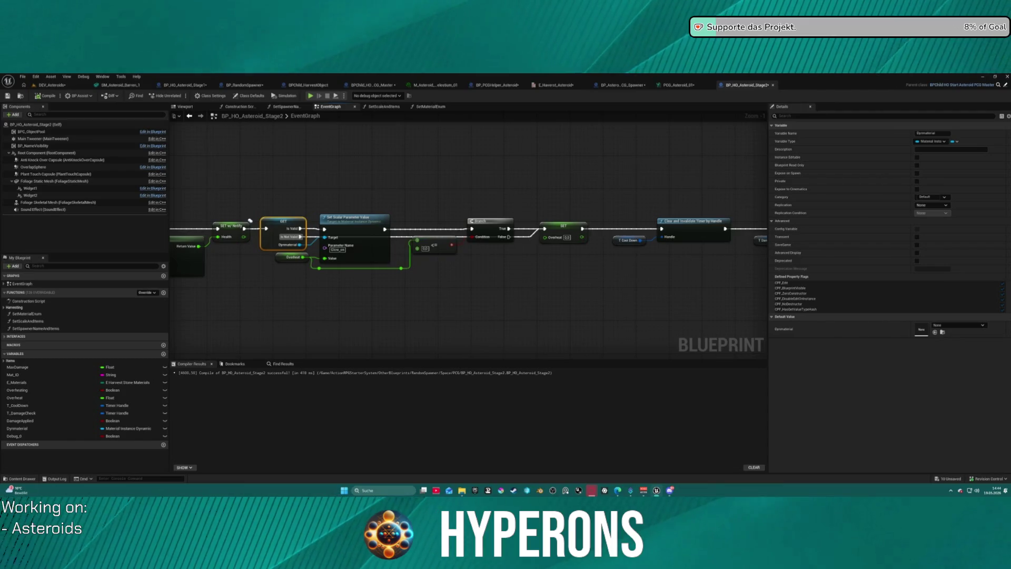
- Pan to the BeginPlay chain and wire the execution from SetVisibility through to the Delay node
scroll(490, 209, "down", 4)
left_click_drag(490, 210, 482, 227)
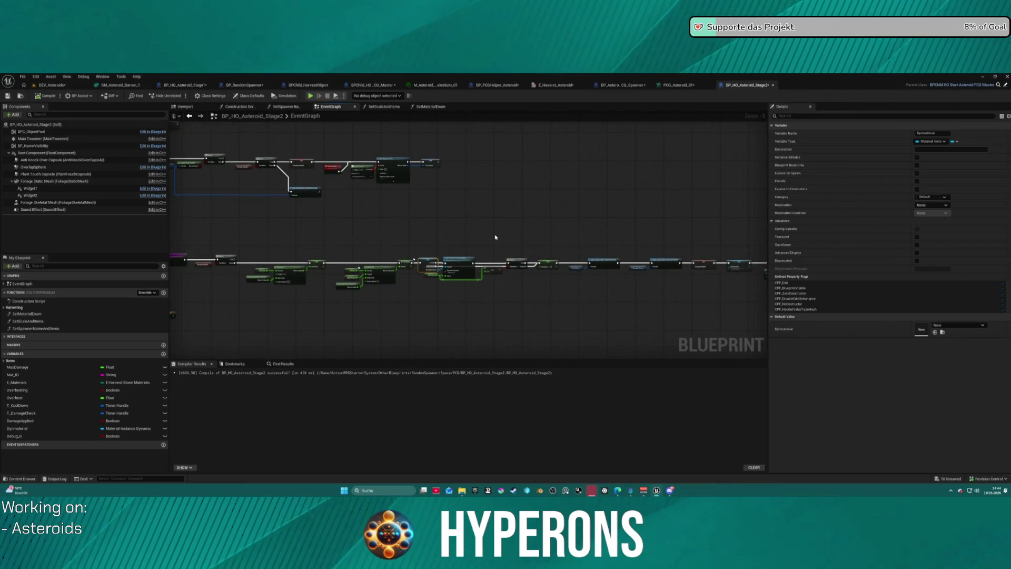
left_click_drag(347, 221, 519, 190)
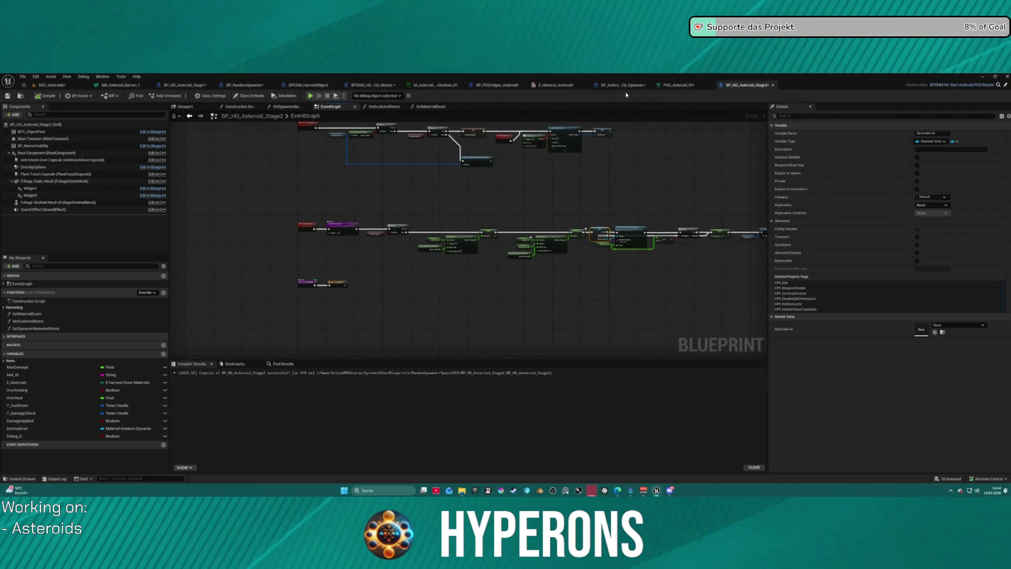
scroll(458, 282, "up", 2)
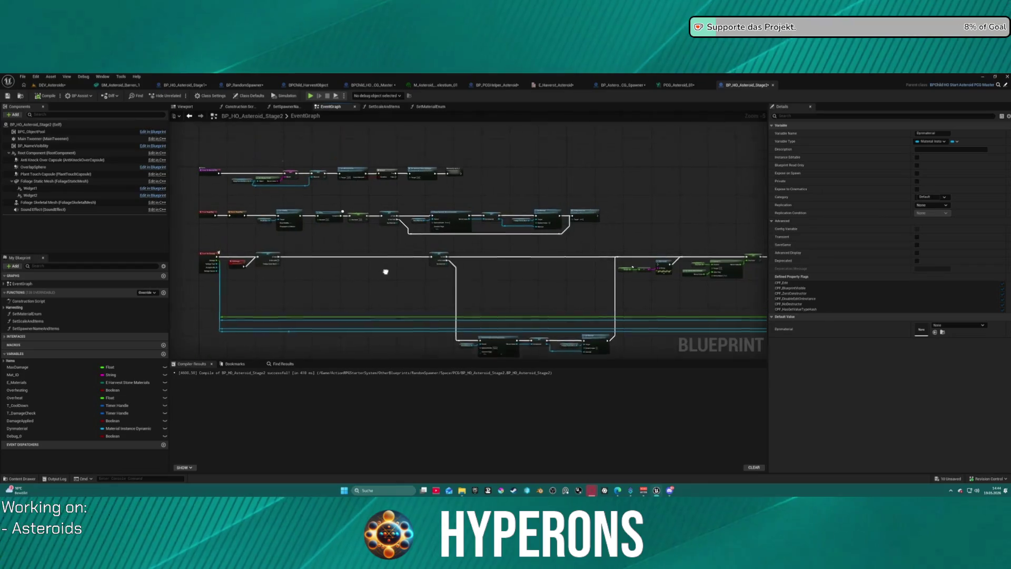
left_click_drag(385, 264, 382, 291)
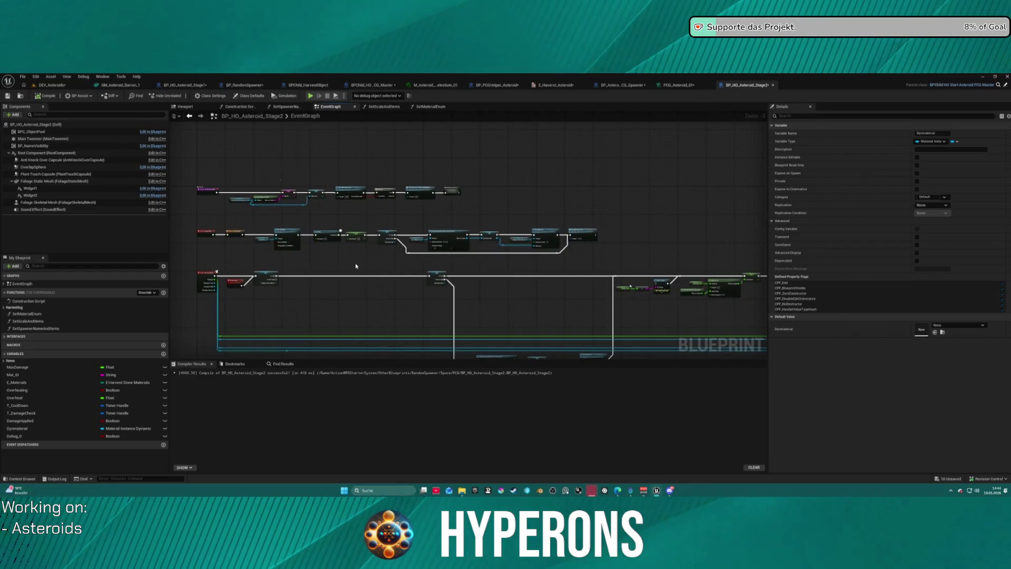
scroll(362, 248, "up", 3)
mouse_move(343, 250)
left_mouse_down()
mouse_move(374, 262)
mouse_move(516, 262)
mouse_move(492, 262)
left_mouse_up()
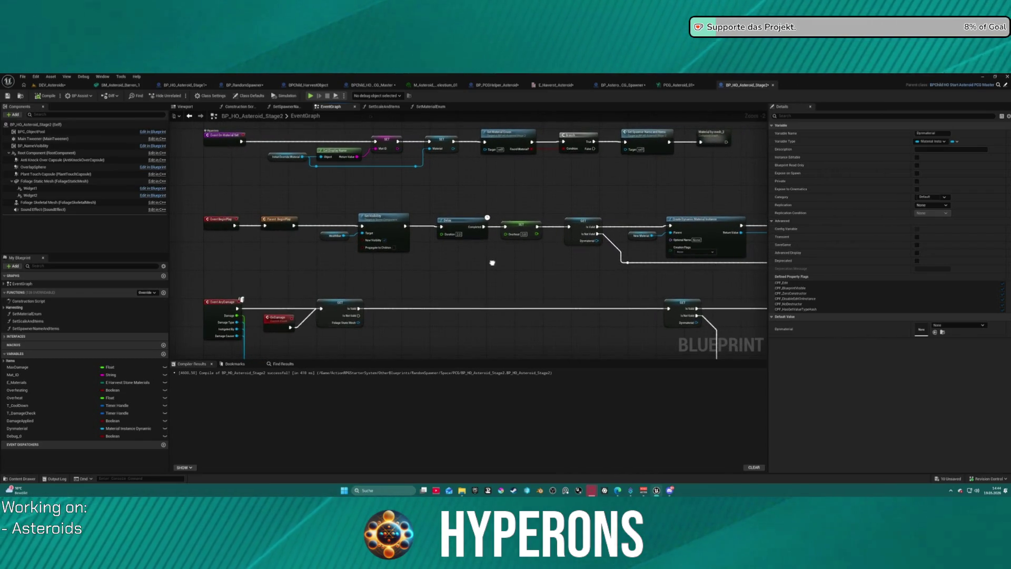
left_click_drag(405, 226, 570, 227)
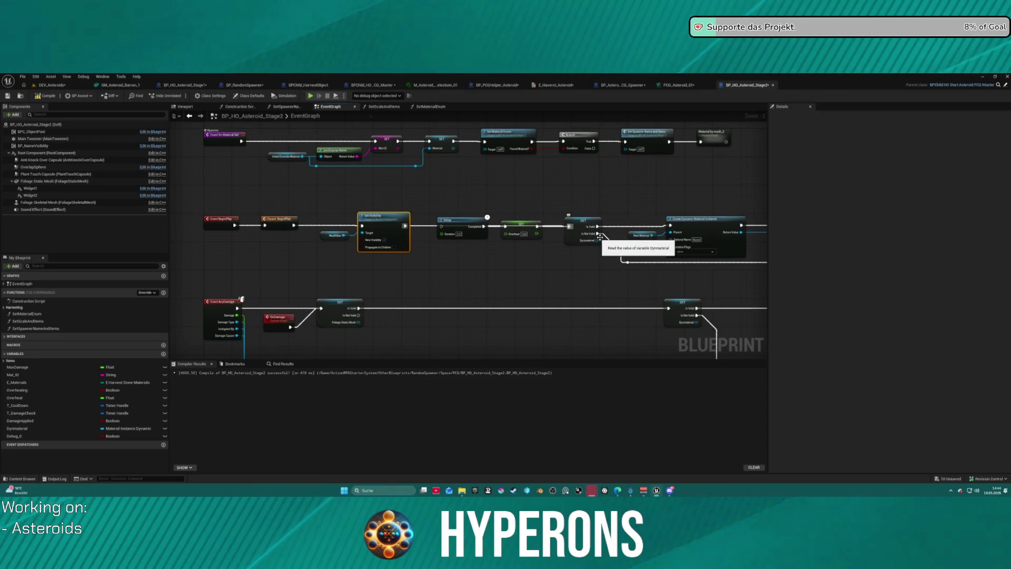
left_click_drag(612, 248, 403, 257)
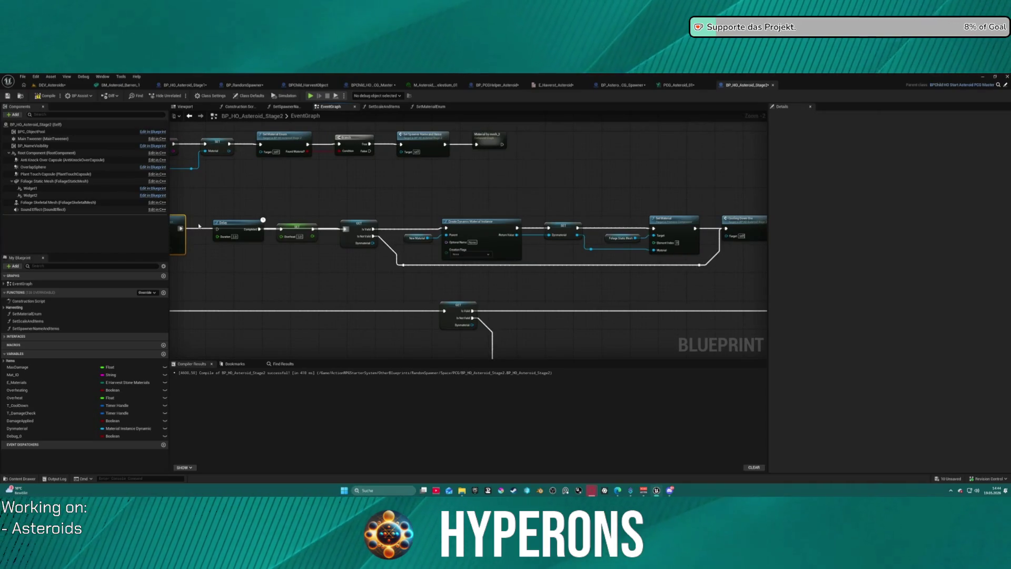
left_click_drag(180, 228, 217, 227)
left_click_drag(221, 229, 219, 230)
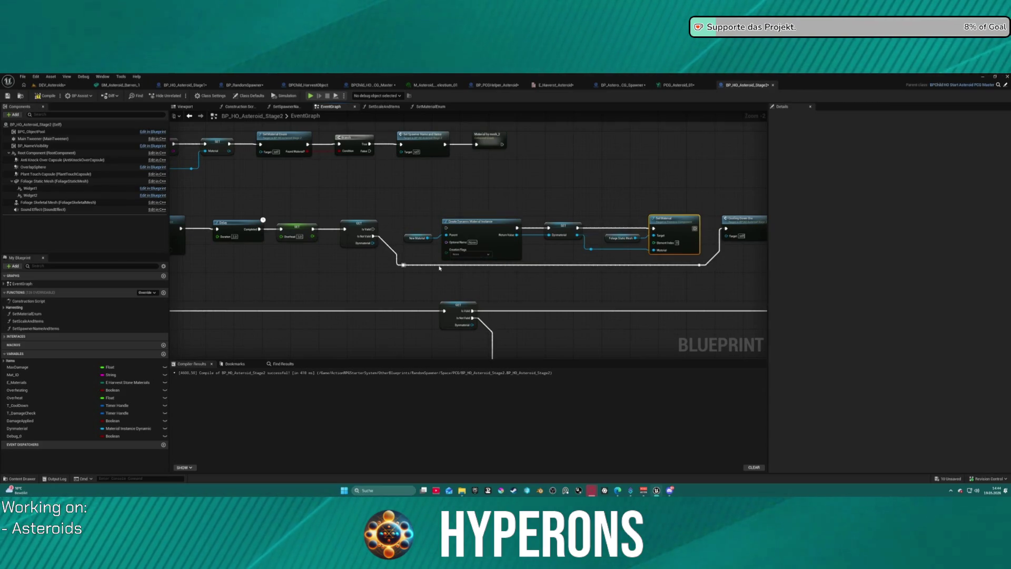
- Route the Dynmaterial validity check into Create Dynamic Material Instance, Set Material, and Cooling Down On
left_click_drag(357, 229, 404, 230)
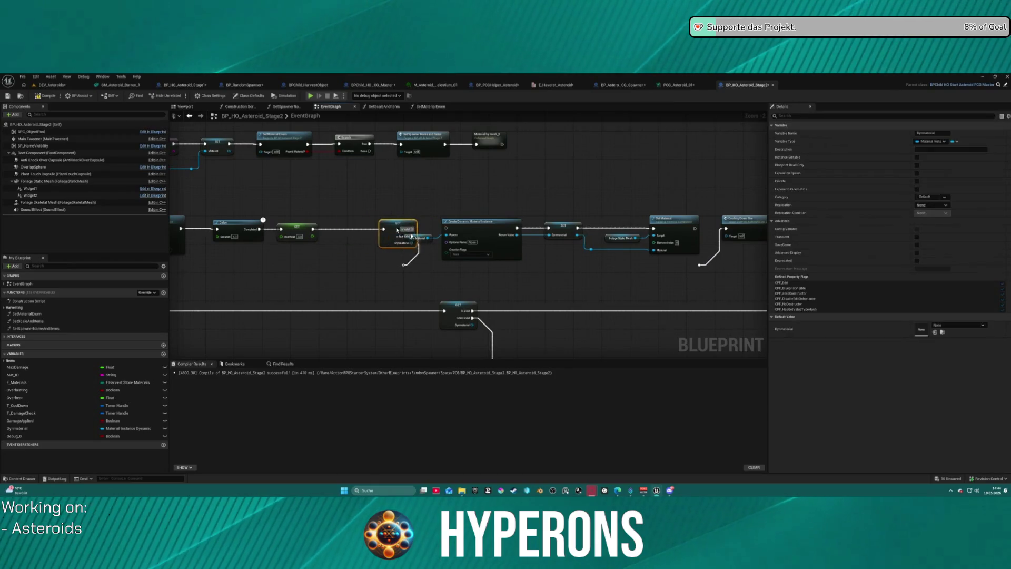
left_click_drag(405, 265, 446, 228)
mouse_move(698, 229)
left_mouse_down()
mouse_move(686, 266)
mouse_move(700, 264)
left_mouse_up()
left_click_drag(723, 229, 722, 226)
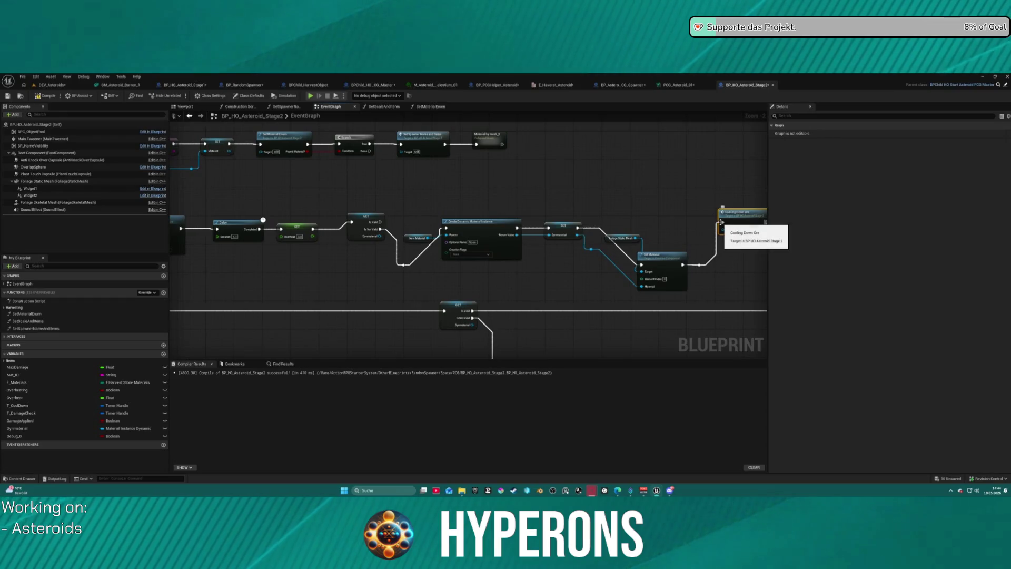
left_click_drag(722, 222, 380, 222)
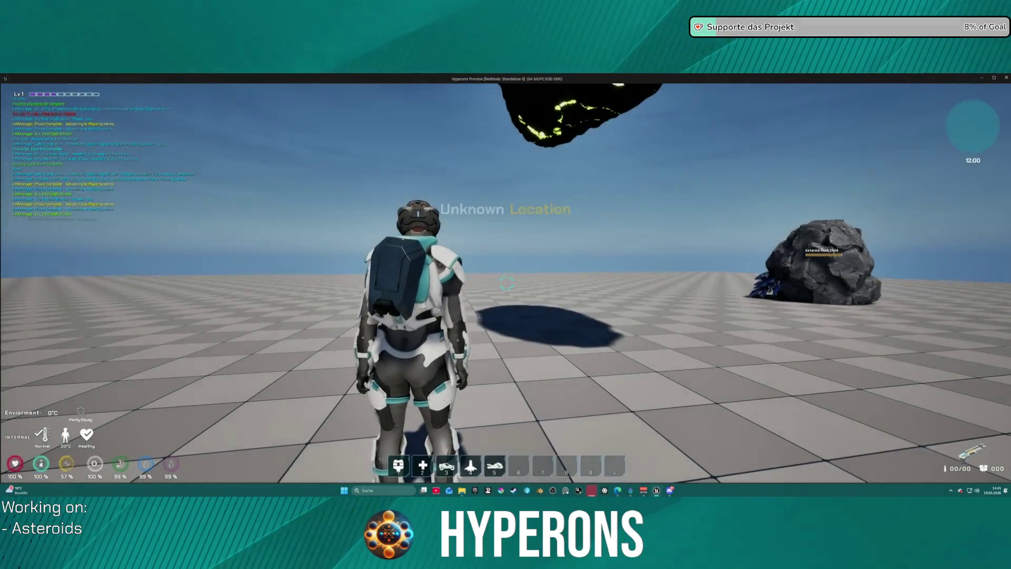
- Equip the Harvester from the inventory and mine the fallen asteroid
key("i")
double_click(965, 238)
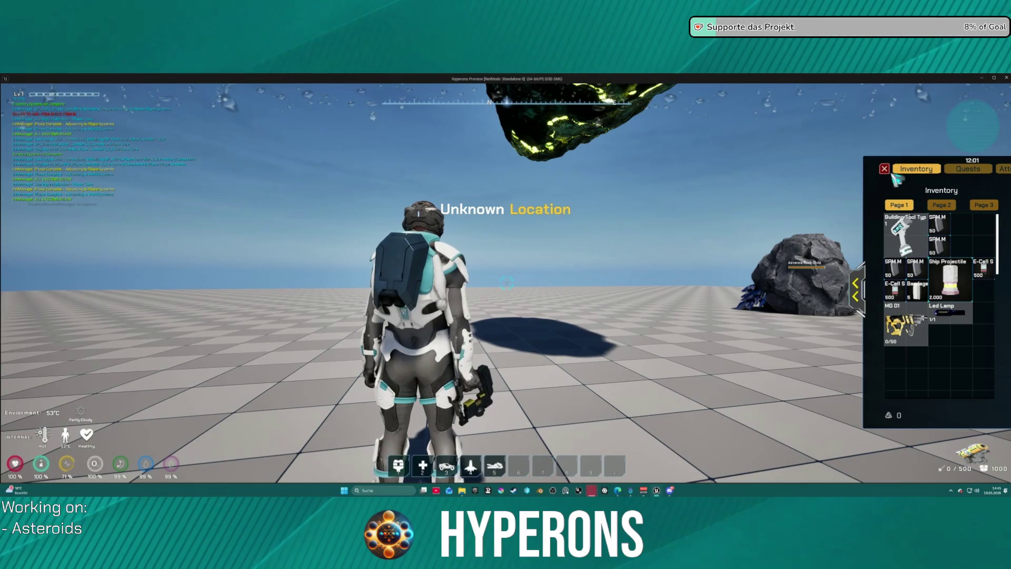
left_click(884, 168)
key("w")
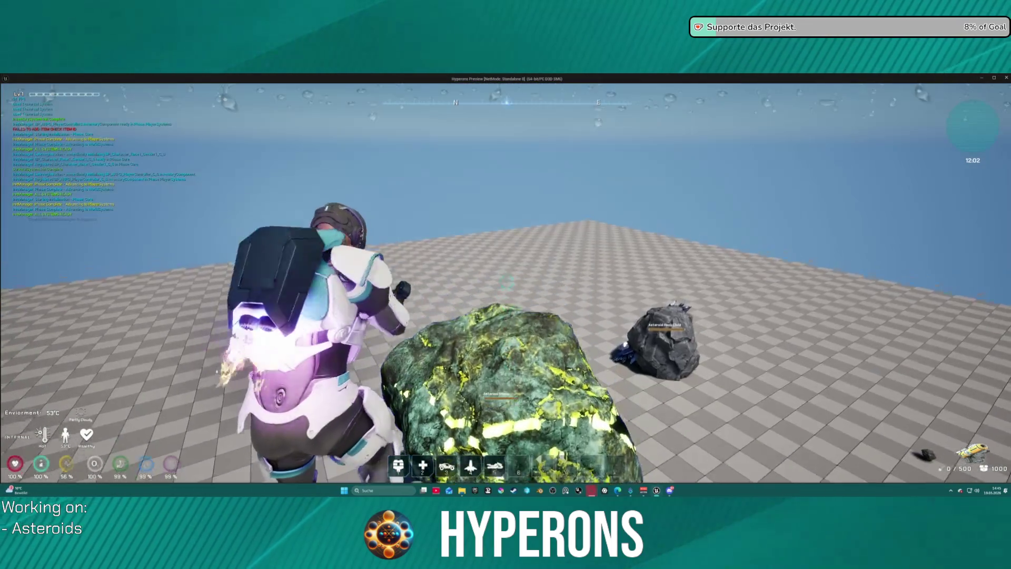
left_click_drag(507, 283, 506, 283)
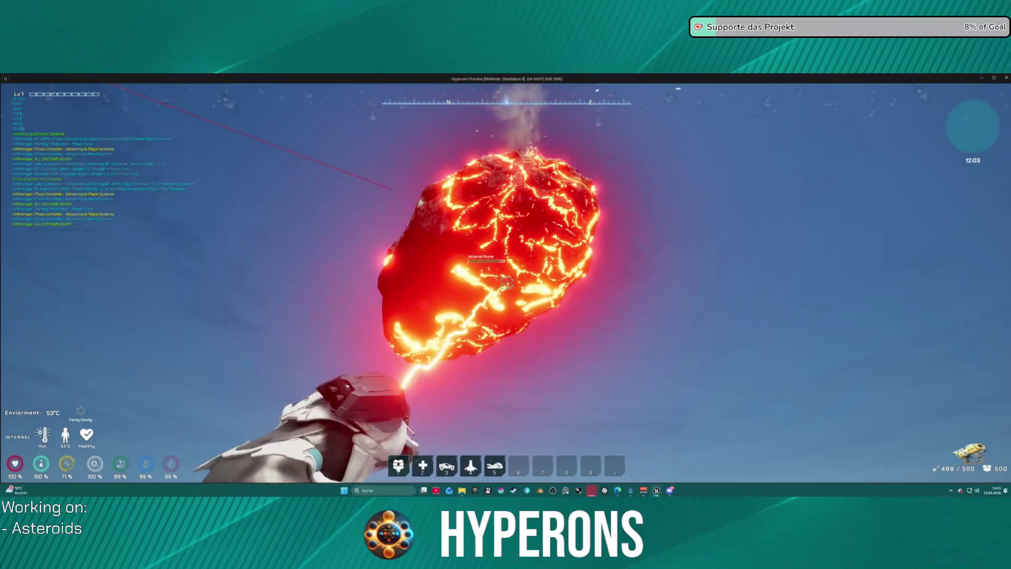
- Fly up, laser the floating asteroids to check their glow, then exit to the editor
key("space")
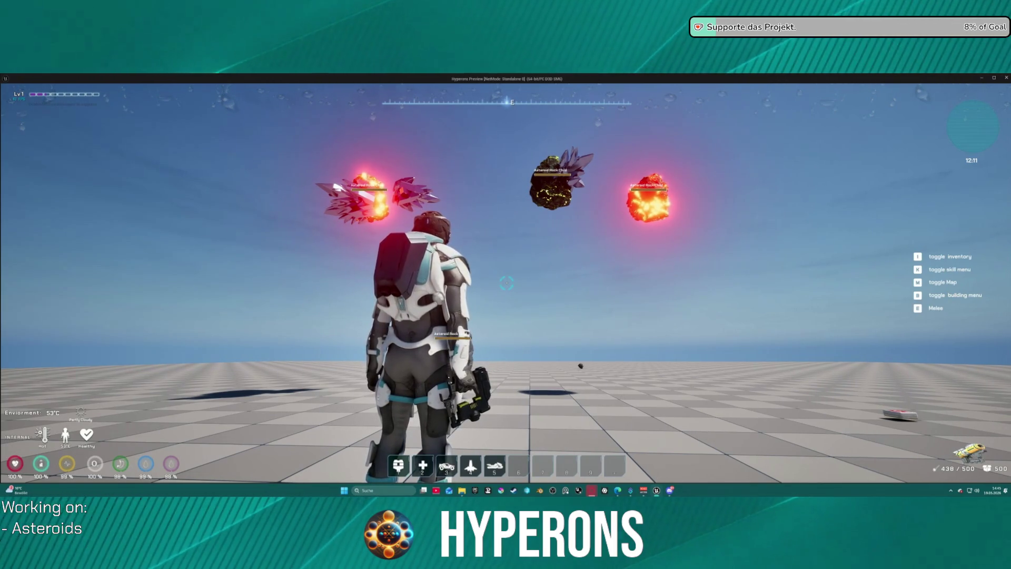
key("space")
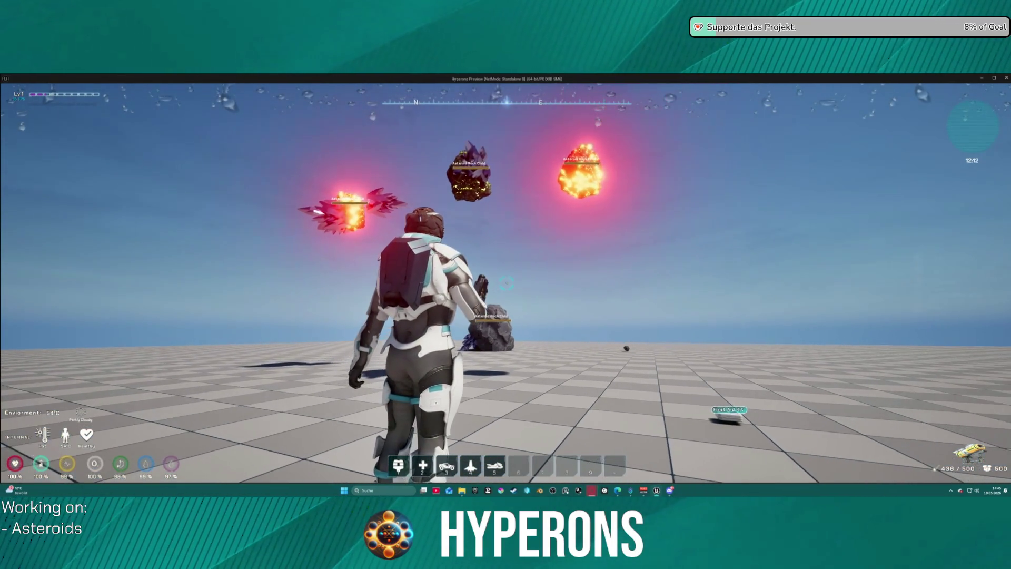
key("space")
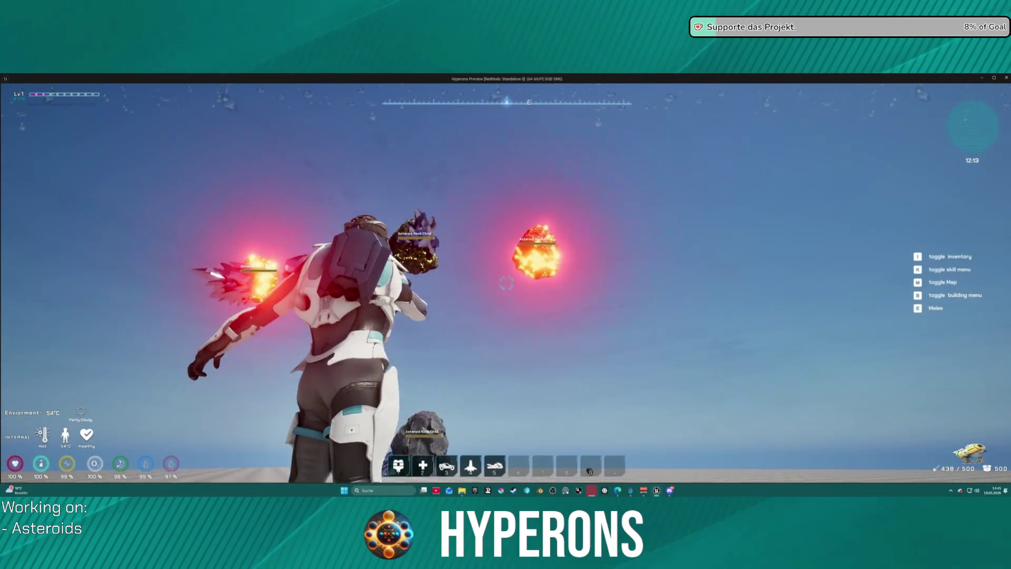
left_click(506, 283)
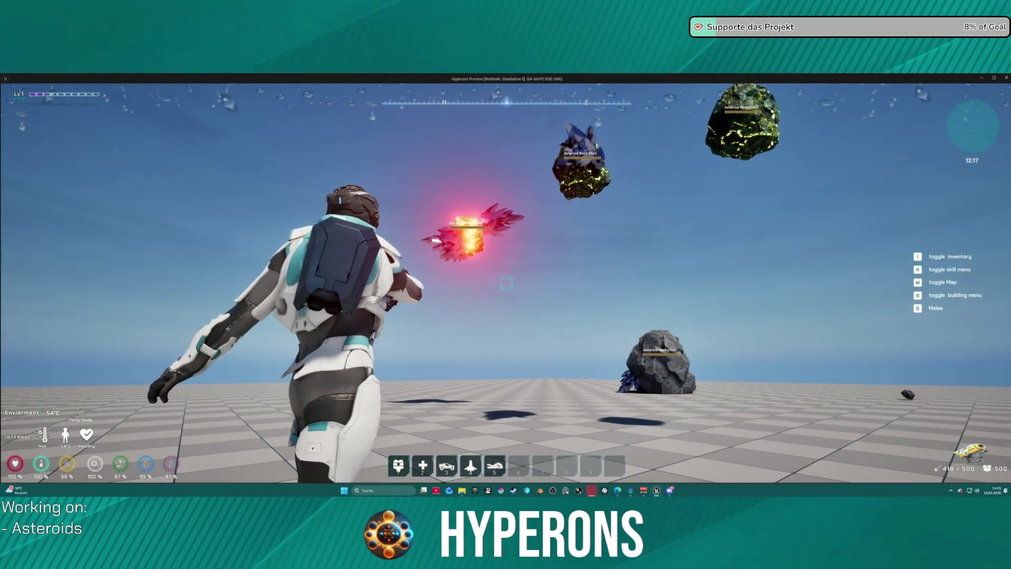
key("Escape")
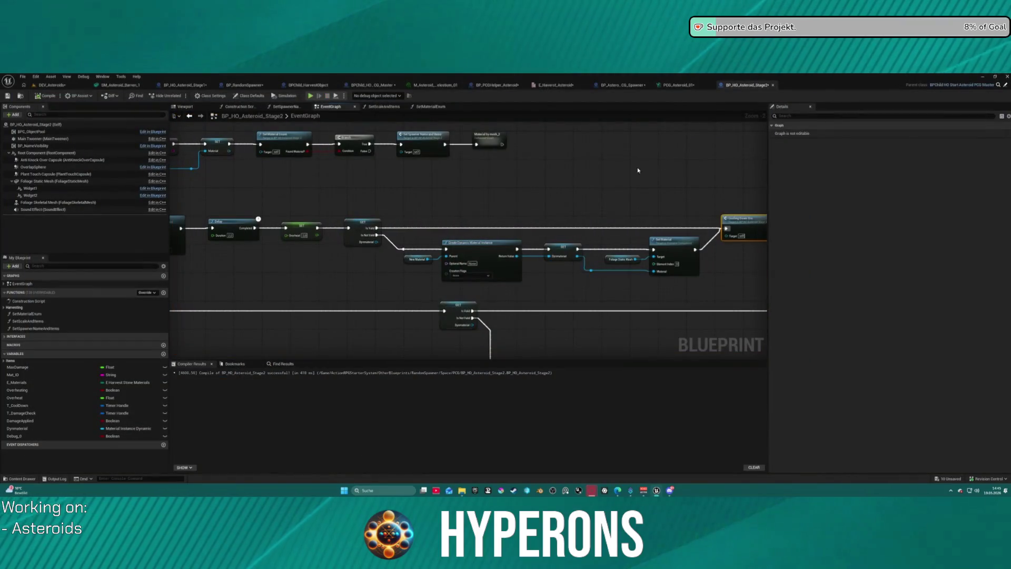
- Select and delete the material-creation nodes between SET and Cooling Down On
scroll(420, 170, "down", 5)
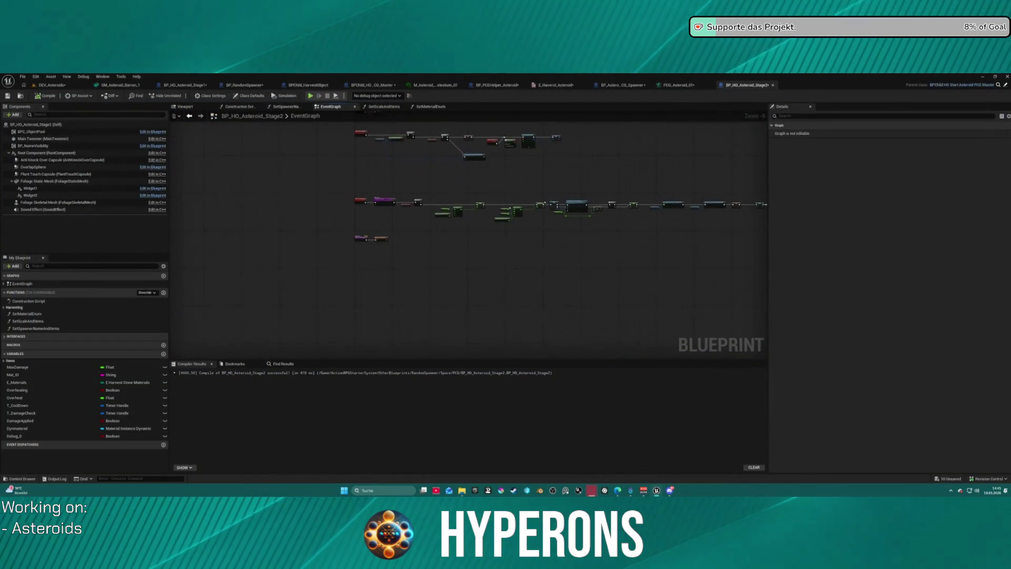
mouse_move(420, 170)
left_mouse_down()
mouse_move(413, 129)
mouse_move(345, 199)
mouse_move(328, 186)
mouse_move(341, 115)
left_mouse_up()
scroll(535, 158, "up", 5)
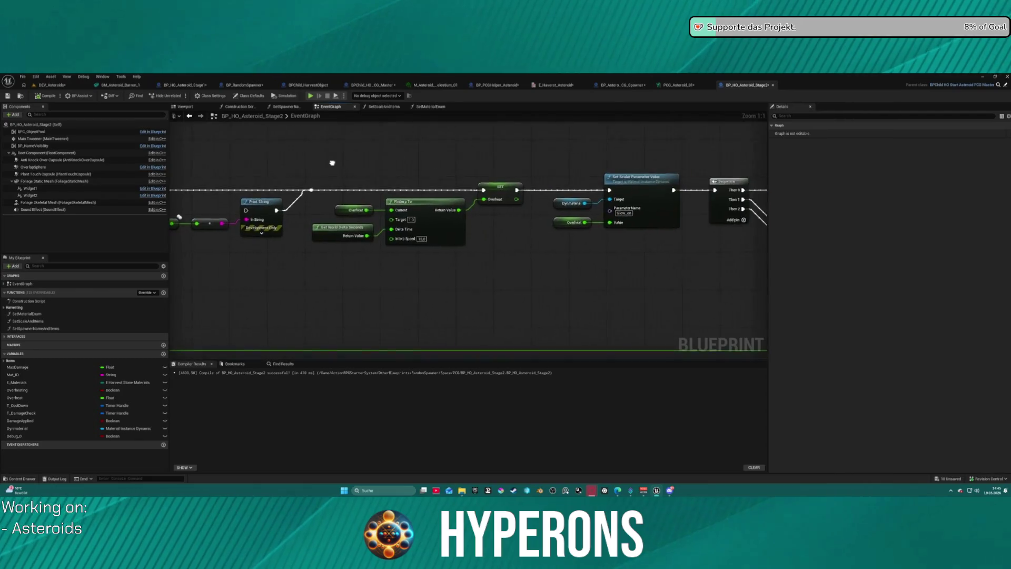
mouse_move(337, 160)
left_mouse_down()
mouse_move(662, 174)
mouse_move(741, 253)
left_mouse_up()
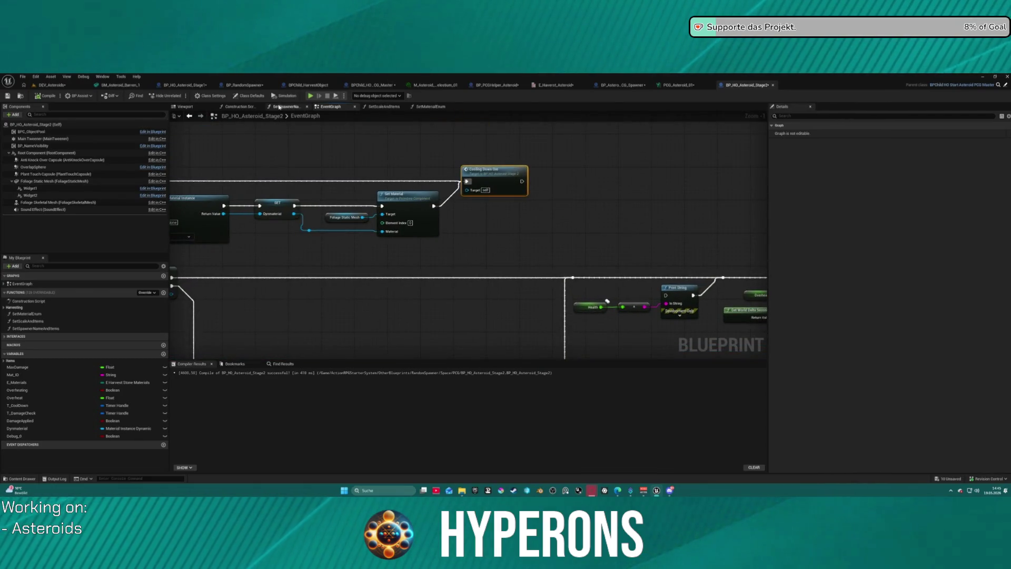
scroll(658, 115, "down", 3)
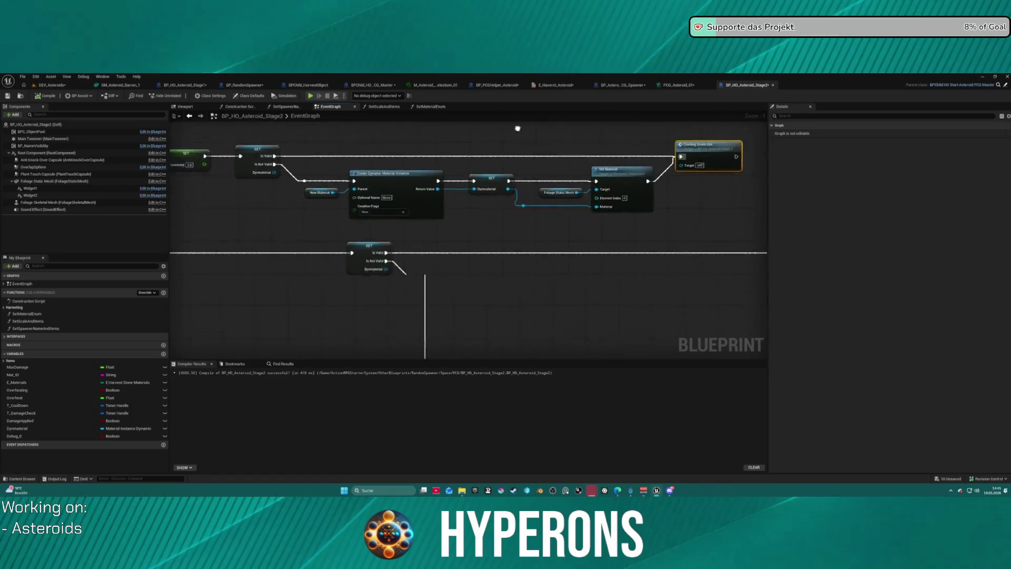
left_click_drag(657, 115, 548, 151)
scroll(548, 151, "up", 1)
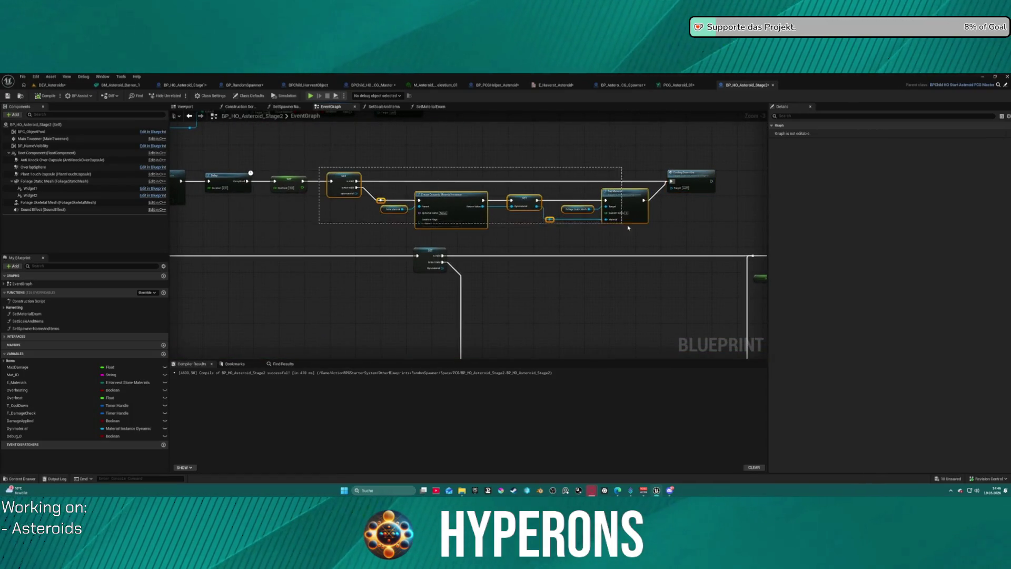
left_click_drag(626, 227, 626, 227)
key("Delete")
- Connect Set Overheat straight to Cooling Down On and review the earlier chain nodes
left_click_drag(304, 181, 373, 182)
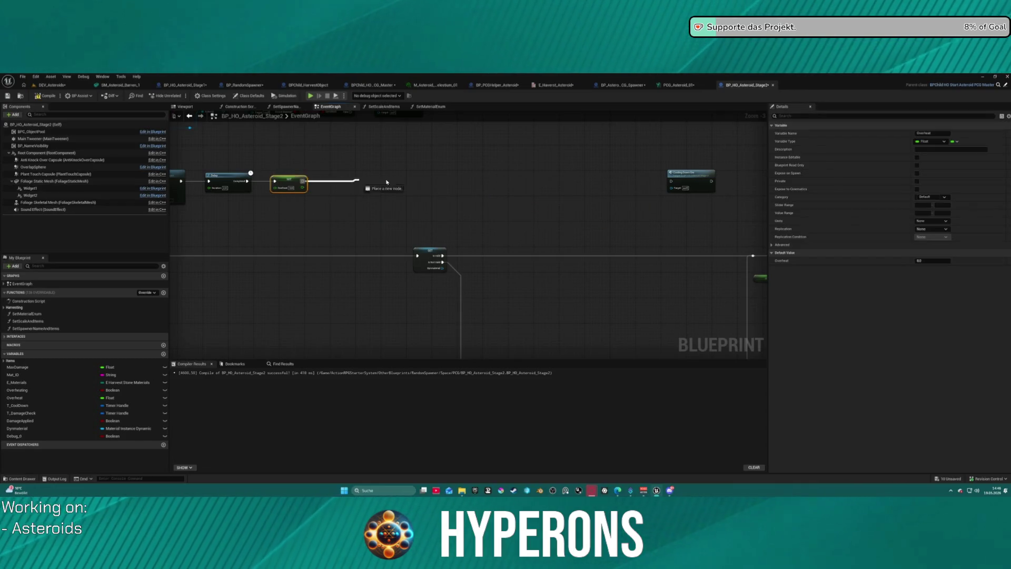
mouse_move(670, 183)
left_mouse_down()
mouse_move(691, 173)
mouse_move(424, 174)
left_mouse_up()
scroll(451, 203, "down", 5)
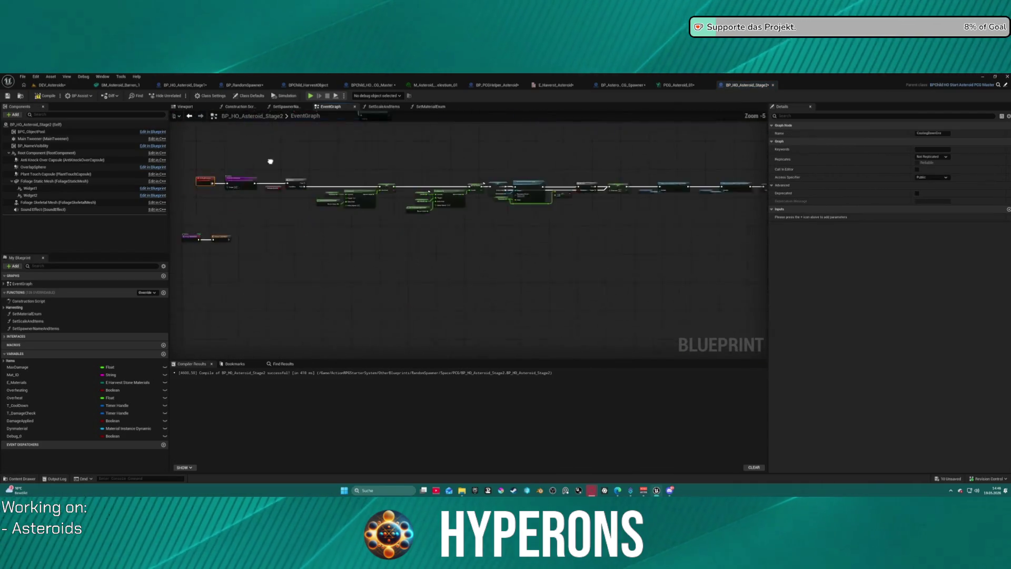
scroll(450, 247, "up", 8)
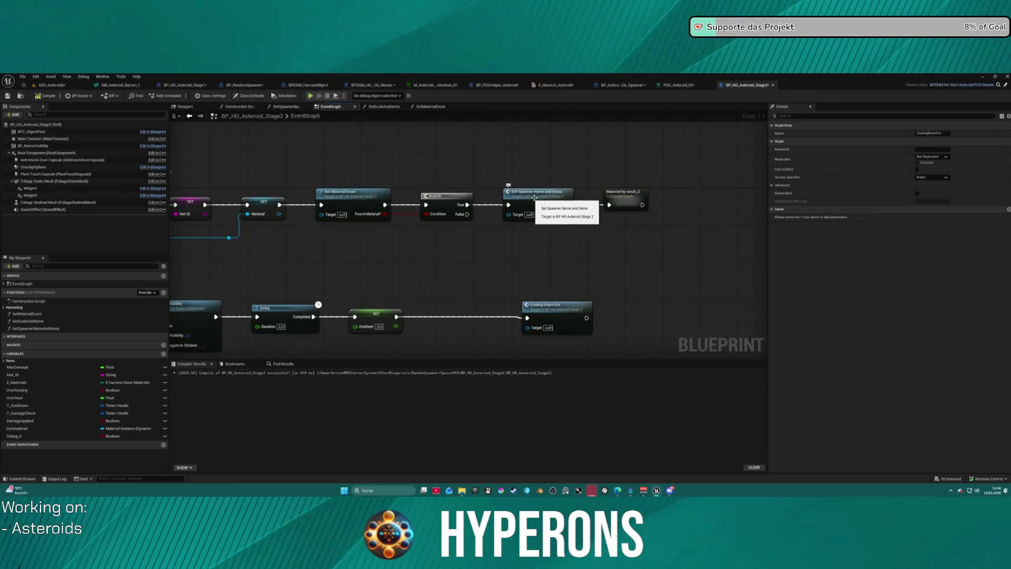
mouse_move(474, 264)
left_mouse_down()
mouse_move(661, 265)
mouse_move(509, 160)
mouse_move(402, 267)
mouse_move(469, 191)
left_mouse_up()
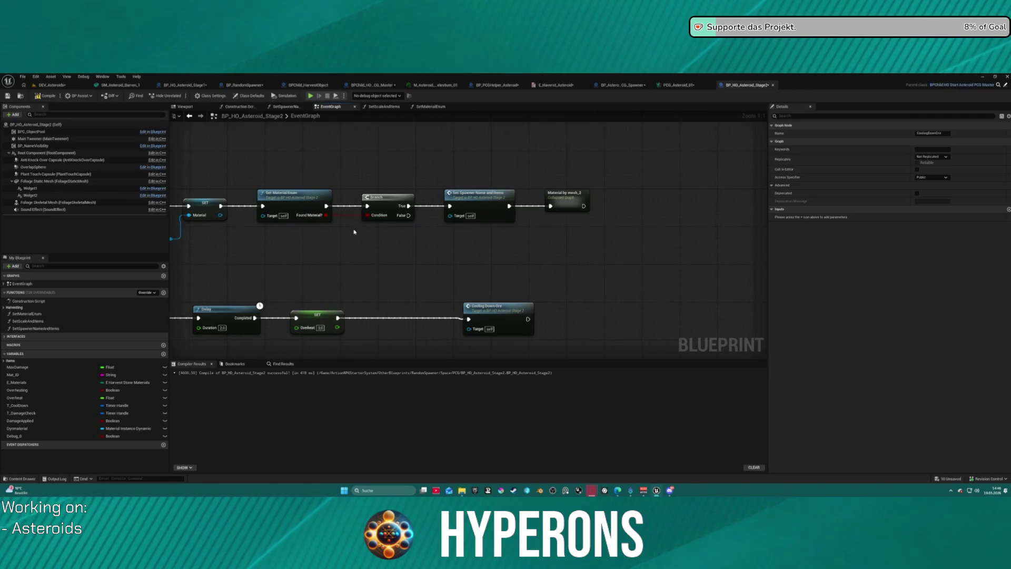
left_click_drag(518, 224, 645, 214)
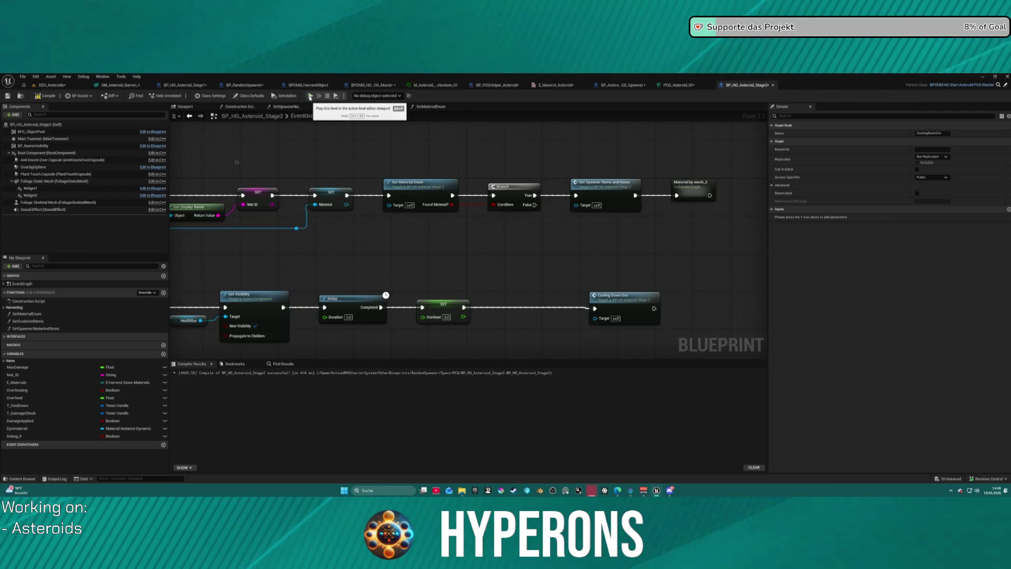
mouse_move(296, 175)
left_mouse_down()
mouse_move(342, 196)
mouse_move(325, 141)
left_mouse_up()
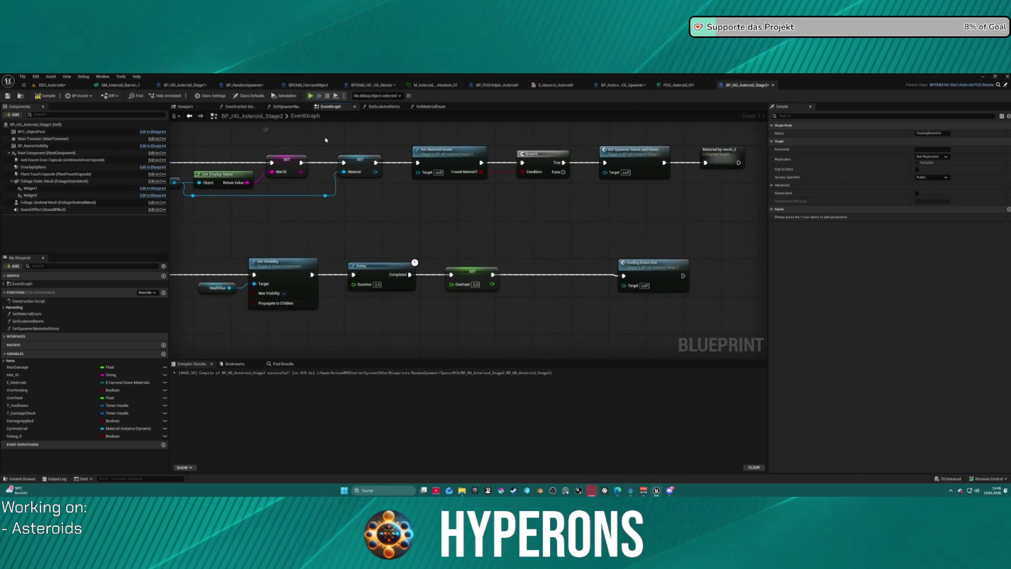
left_click(250, 107)
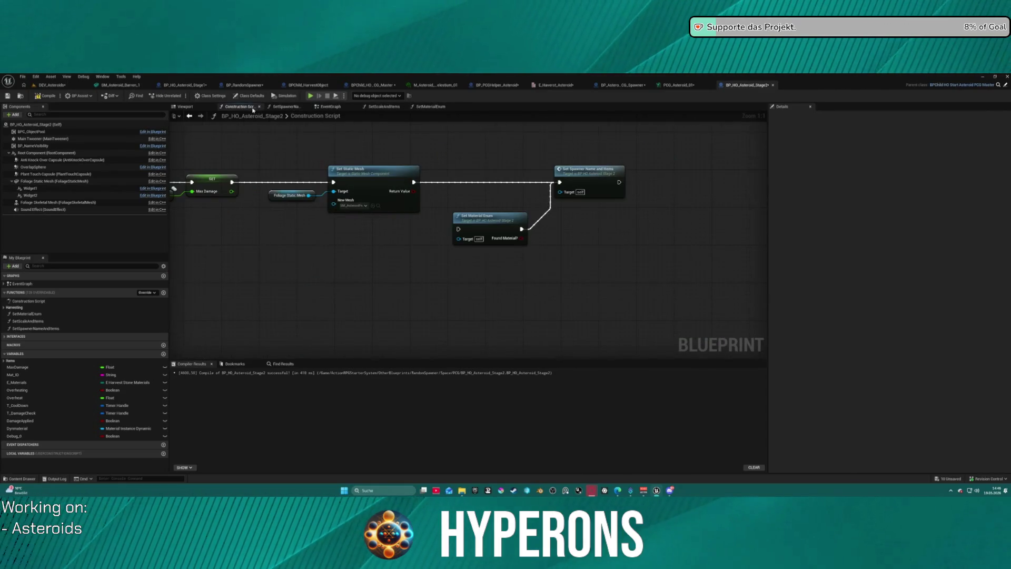
- Open the SetScaleAndItems function graph and move its entry nodes to the left
double_click(590, 181)
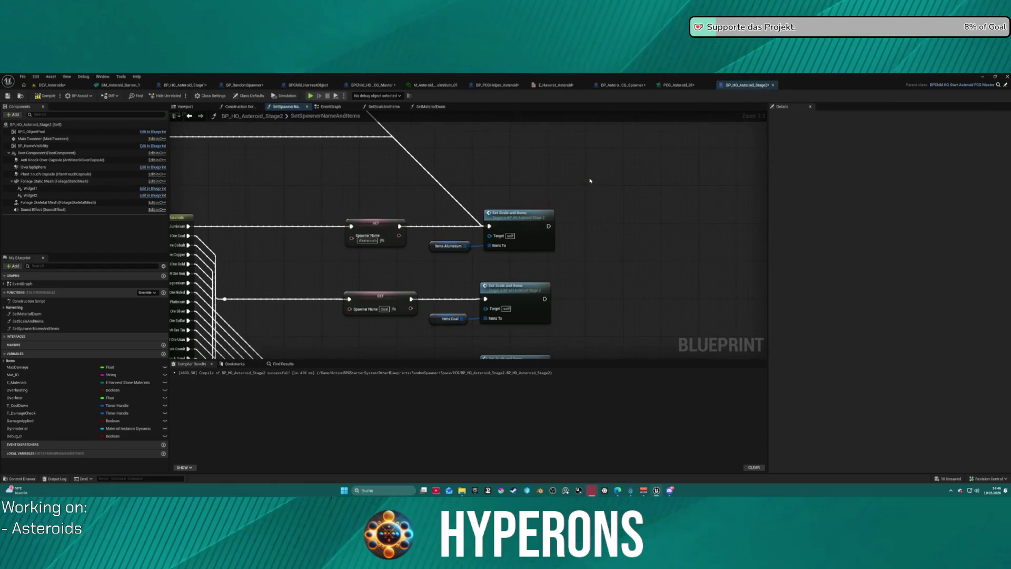
double_click(523, 225)
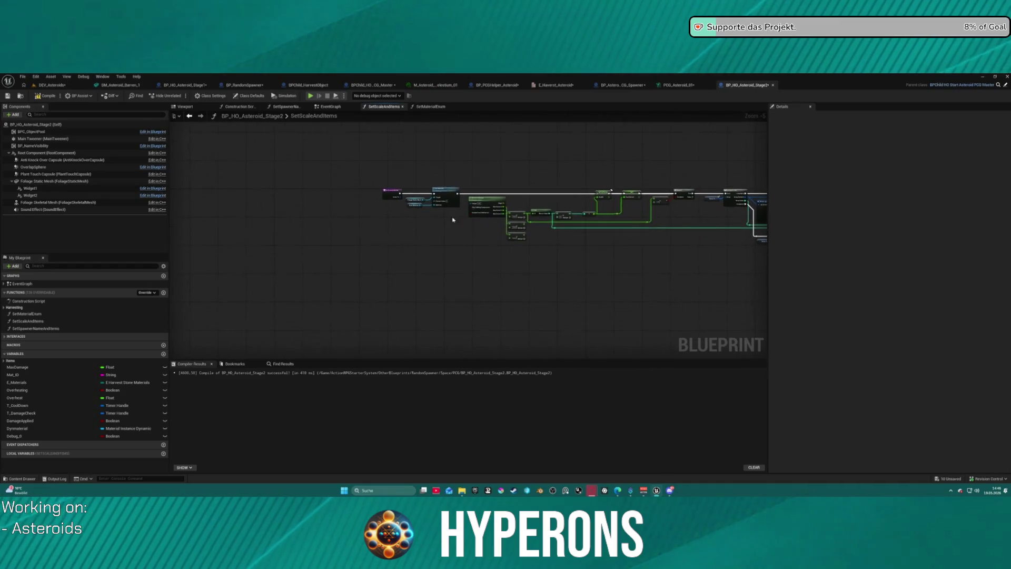
left_click_drag(392, 197, 198, 200)
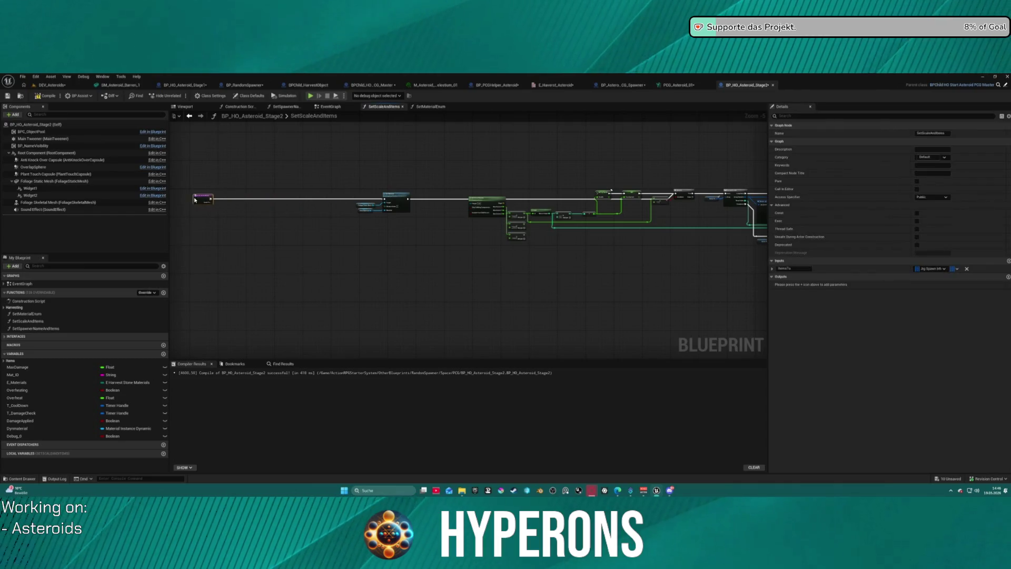
left_click(211, 210)
scroll(211, 210, "up", 5)
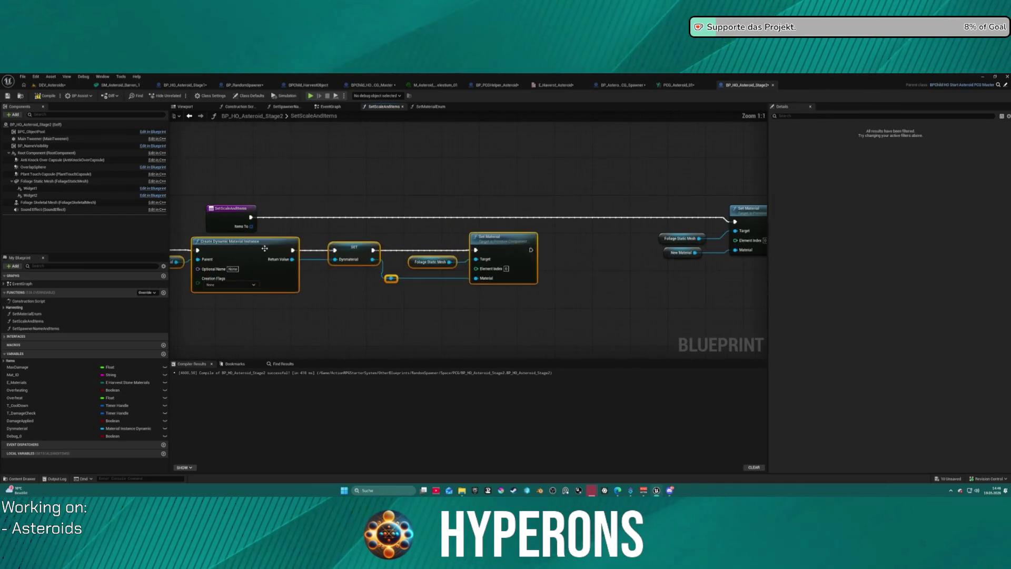
mouse_move(318, 243)
left_mouse_down()
mouse_move(252, 263)
mouse_move(179, 263)
mouse_move(201, 280)
mouse_move(590, 247)
left_mouse_up()
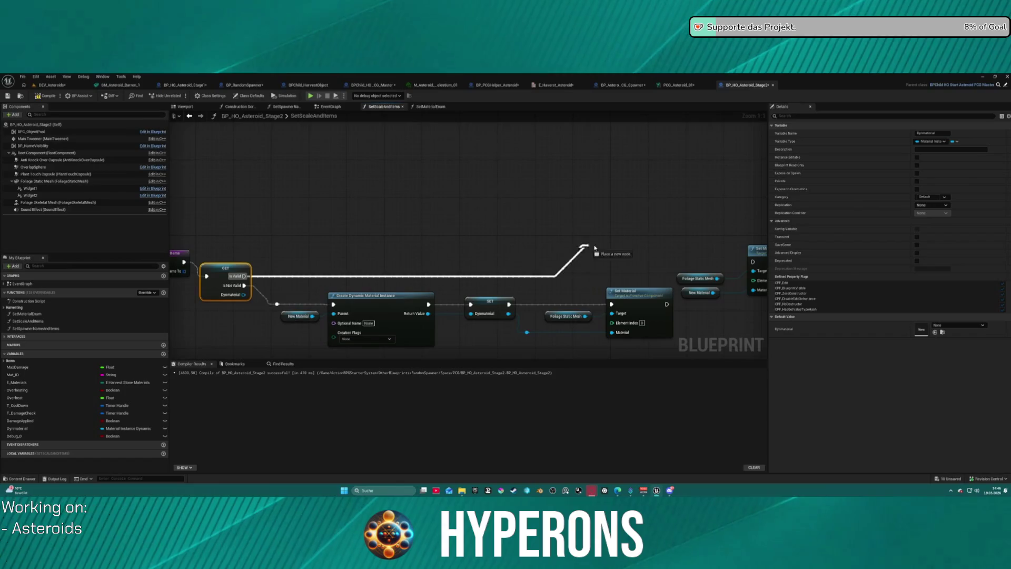
- Wire Is Valid to Set Material, the reroute to its Material input, and Set Material to Branch
left_click_drag(753, 262, 752, 262)
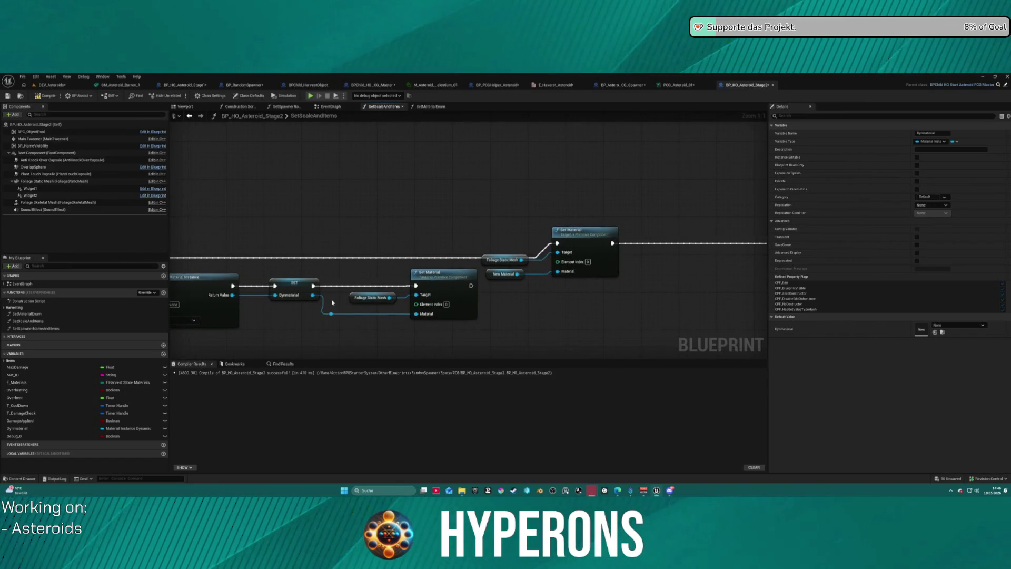
left_click_drag(331, 314, 379, 312)
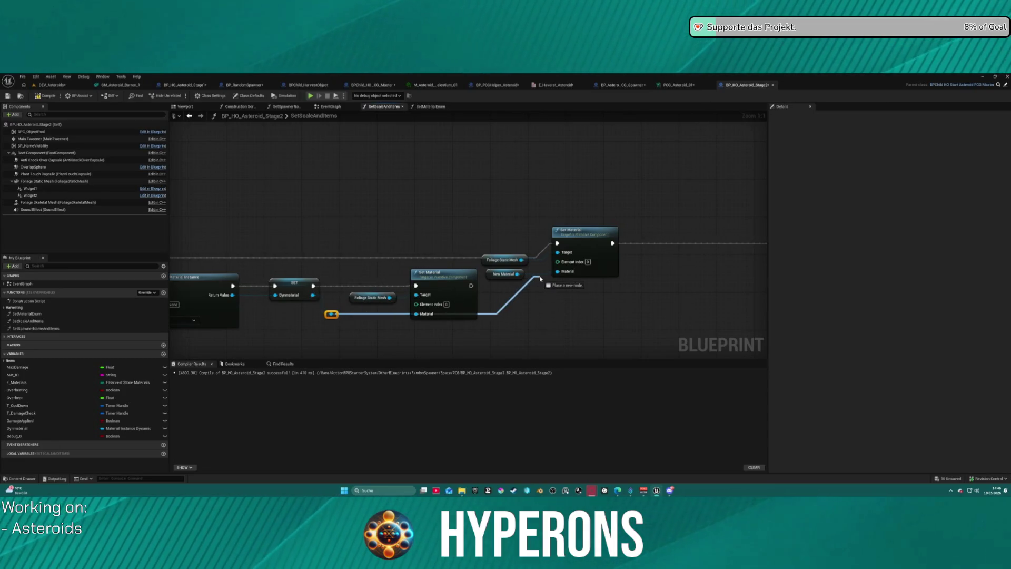
left_click_drag(500, 312, 416, 314)
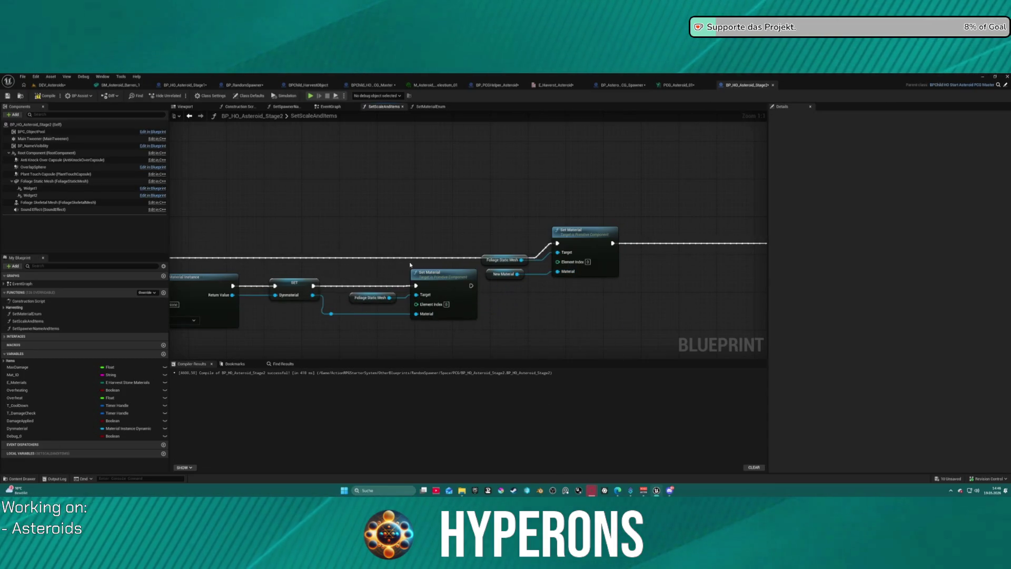
mouse_move(245, 246)
left_mouse_down()
mouse_move(613, 274)
mouse_move(831, 275)
mouse_move(634, 274)
left_mouse_up()
mouse_move(698, 245)
left_mouse_down()
mouse_move(859, 221)
mouse_move(758, 219)
mouse_move(607, 242)
left_mouse_up()
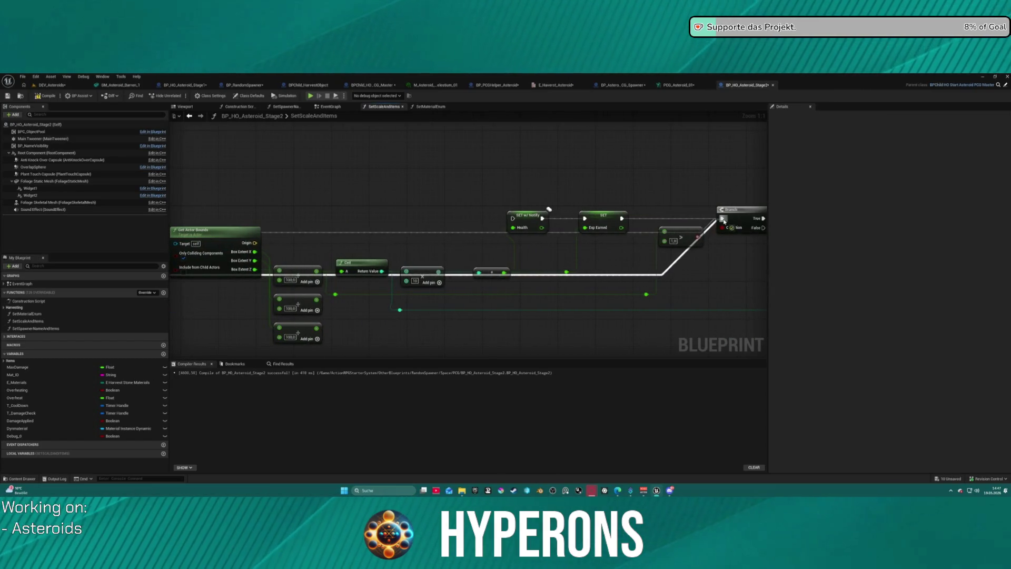
left_click_drag(724, 221, 723, 219)
mouse_move(360, 267)
left_mouse_down()
mouse_move(632, 228)
mouse_move(229, 222)
mouse_move(366, 223)
mouse_move(275, 214)
left_mouse_up()
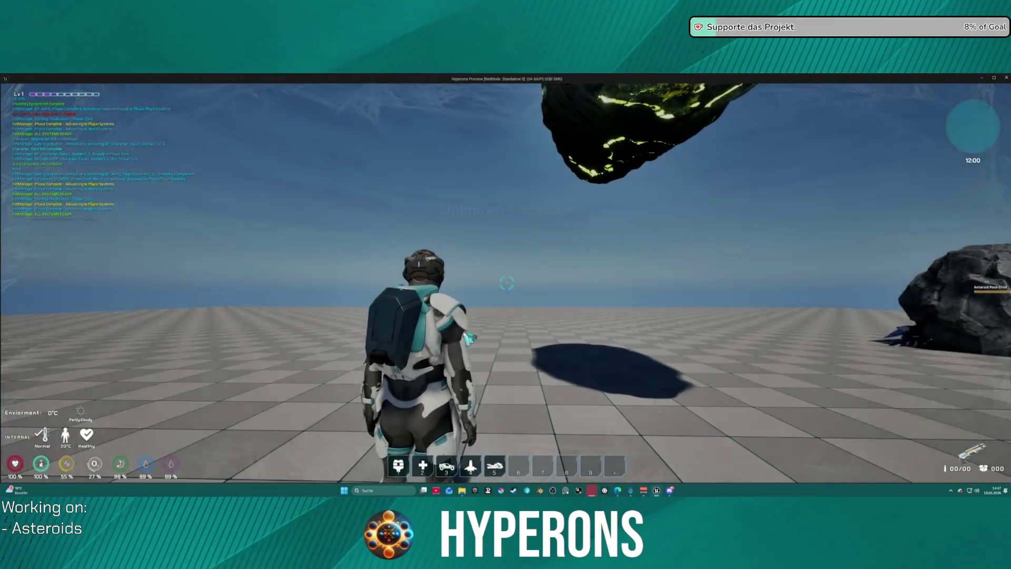
key("i")
key("i")
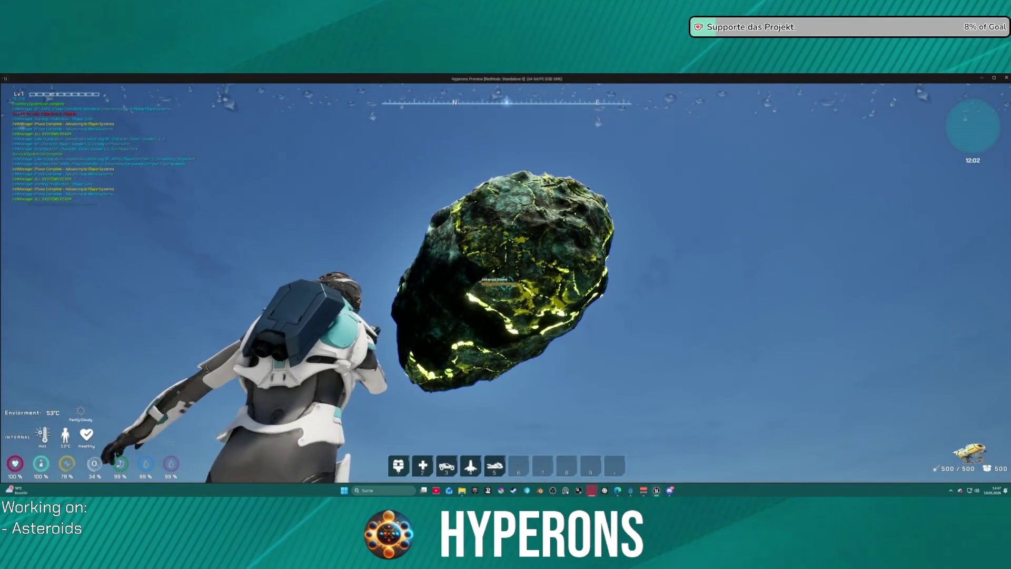
left_click(506, 282)
left_click_drag(507, 283, 507, 283)
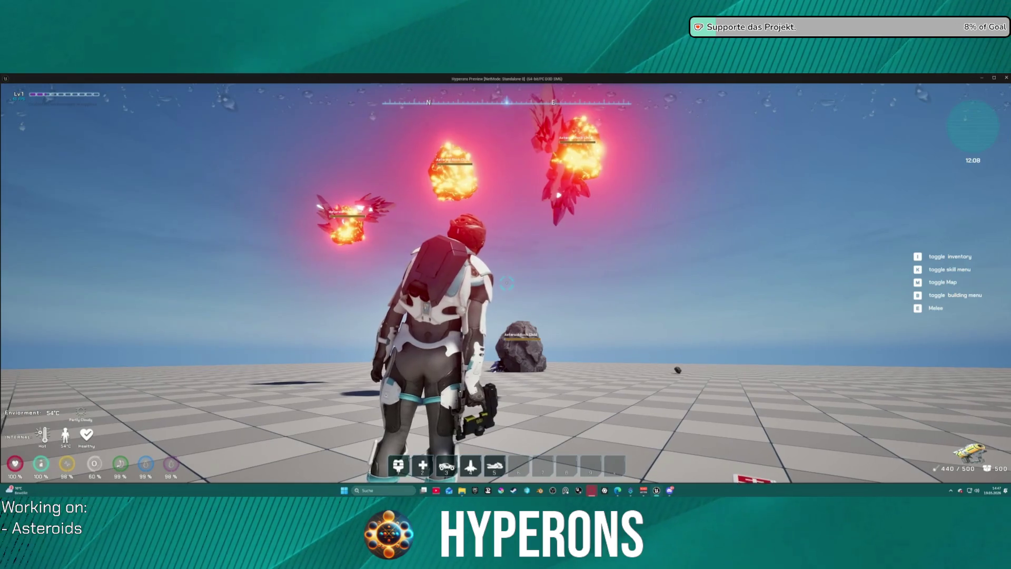
key("Escape")
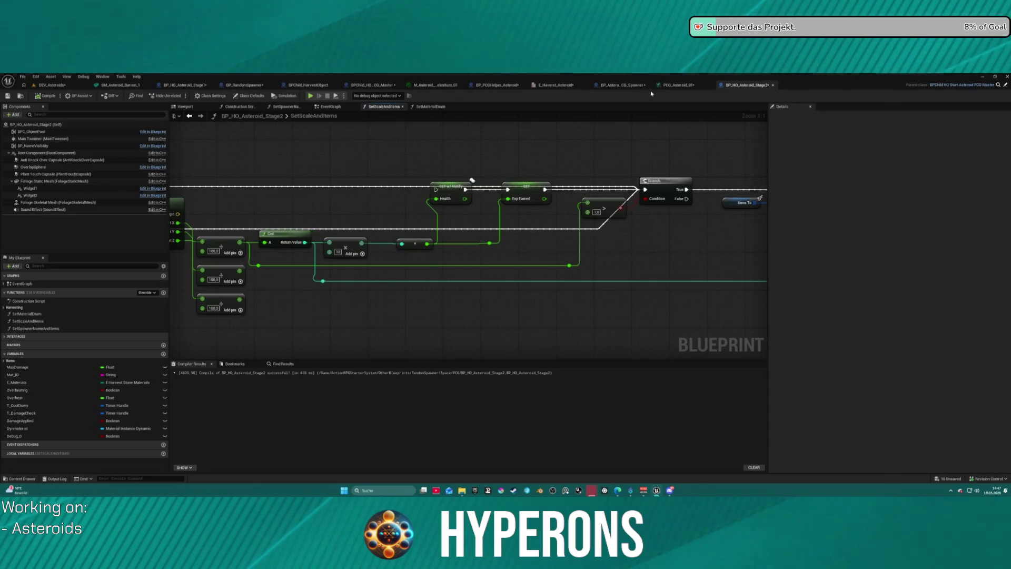
- Switch to the EventGraph and inspect the SET Overheat node in the BeginPlay chain
left_click(331, 108)
mouse_move(330, 209)
left_mouse_down()
mouse_move(545, 167)
mouse_move(432, 167)
mouse_move(520, 235)
left_mouse_up()
left_click(580, 249)
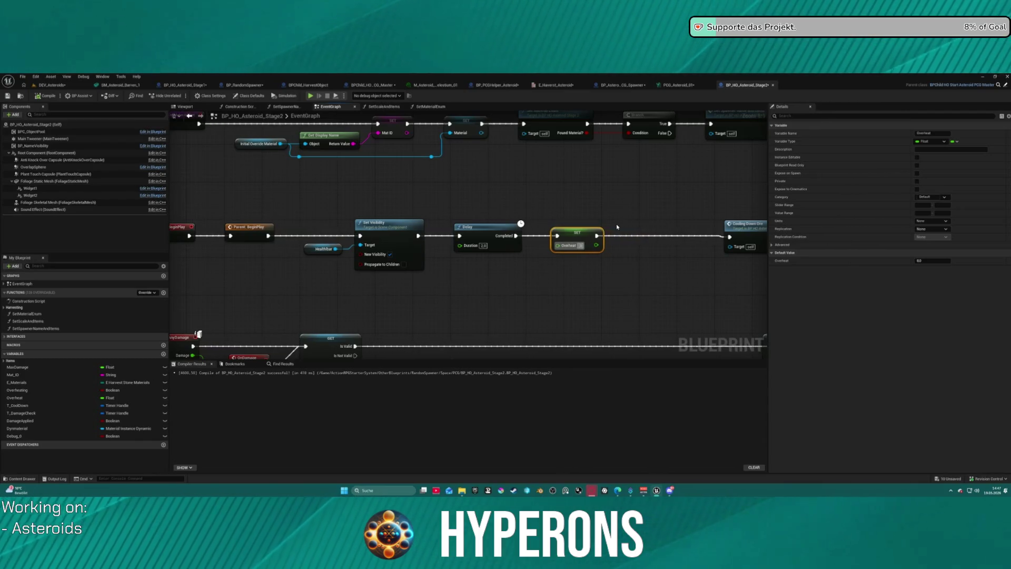
left_click(564, 224)
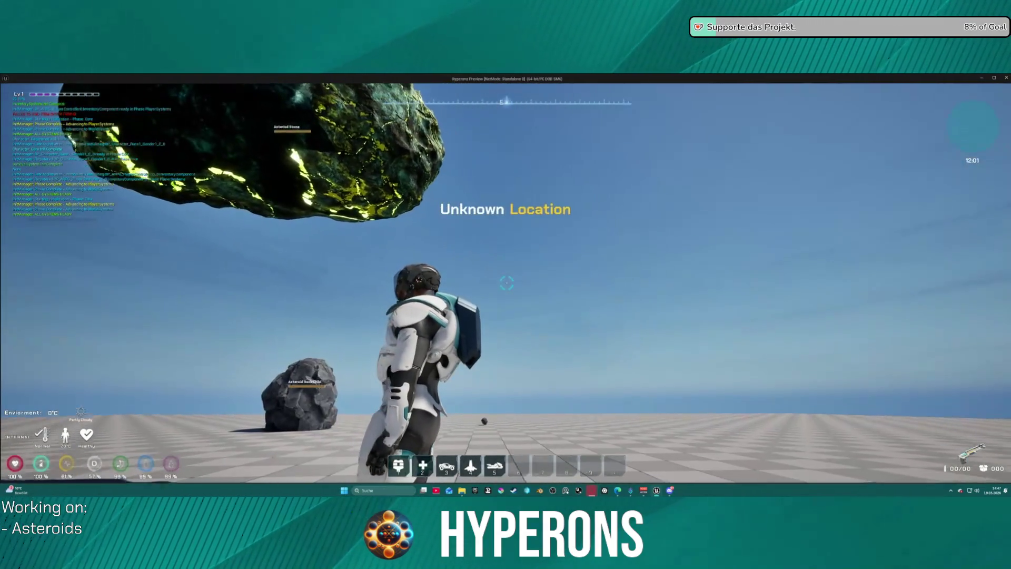
key("i")
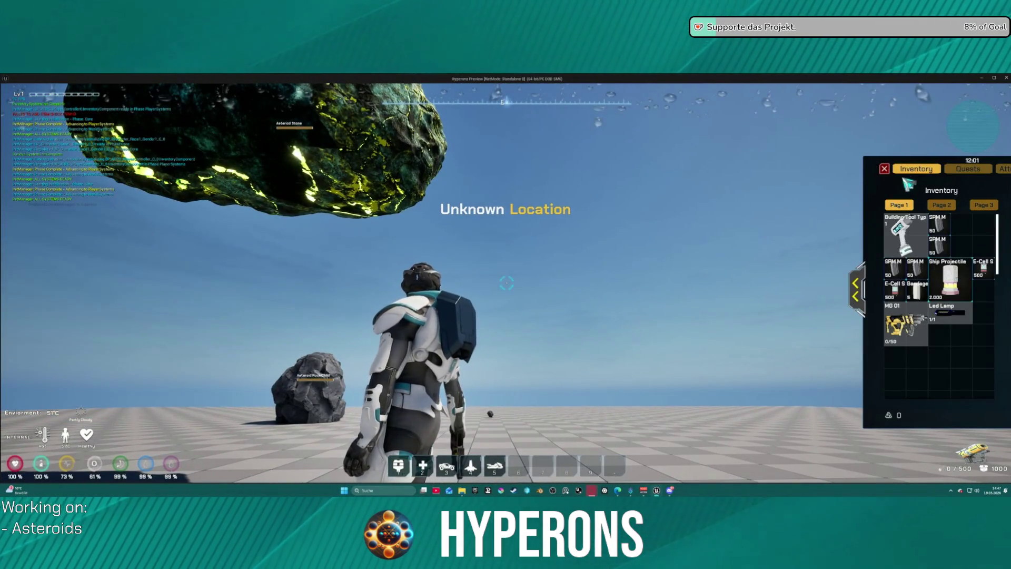
key("i")
key("r")
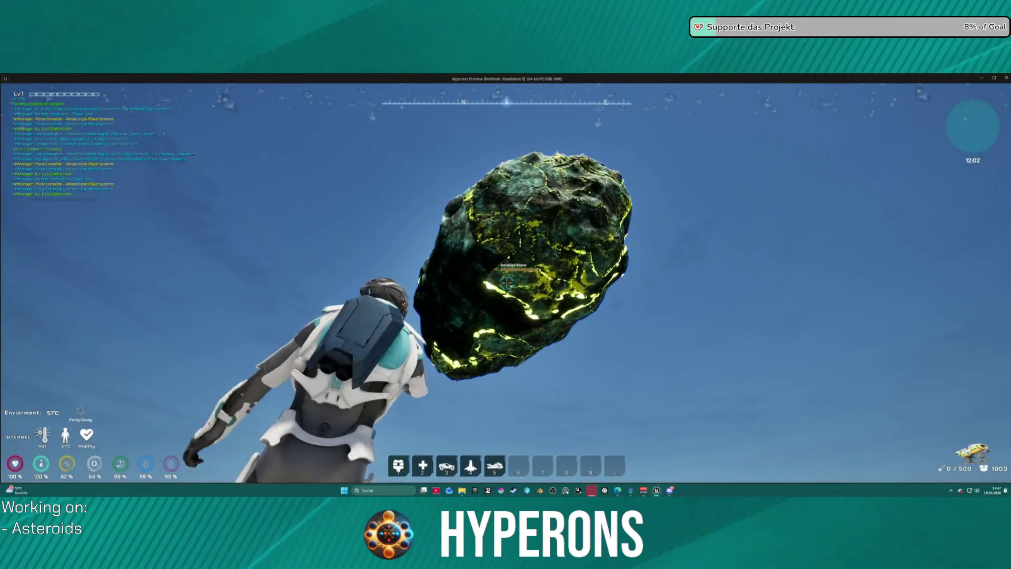
left_click_drag(506, 283, 506, 283)
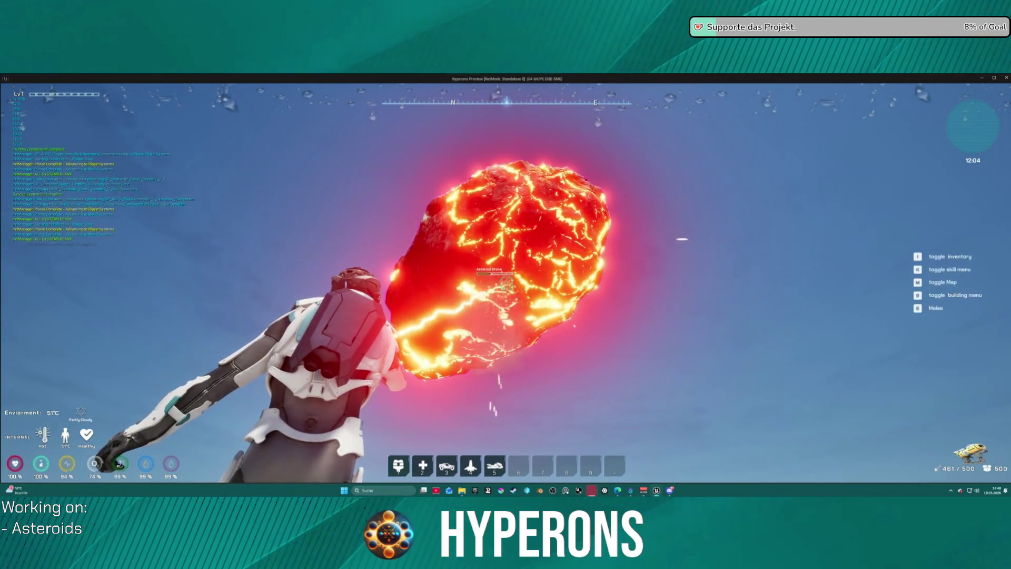
left_click_drag(506, 284, 506, 284)
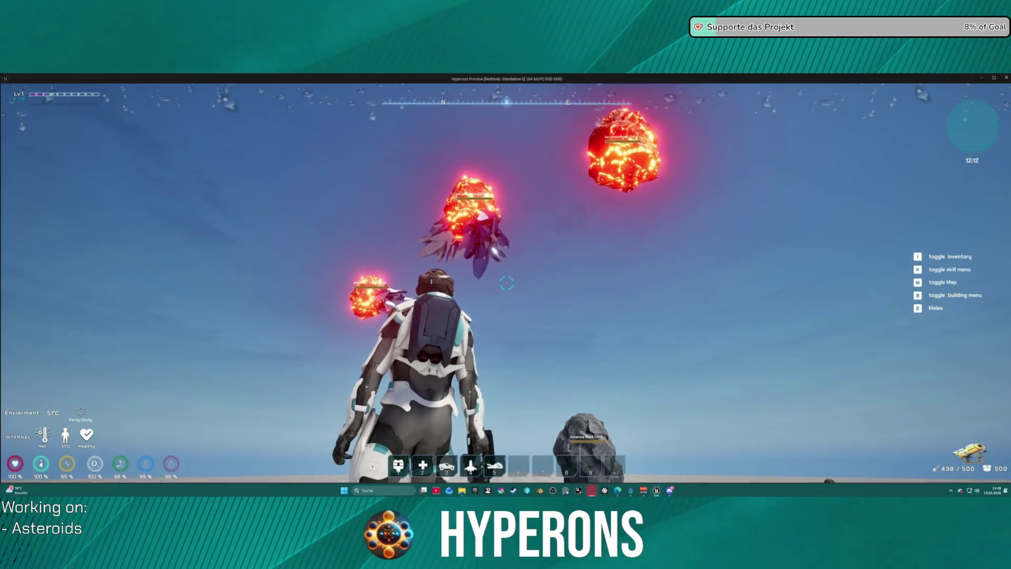
key("Escape")
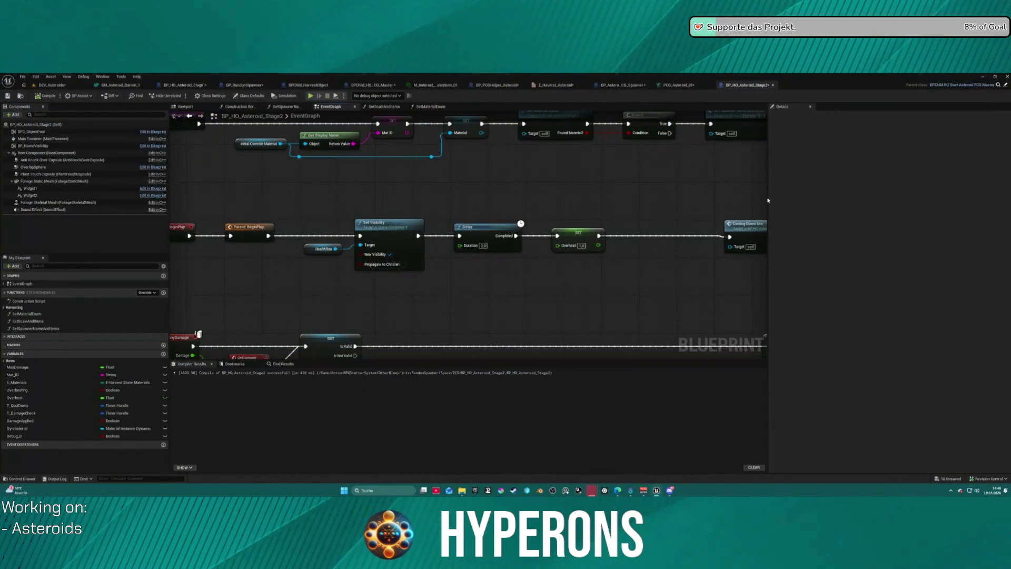
- Move the custom event node up, out of the BeginPlay node row
scroll(564, 158, "down", 3)
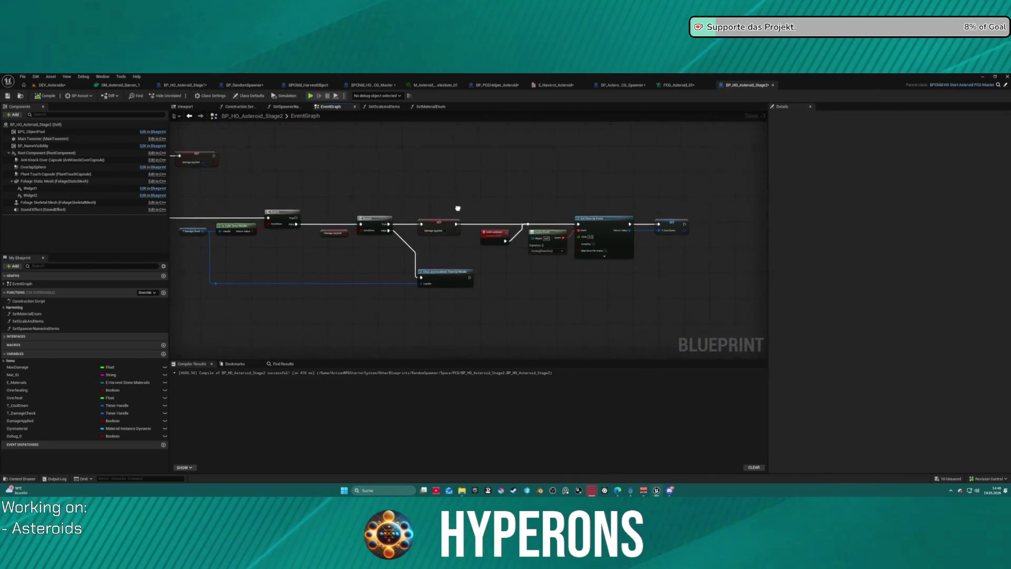
left_click_drag(495, 228, 494, 171)
scroll(480, 247, "down", 3)
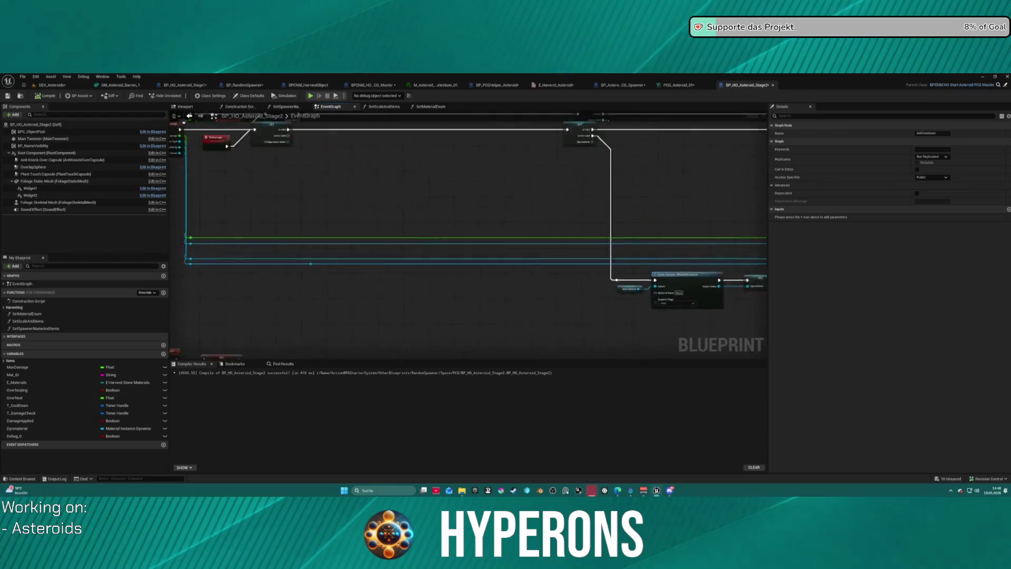
scroll(481, 247, "up", 6)
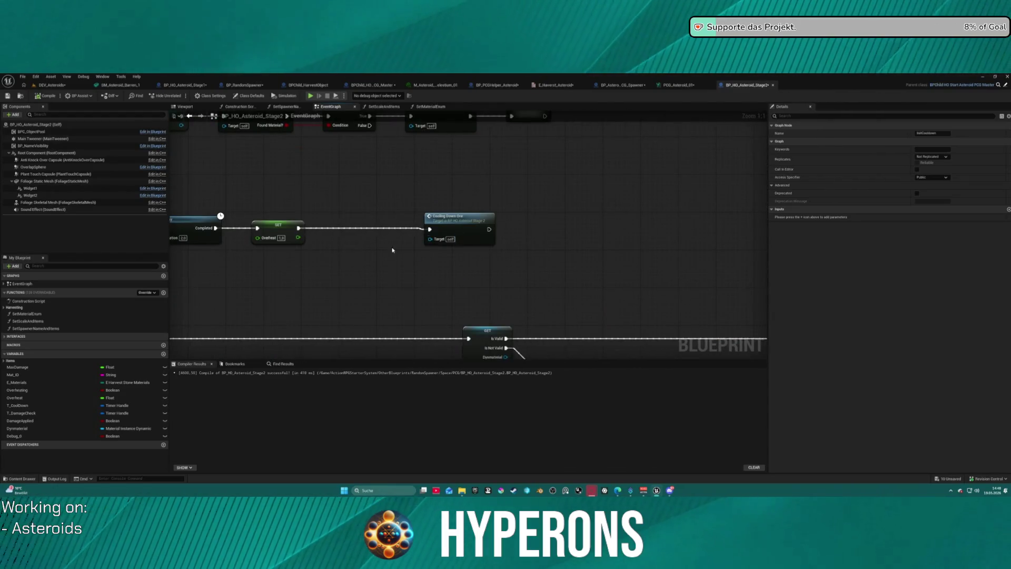
scroll(419, 249, "down", 4)
scroll(466, 209, "up", 4)
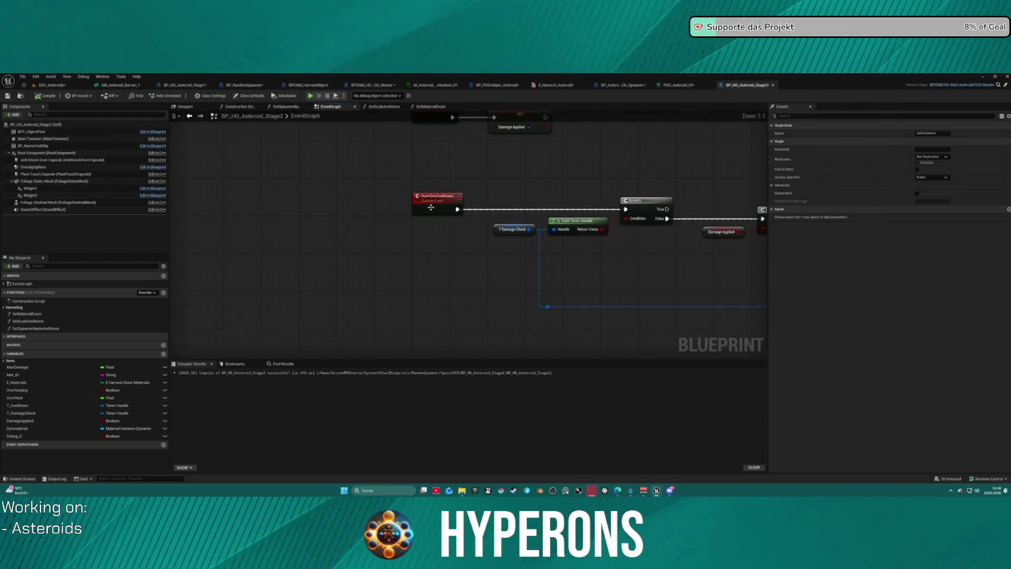
scroll(423, 209, "down", 2)
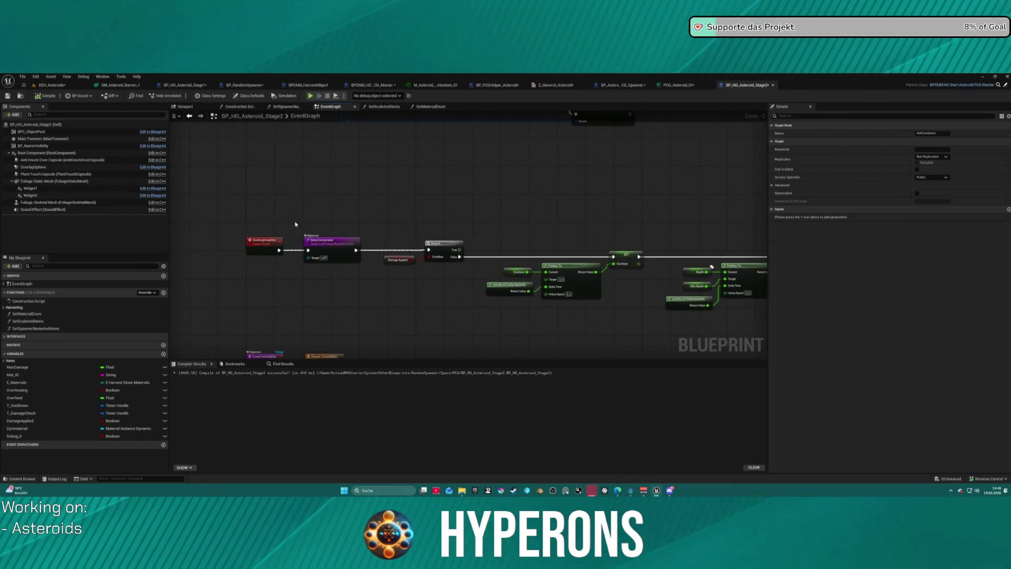
scroll(535, 253, "down", 2)
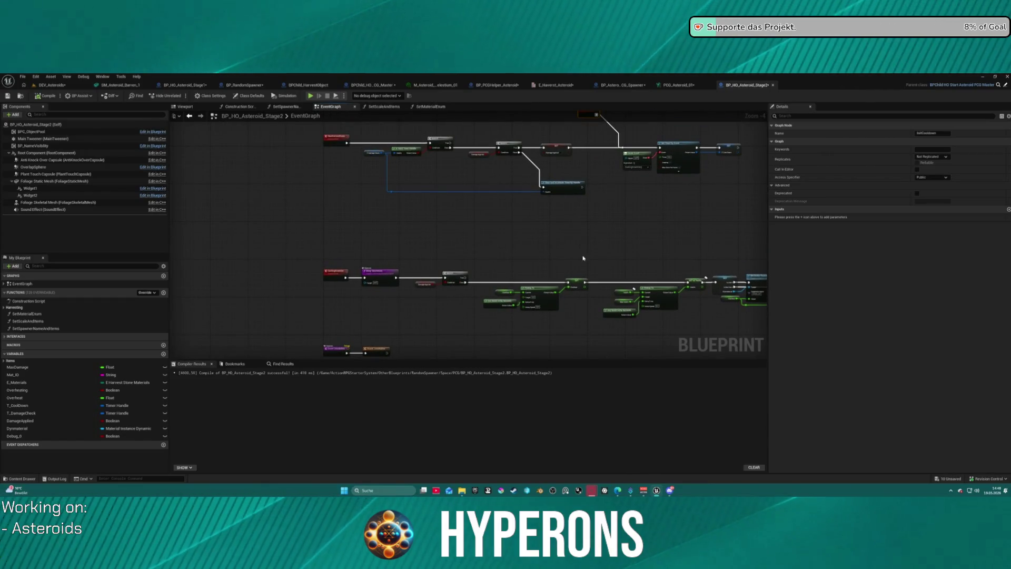
- Add an Init Cooldown call after SET Overheat's exec output, found by searching 'co'
left_click_drag(562, 264, 417, 294)
mouse_move(407, 260)
left_mouse_down()
mouse_move(318, 215)
mouse_move(355, 203)
mouse_move(402, 286)
mouse_move(406, 235)
left_mouse_up()
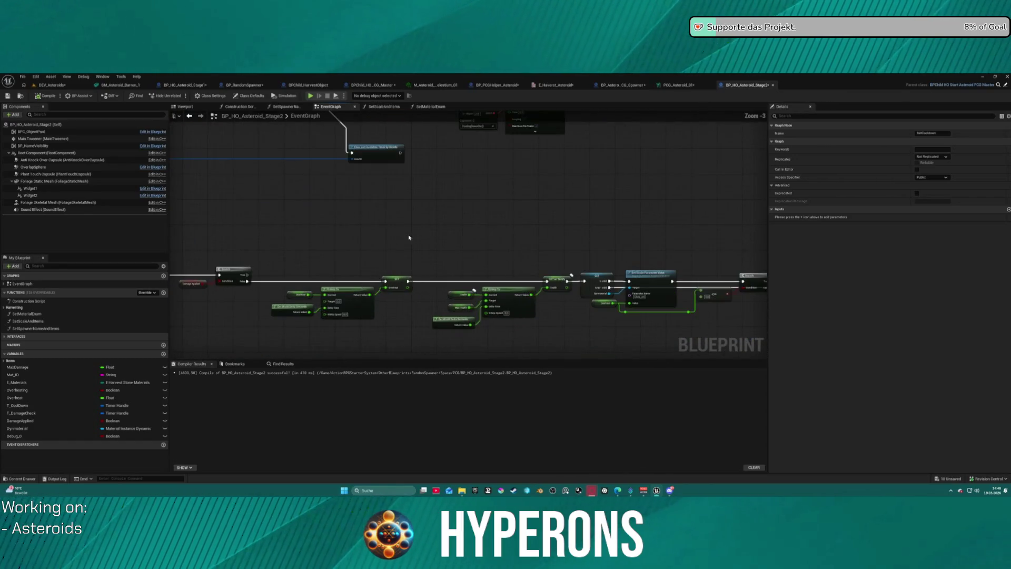
scroll(362, 253, "up", 1)
scroll(340, 148, "up", 2)
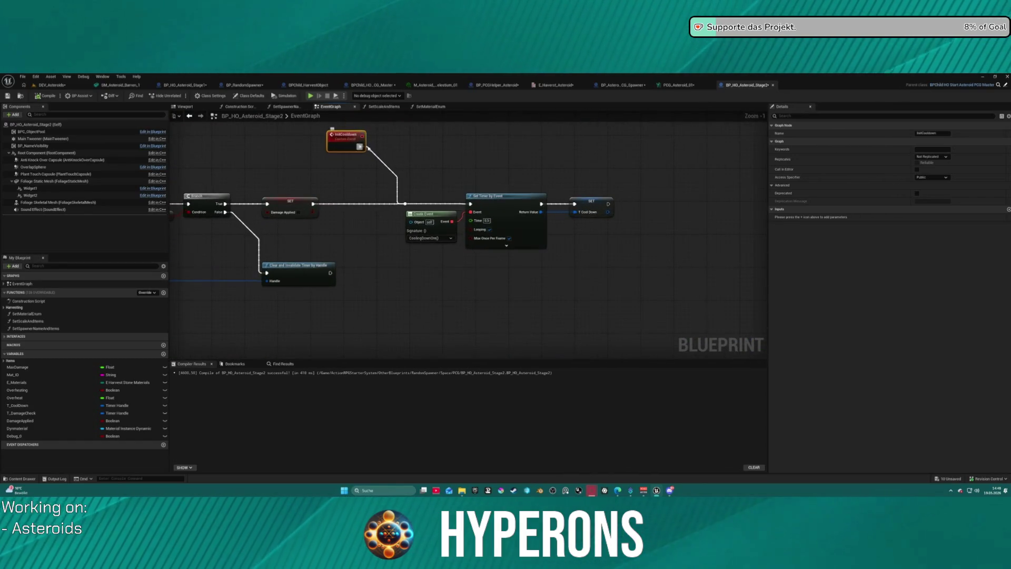
scroll(360, 147, "down", 2)
scroll(487, 216, "down", 1)
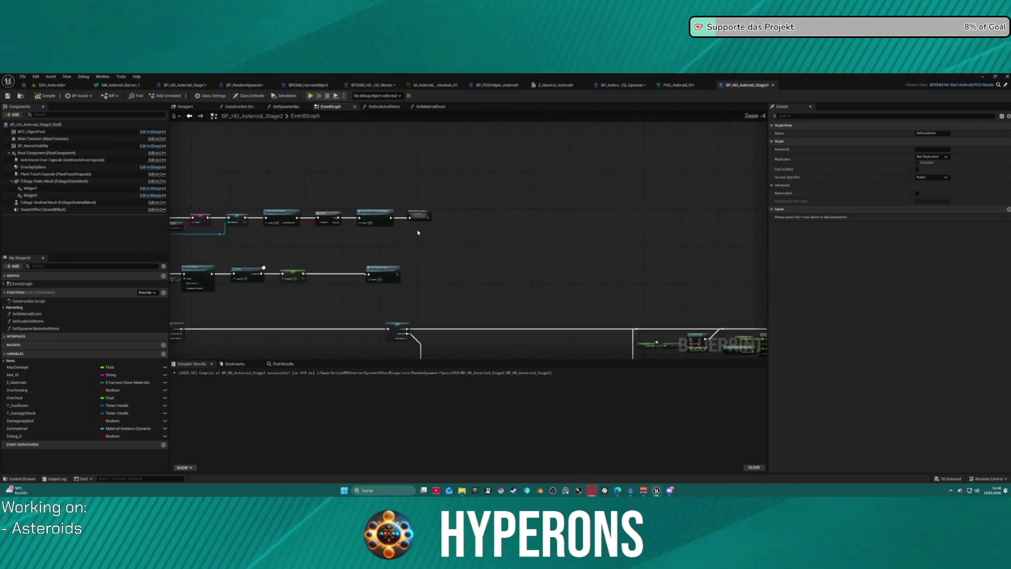
scroll(222, 225, "up", 3)
left_click(477, 279)
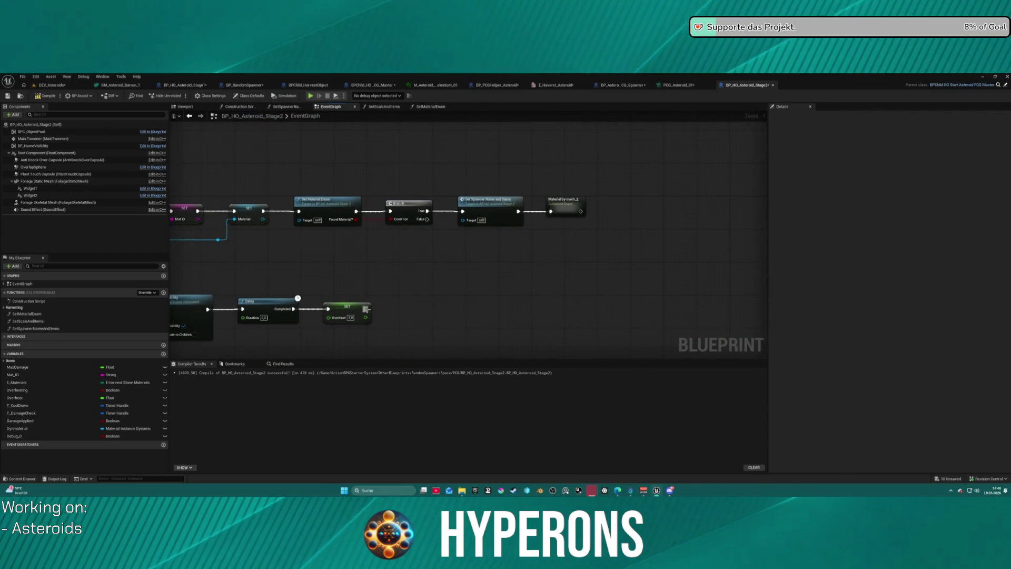
left_click_drag(365, 309, 433, 314)
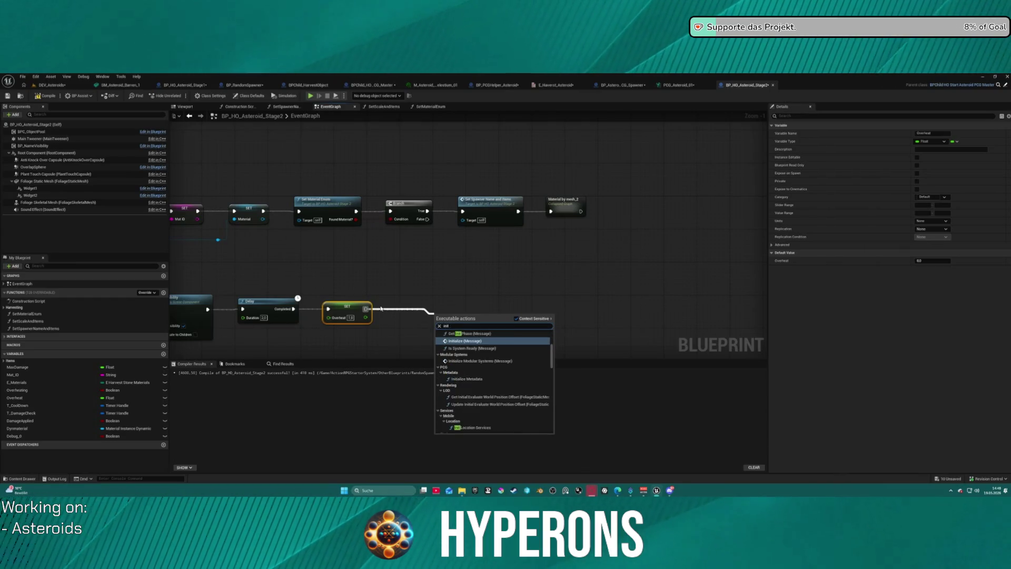
type("co")
left_click(473, 340)
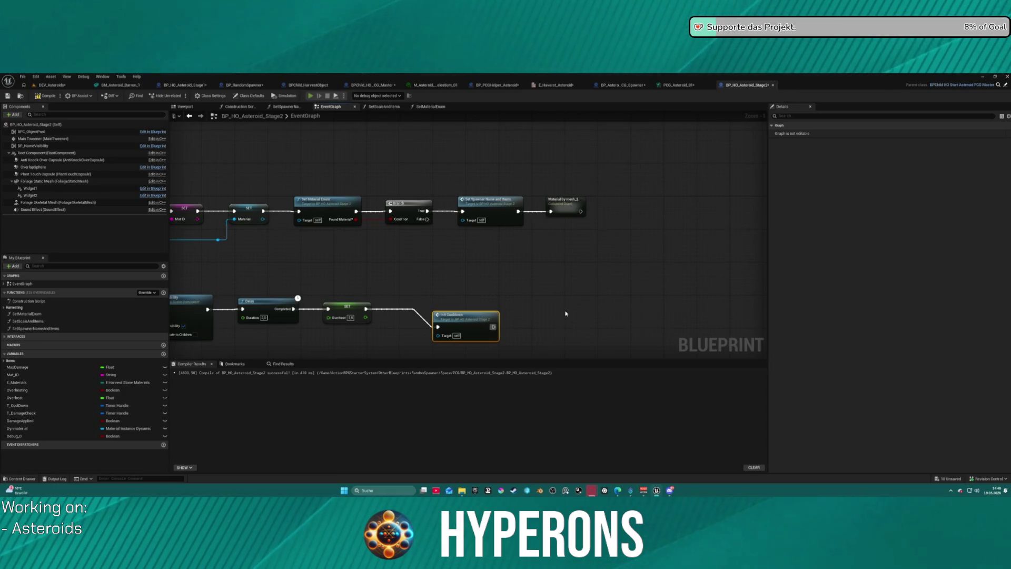
key("alt+Tab")
key("i")
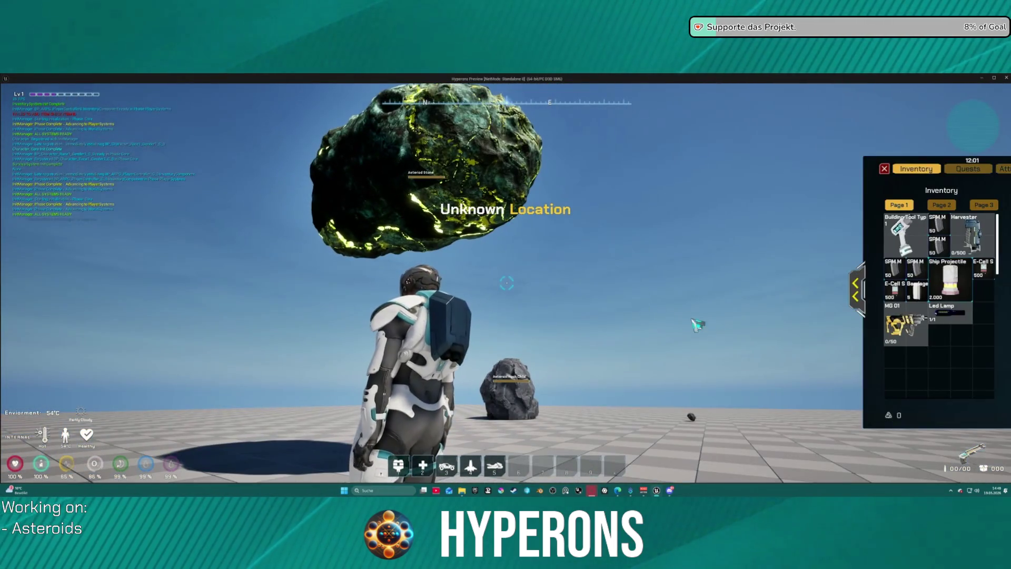
key("i")
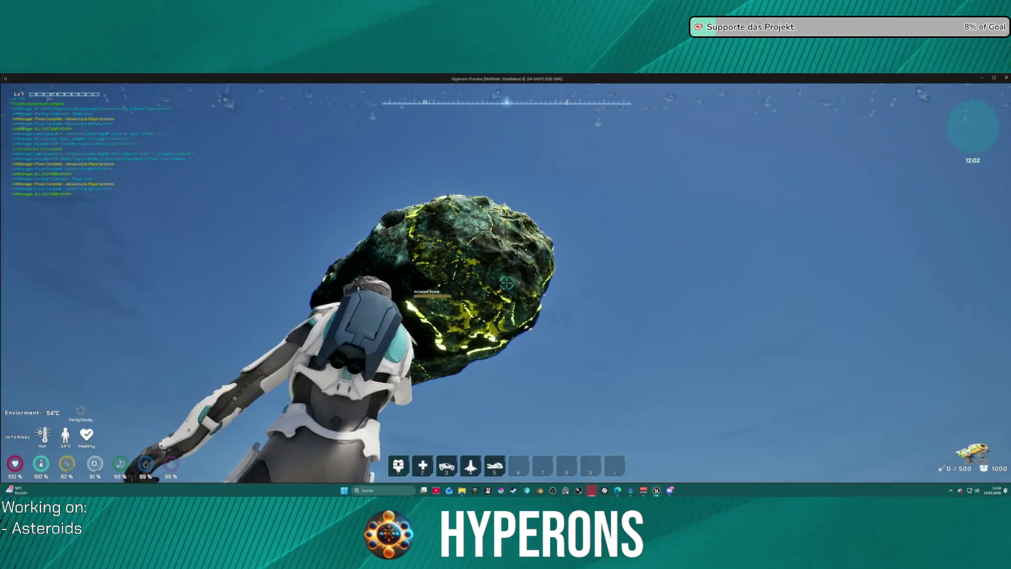
left_click(507, 283)
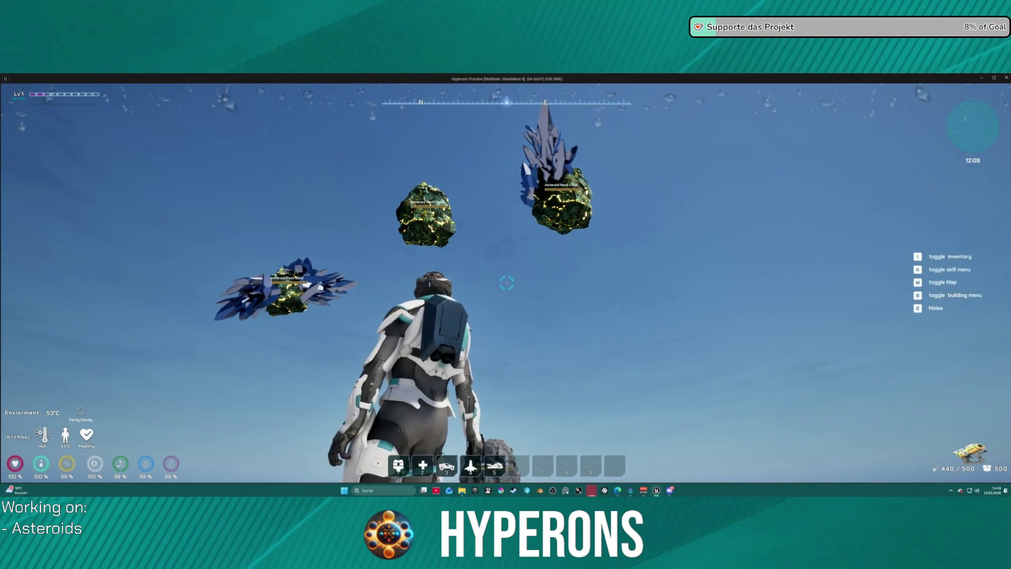
key("Escape")
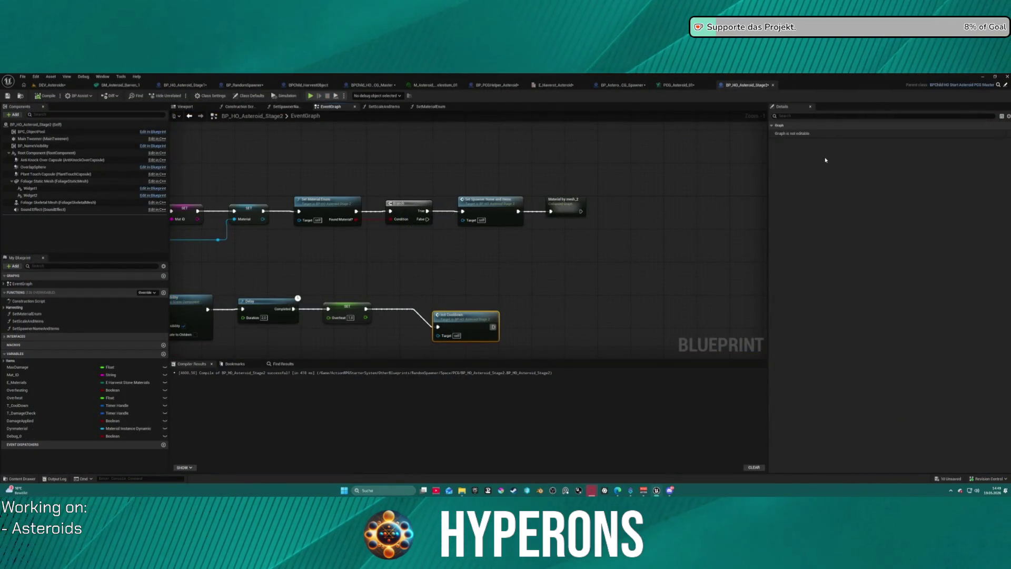
- Wire Set Visibility straight to SET Overheat, bypassing the Delay, and relaunch the game preview
scroll(443, 244, "down", 2)
scroll(480, 243, "up", 3)
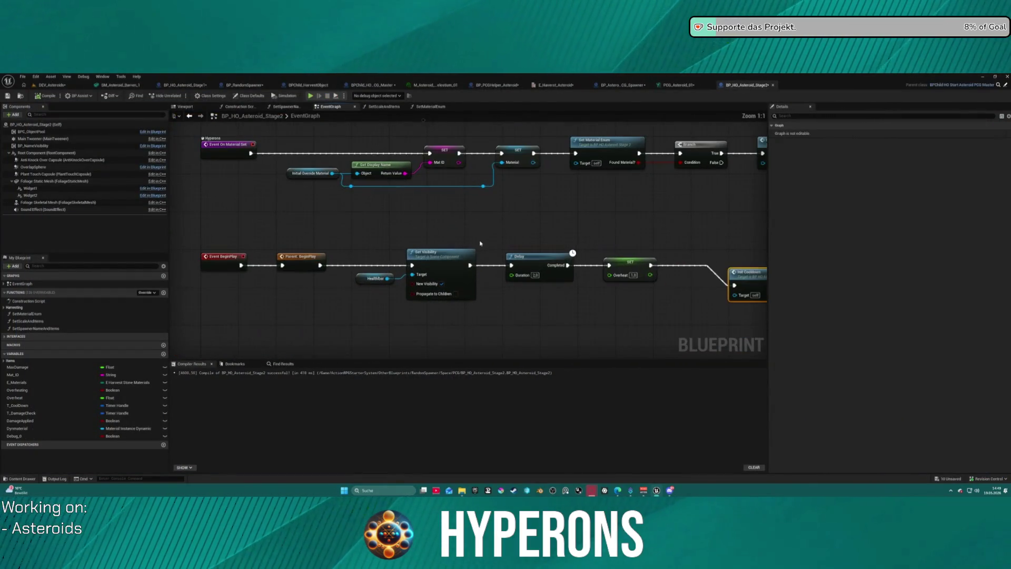
left_click_drag(470, 265, 552, 271)
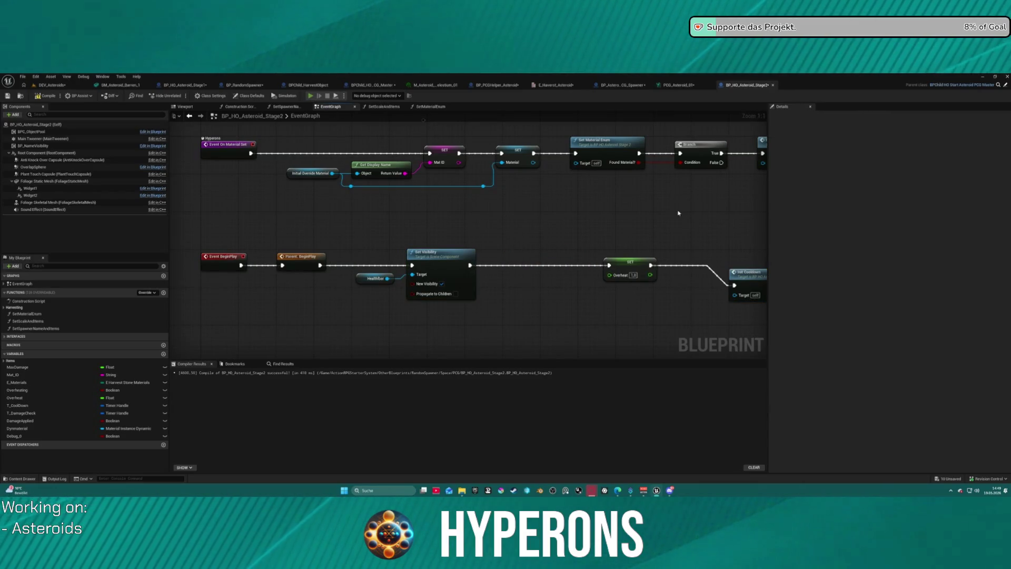
key("alt+p")
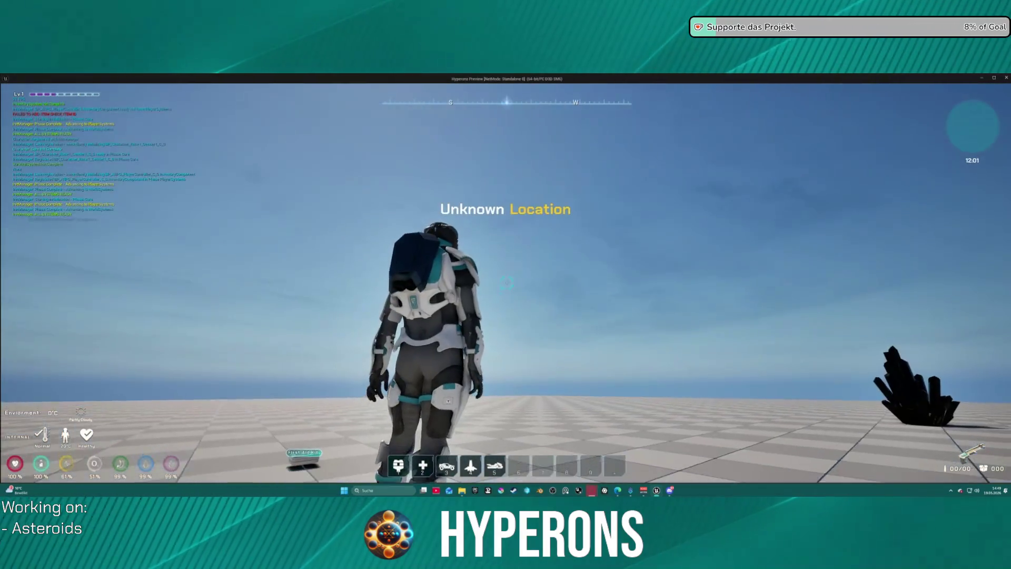
key("i")
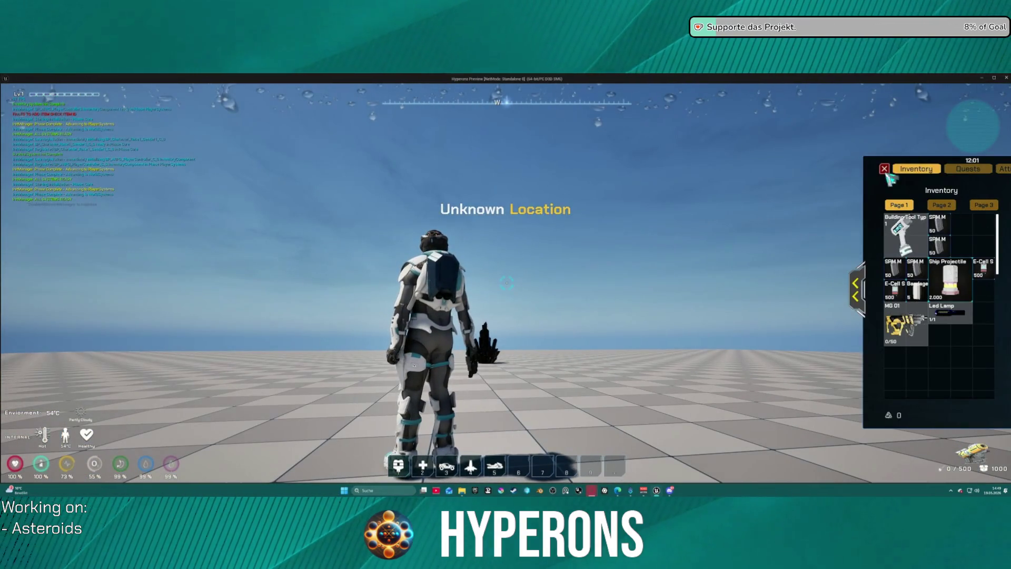
left_click(885, 169)
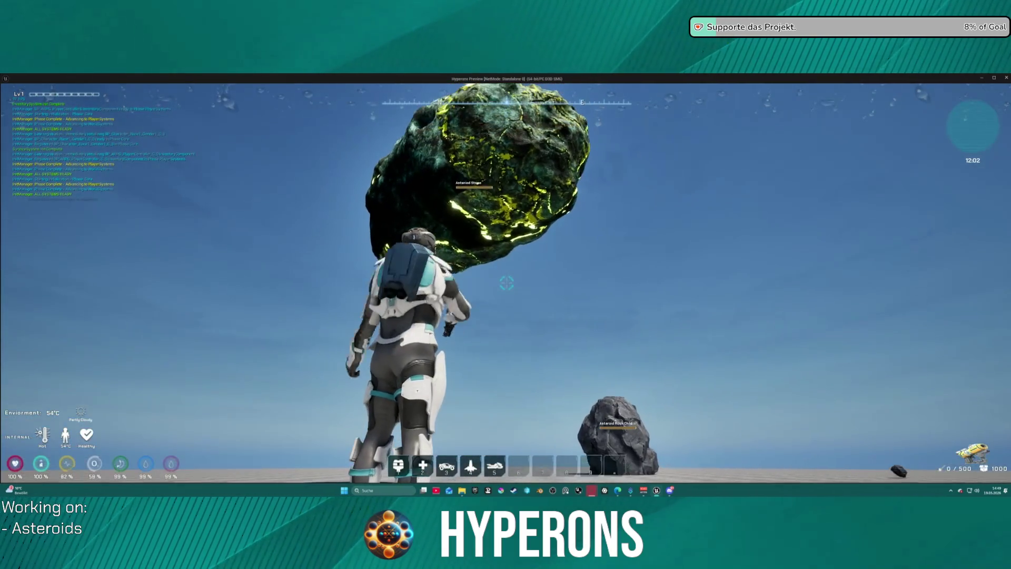
left_click(506, 282)
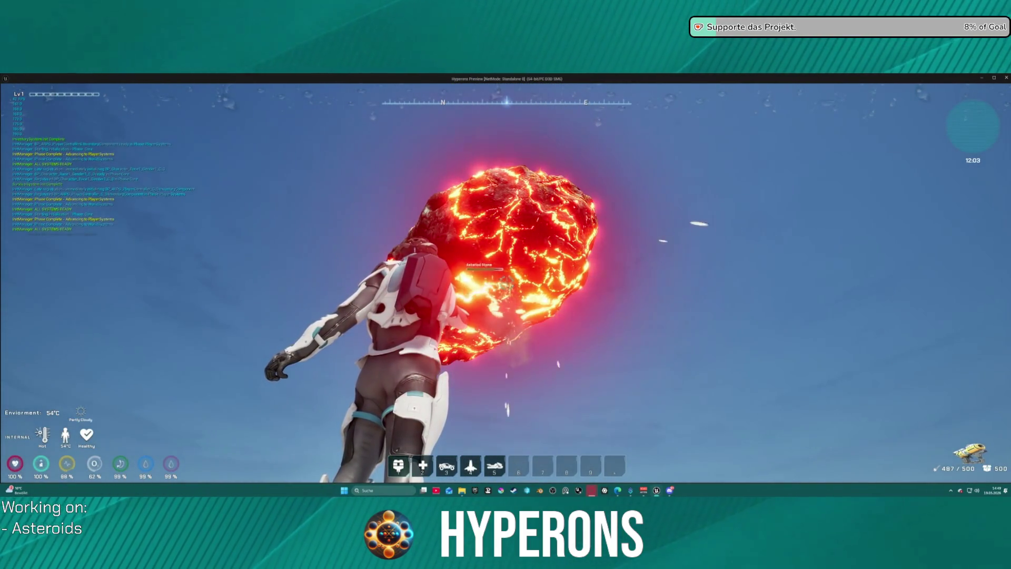
left_click(506, 283)
left_click(507, 283)
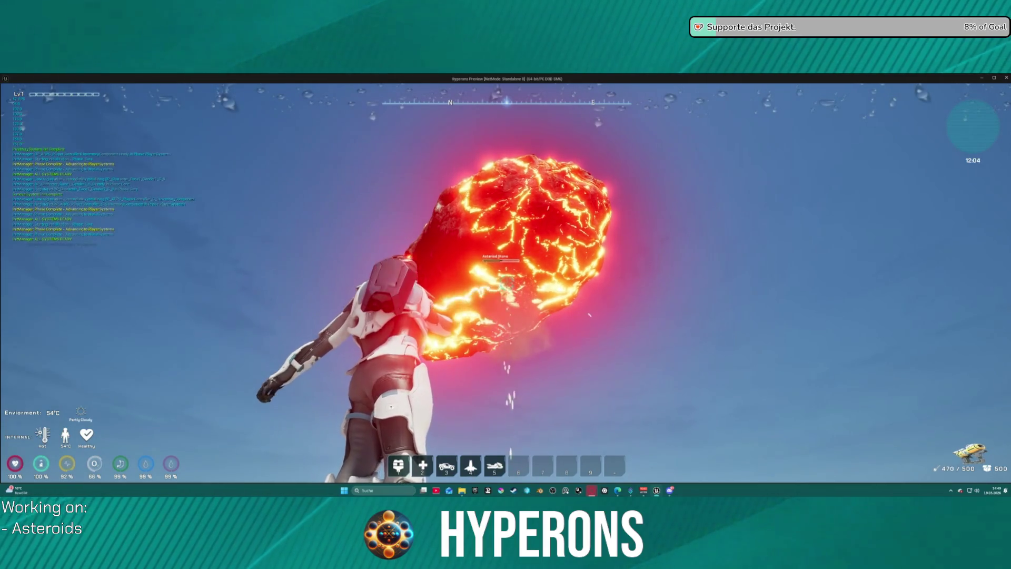
left_click(507, 283)
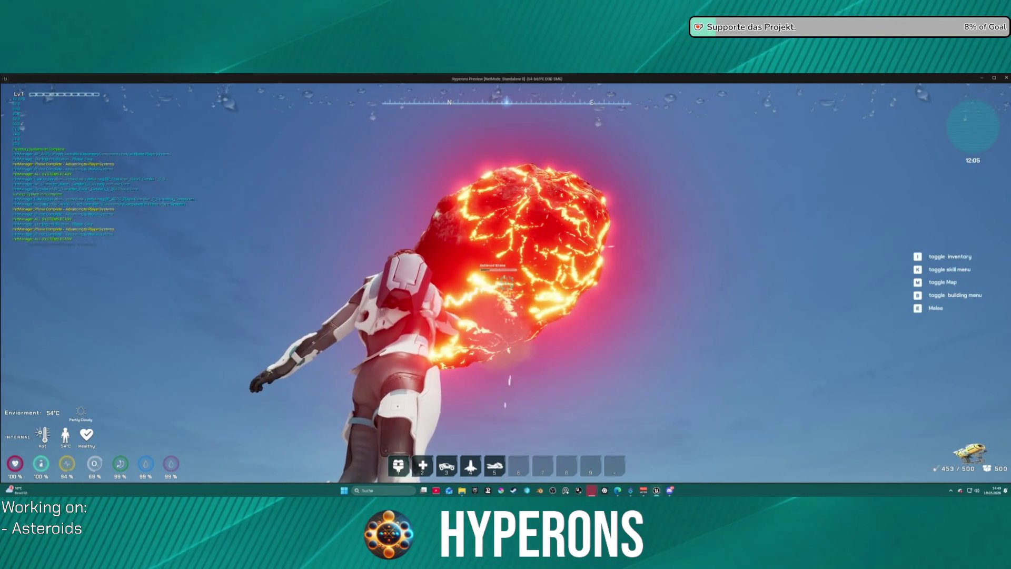
left_click(506, 283)
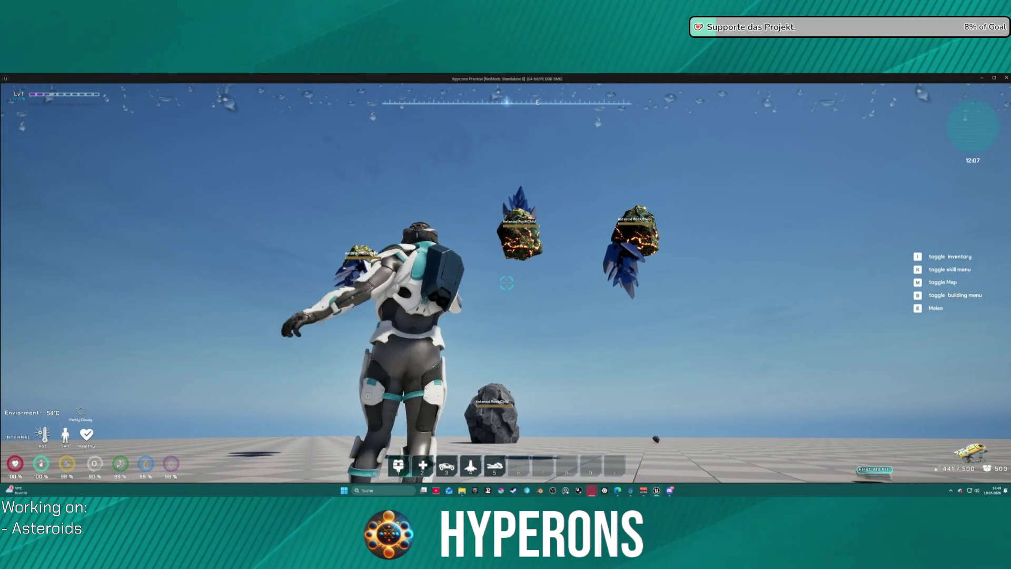
key("Escape")
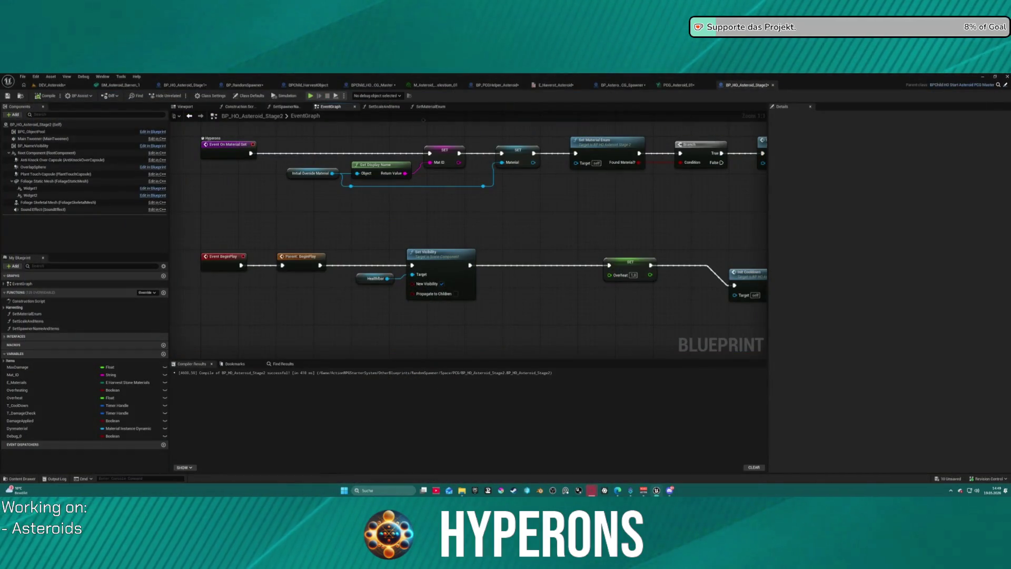
- Shift SET Overheat and Init Cooldown left beside Set Visibility, then frame the whole graph
mouse_move(650, 247)
left_mouse_down()
mouse_move(455, 247)
mouse_move(399, 235)
left_mouse_up()
left_click_drag(501, 270, 452, 247)
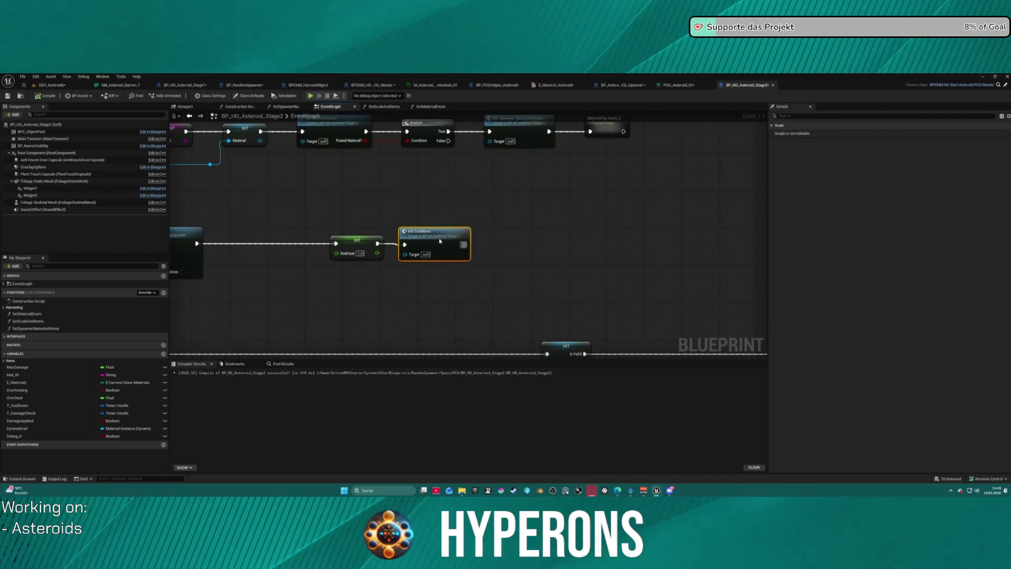
left_click_drag(356, 246, 241, 248)
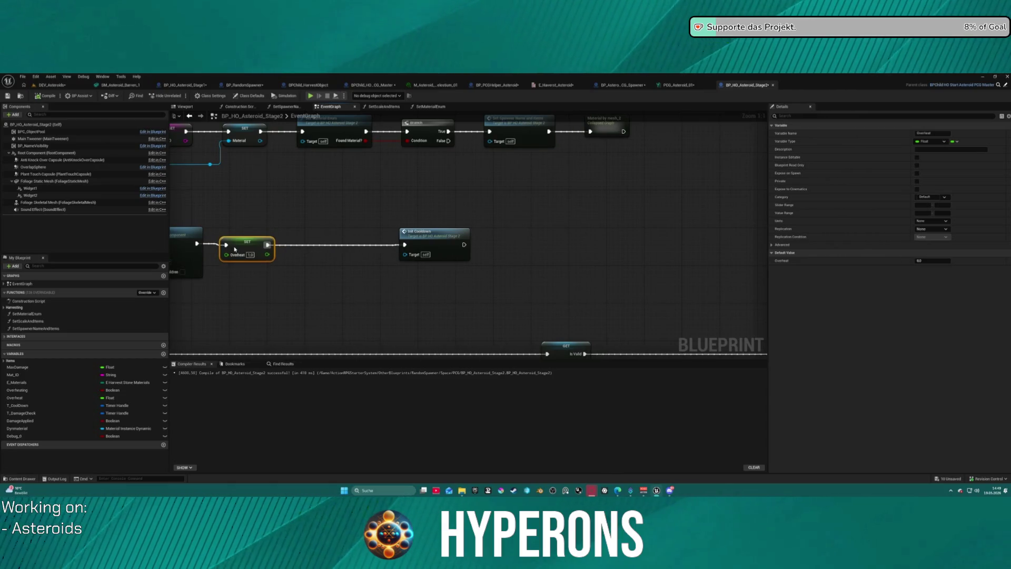
left_click_drag(419, 237, 399, 237)
key("Home")
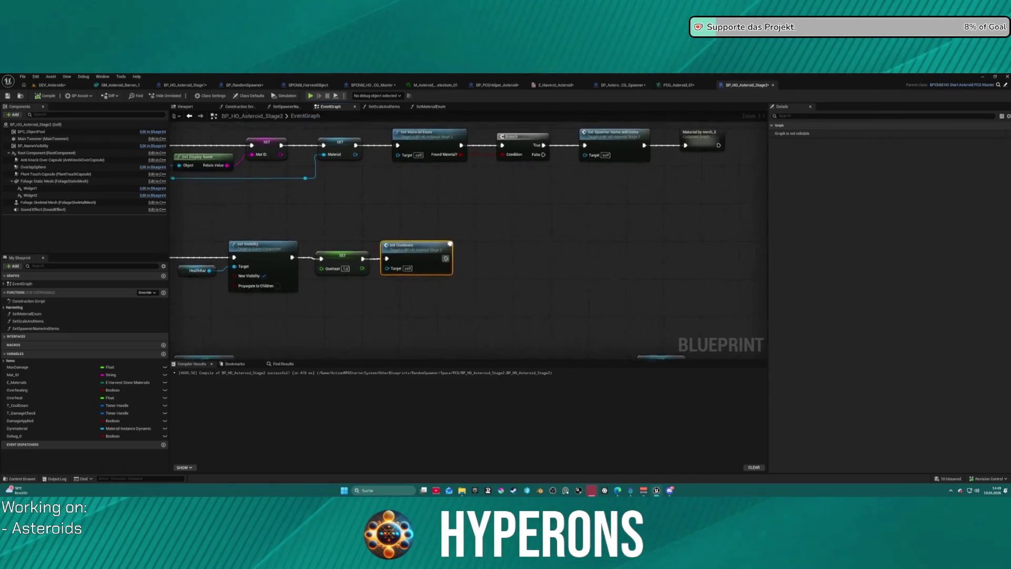